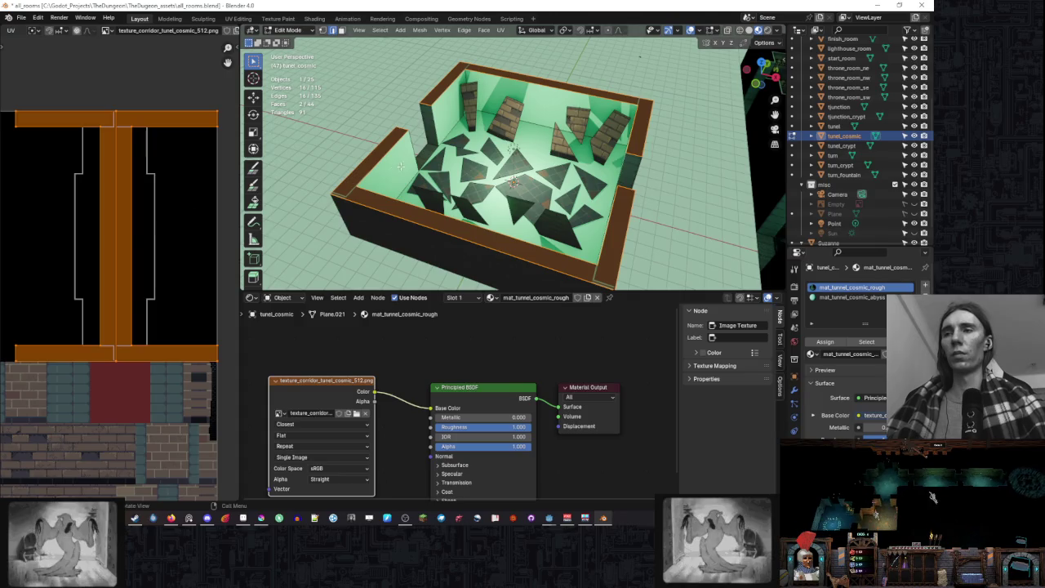
- Switch the viewport to Texture Paint mode and pick the Fill tool
scroll(90, 208, "down", 4)
scroll(103, 205, "up", 3)
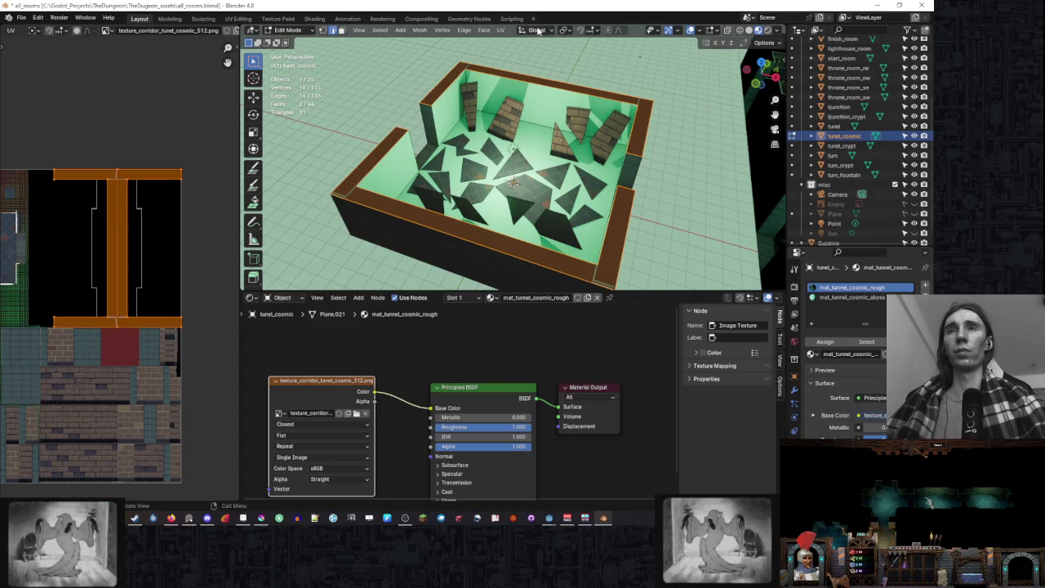
left_click(288, 32)
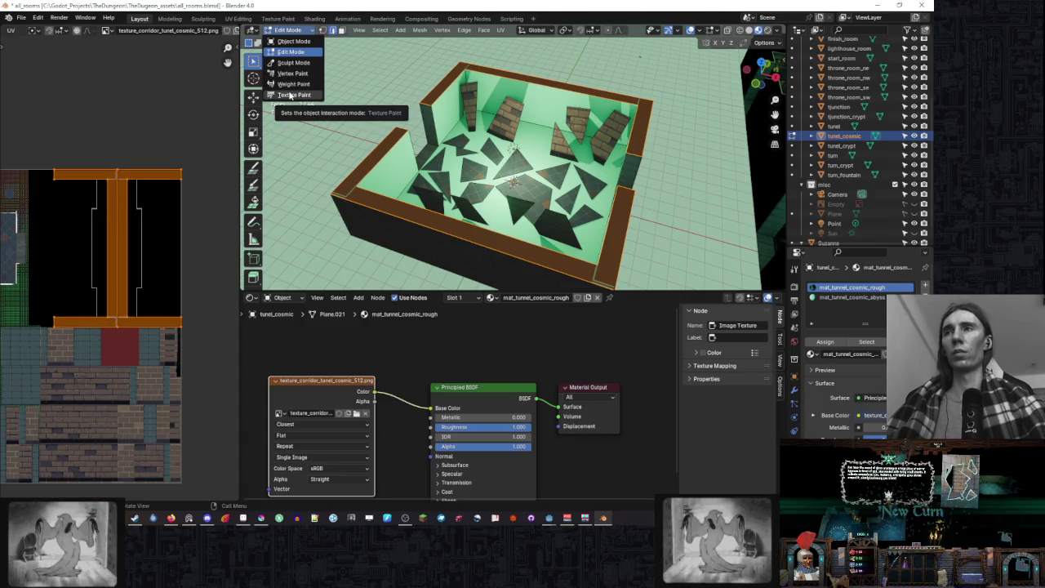
left_click(292, 95)
left_click(253, 128)
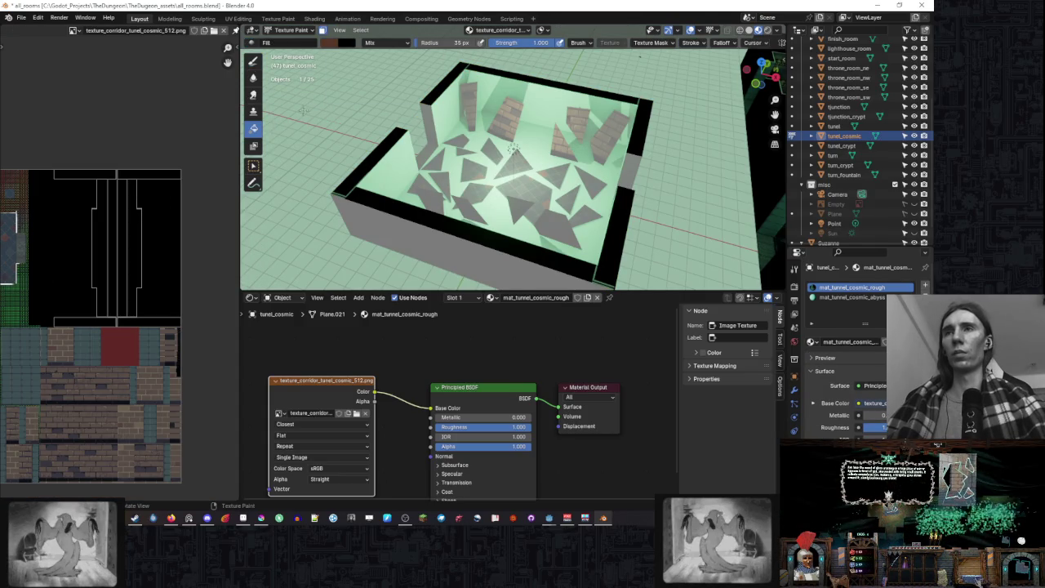
- Set the paint colour to bright magenta and fill the black wall tops with it
left_click(328, 42)
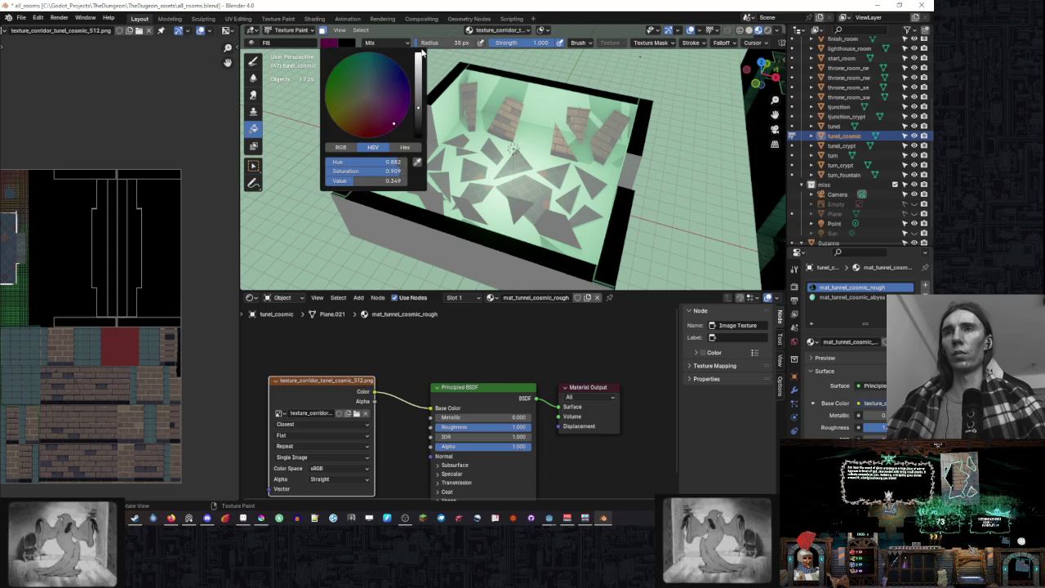
left_click(346, 43)
left_click(329, 43)
left_click(416, 64)
left_click(573, 94)
- Orbit the view around the painted room, then switch to Aseprite
scroll(639, 148, "up", 2)
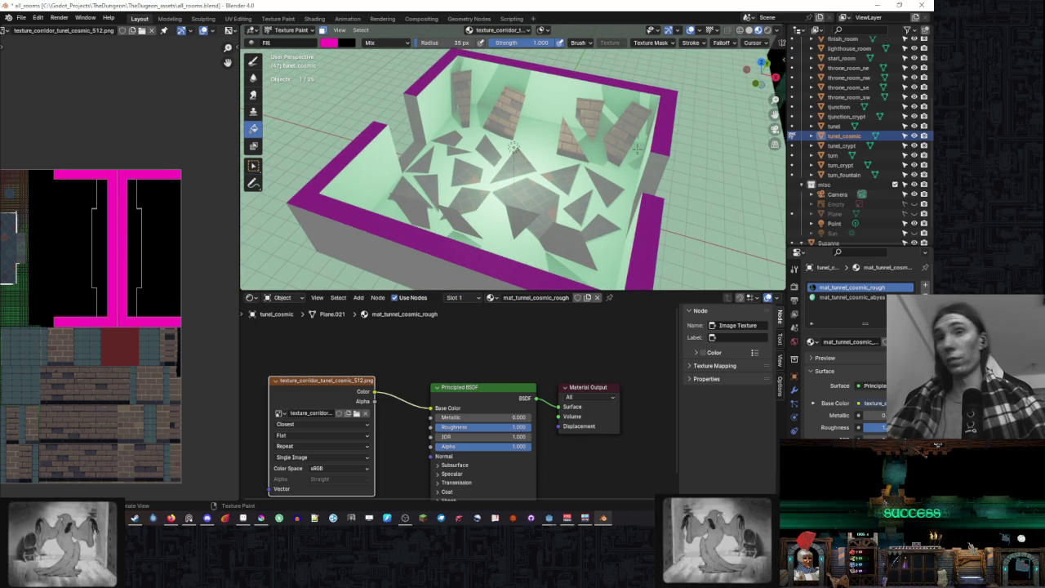
mouse_move(639, 149)
left_mouse_down()
mouse_move(620, 129)
mouse_move(617, 156)
left_mouse_up()
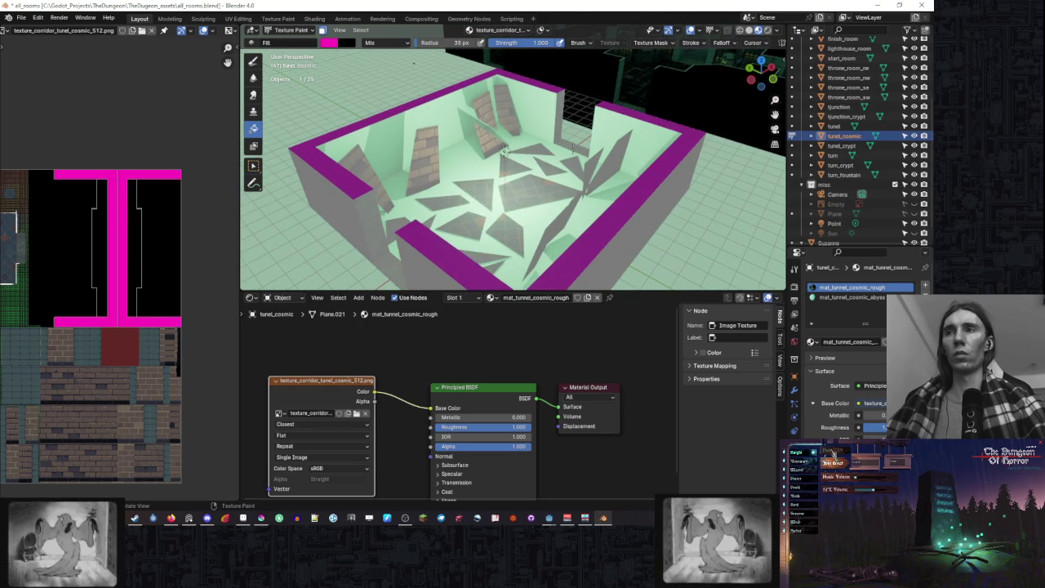
left_click(242, 518)
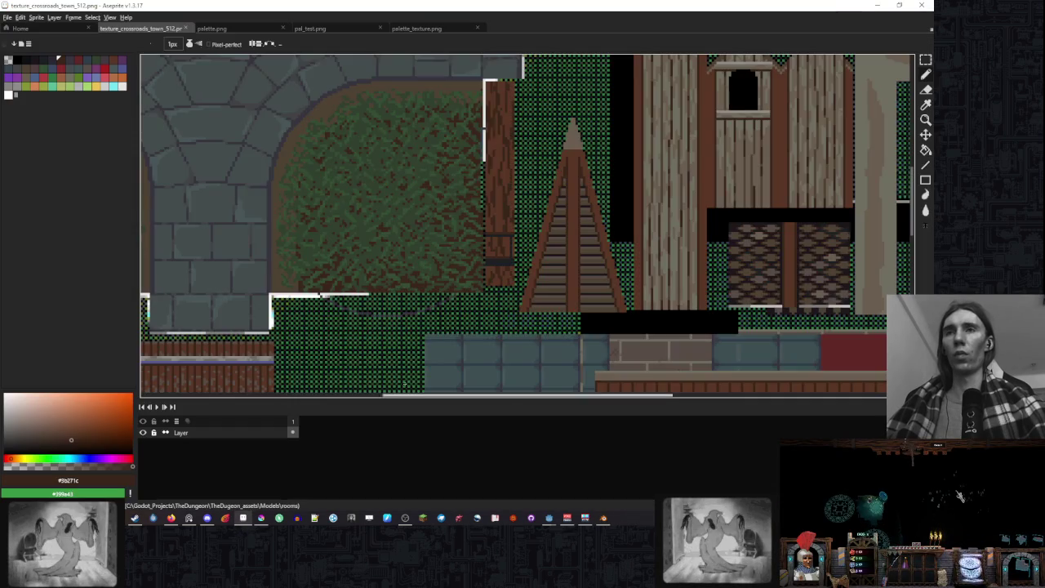
- Close the palette.png, pal_test, palette_texture and crossroads town texture documents
left_click(246, 29)
left_click(283, 28)
left_click(282, 29)
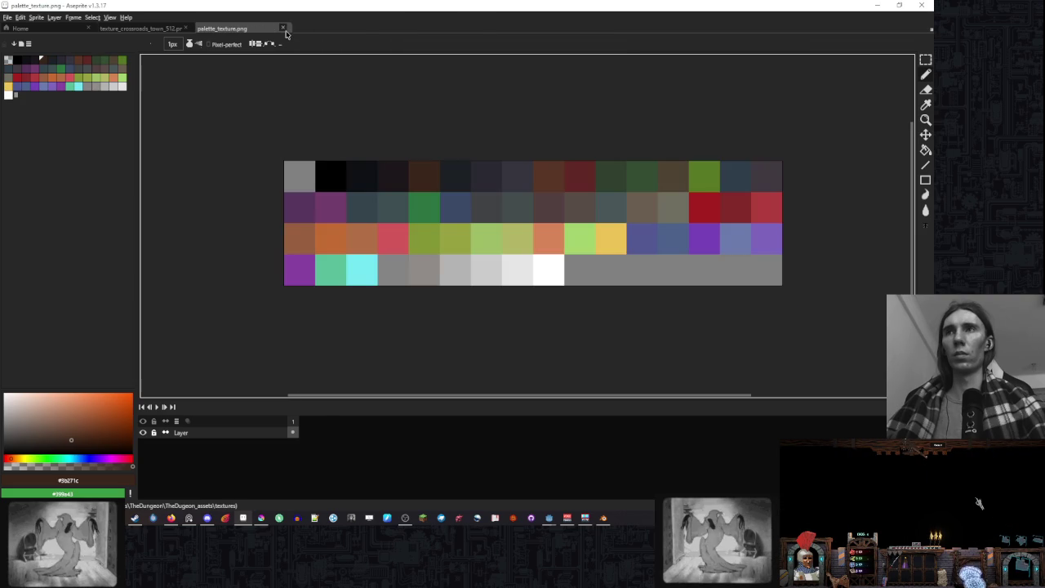
left_click(282, 28)
left_click(190, 29)
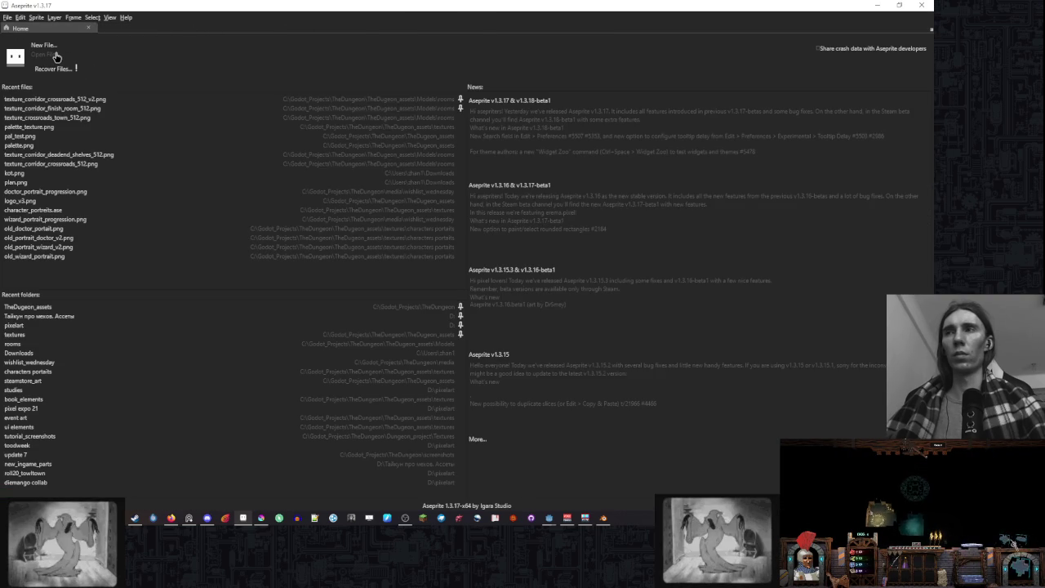
- Open and close texture_corridor_finish_room_512.png from Recent files, then exit Aseprite
left_click(120, 109)
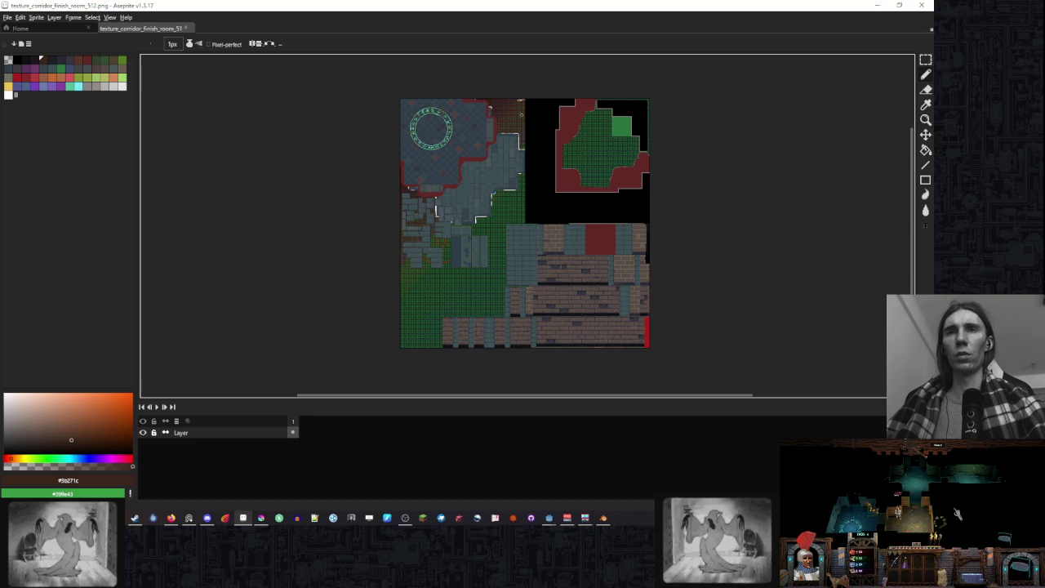
left_click(188, 29)
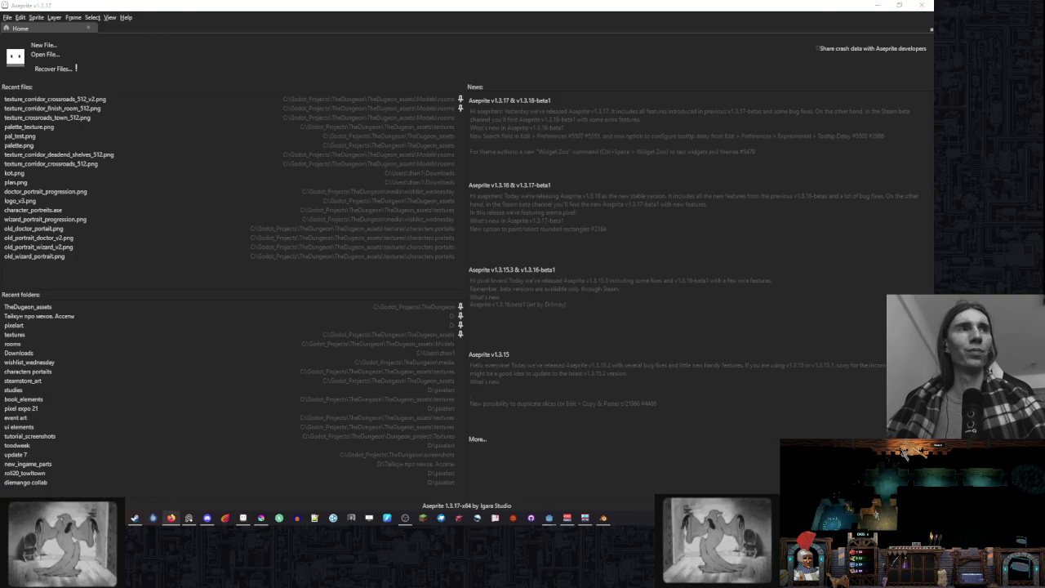
left_click(914, 11)
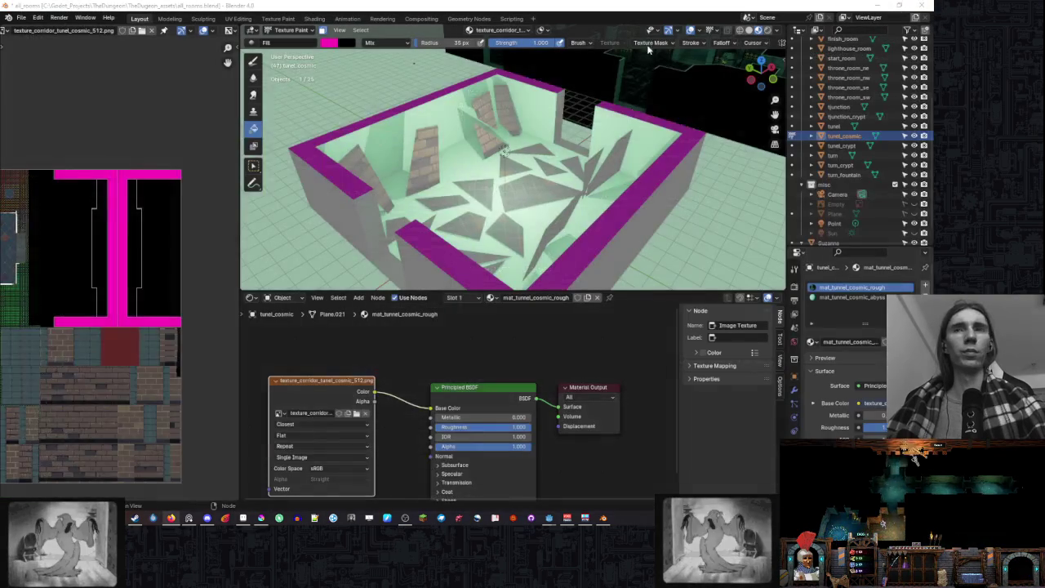
- Save texture_corridor_tunel_cosmic_512.png from the Image menu and choose Edit Externally on it
left_click(62, 33)
left_click(66, 30)
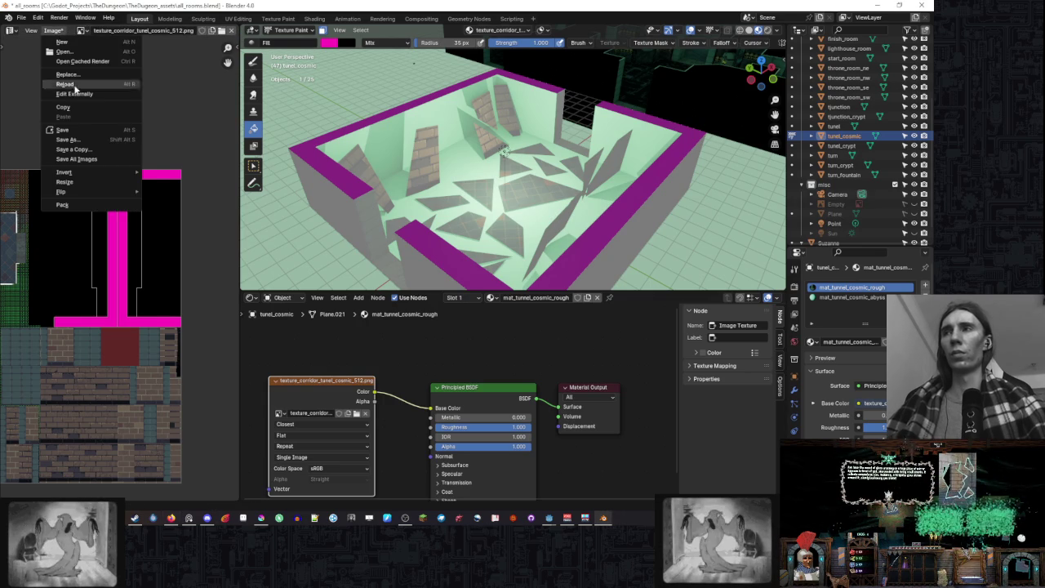
left_click(76, 129)
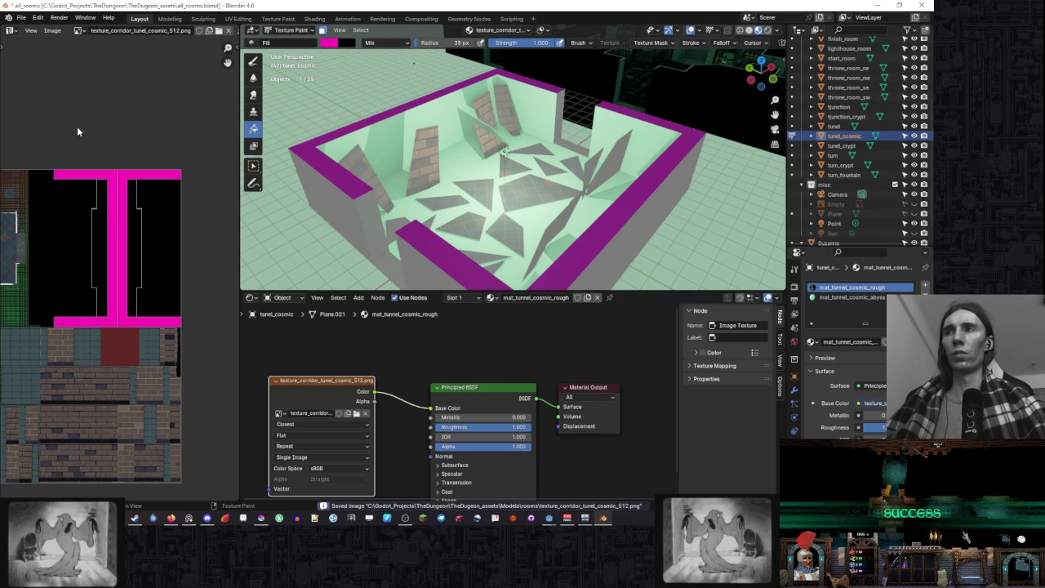
left_click(54, 30)
left_click(72, 94)
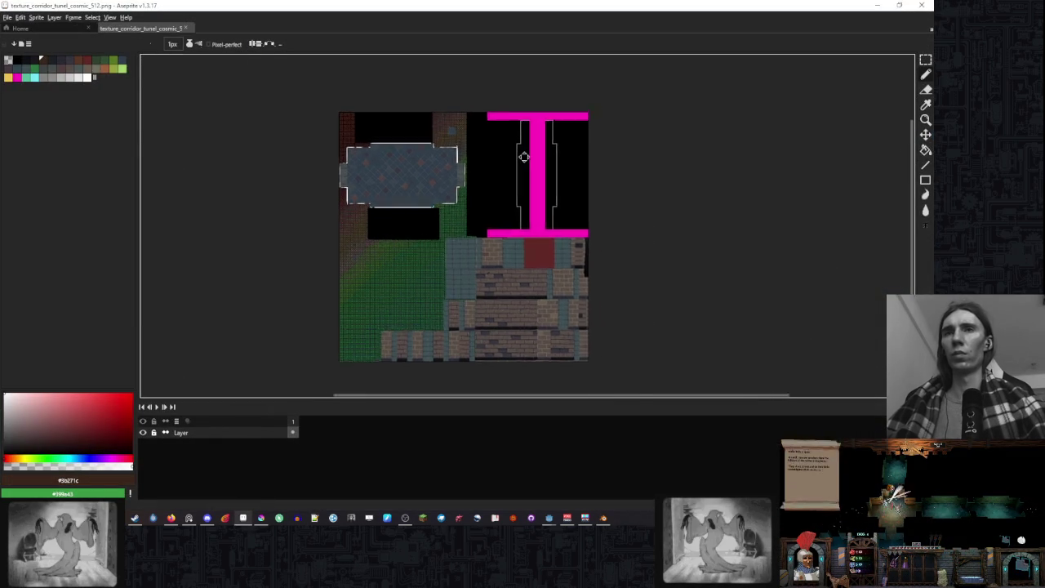
- Pick black and bucket-fill the first grey outline area of the texture
scroll(525, 158, "up", 5)
left_click(504, 189, "alt")
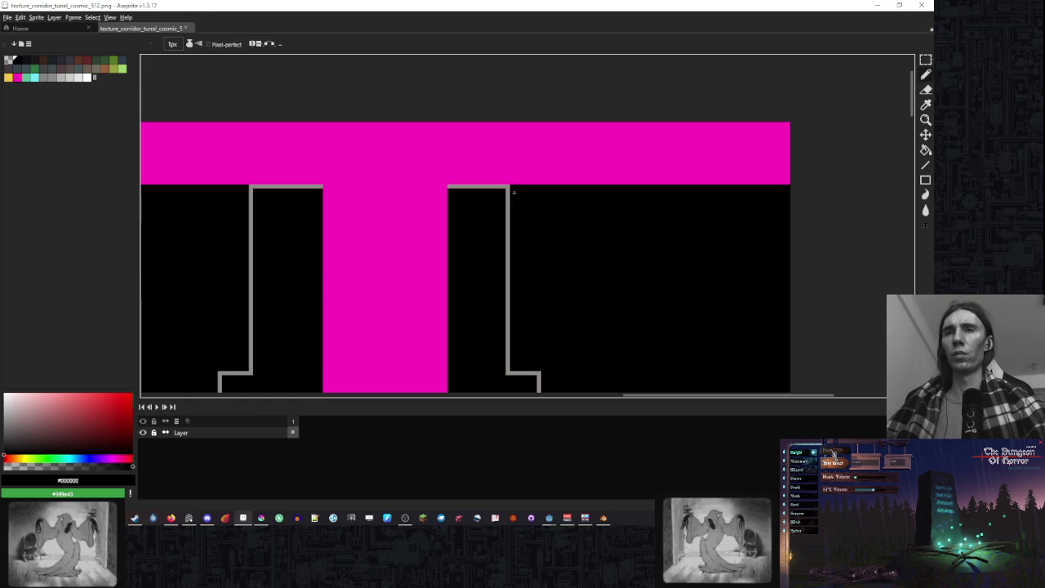
key("g")
left_click(506, 188)
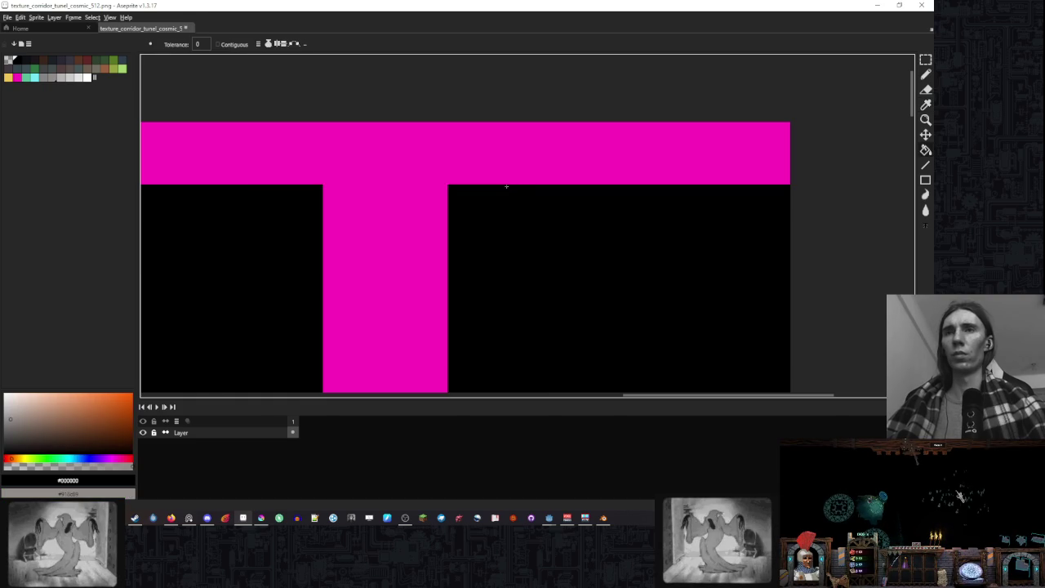
scroll(506, 188, "down", 6)
scroll(494, 159, "up", 6)
- Bucket-fill the grey outlines at the top and beside the T stem black
key("v")
key("g")
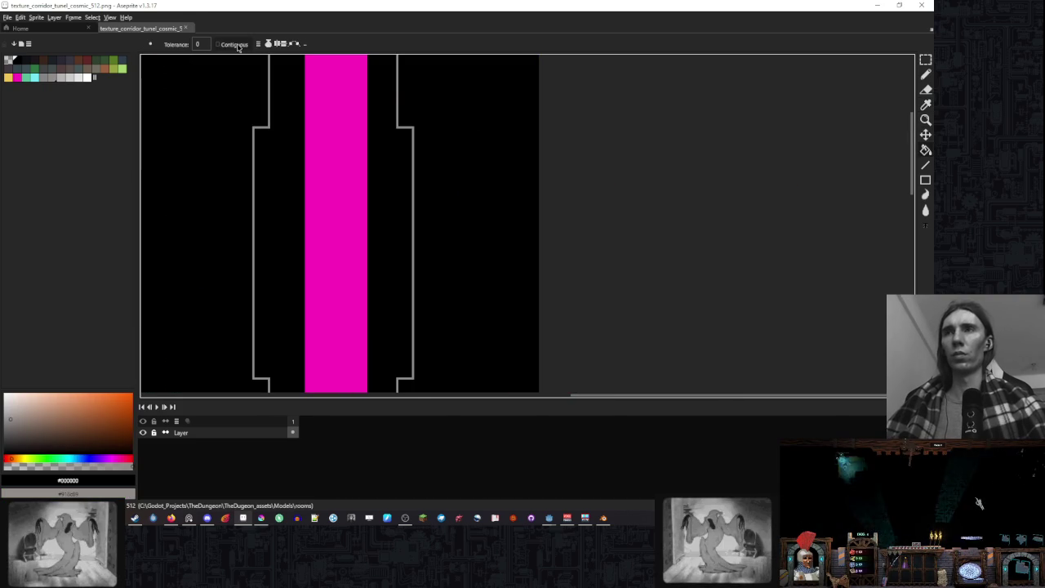
scroll(400, 93, "up", 2)
left_click(390, 96)
scroll(406, 91, "down", 3)
scroll(406, 92, "down", 2)
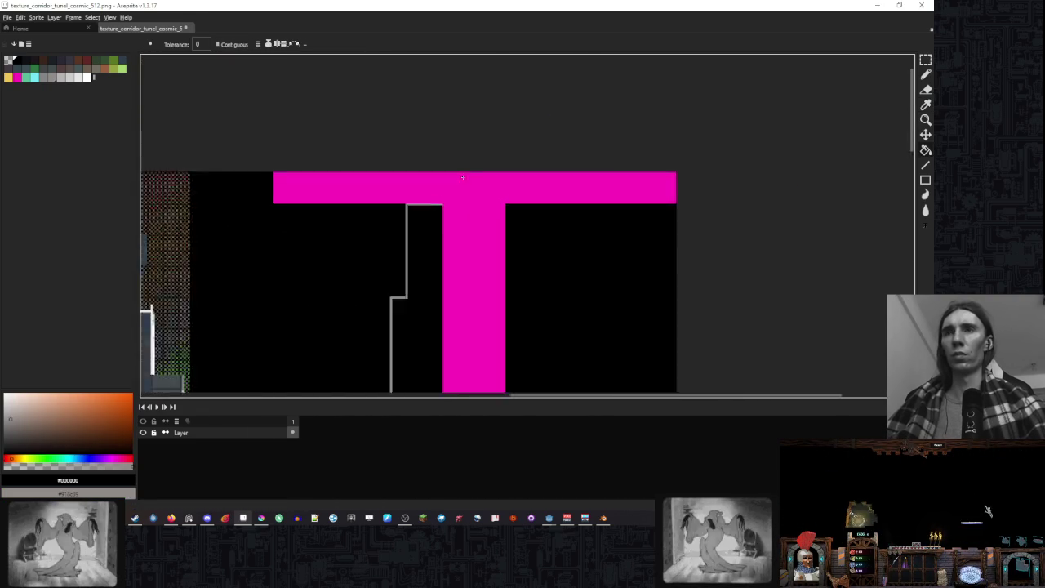
scroll(403, 217, "up", 2)
left_click(392, 231)
scroll(470, 229, "up", 1)
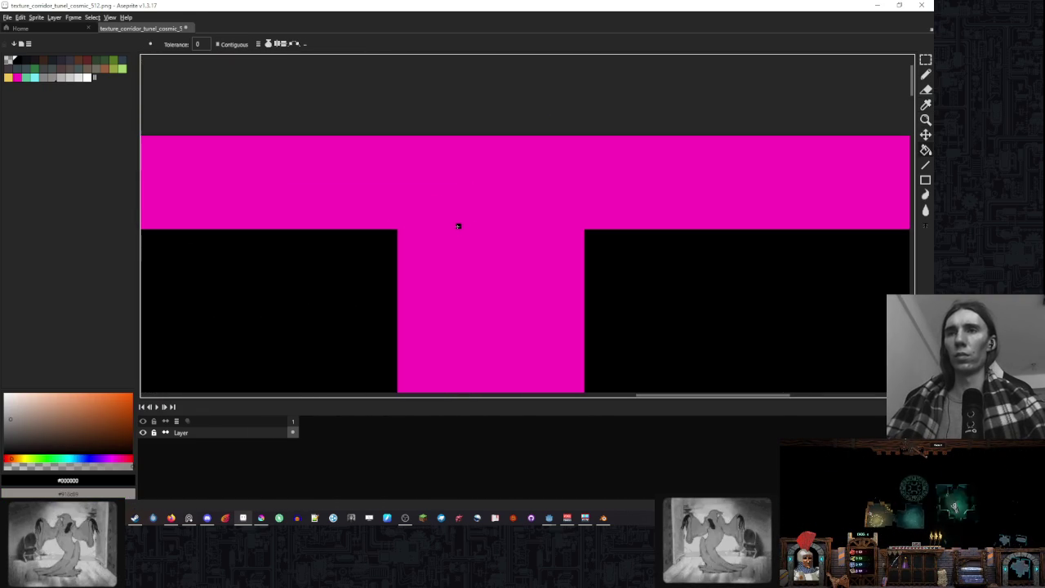
- Draw a straight grey edge down beside the T stem
key("l")
left_click_drag(373, 223, 413, 233)
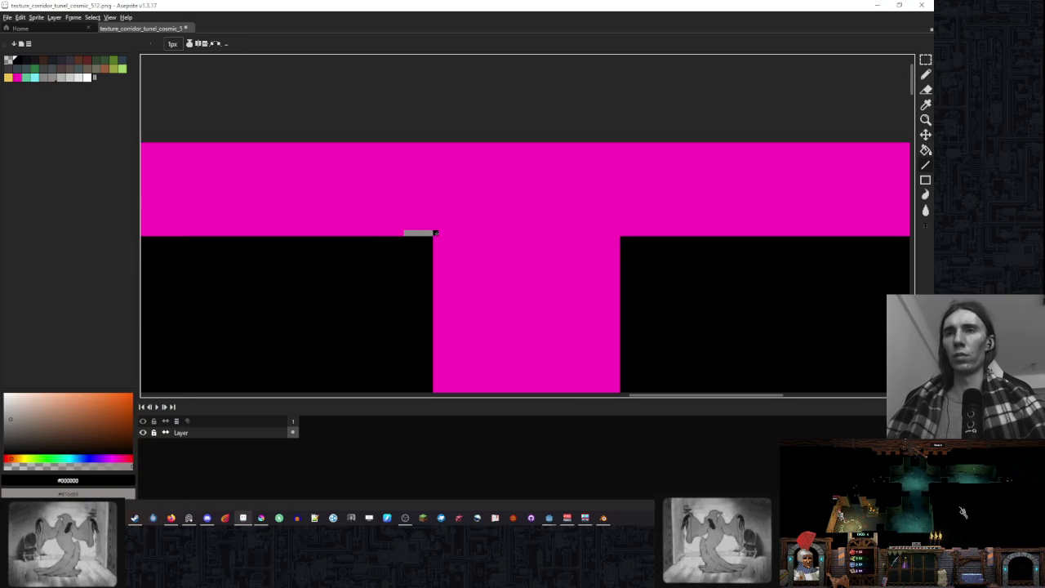
mouse_move(435, 234)
left_mouse_down()
mouse_move(468, 362)
mouse_move(501, 367)
mouse_move(512, 393)
mouse_move(457, 373)
left_mouse_up()
scroll(435, 252, "down", 2)
scroll(431, 283, "up", 2)
scroll(414, 244, "left", 5)
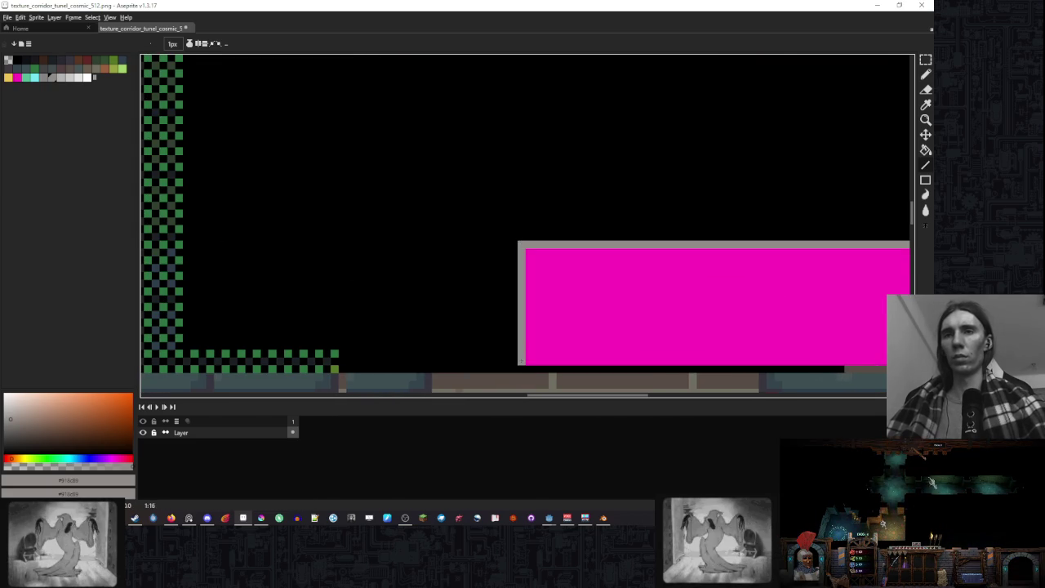
scroll(560, 269, "down", 3)
scroll(555, 122, "up", 3)
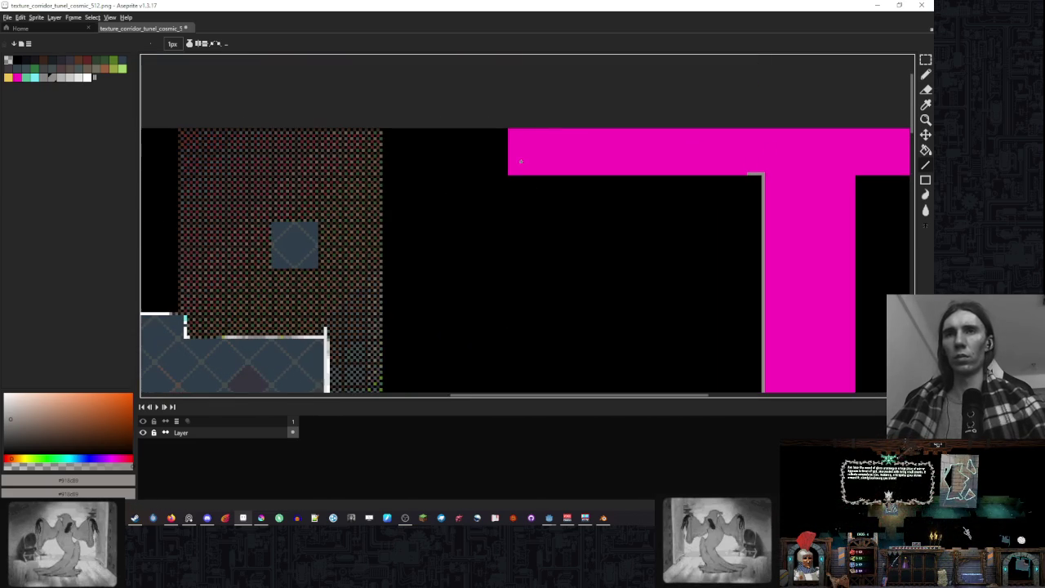
scroll(534, 158, "up", 1)
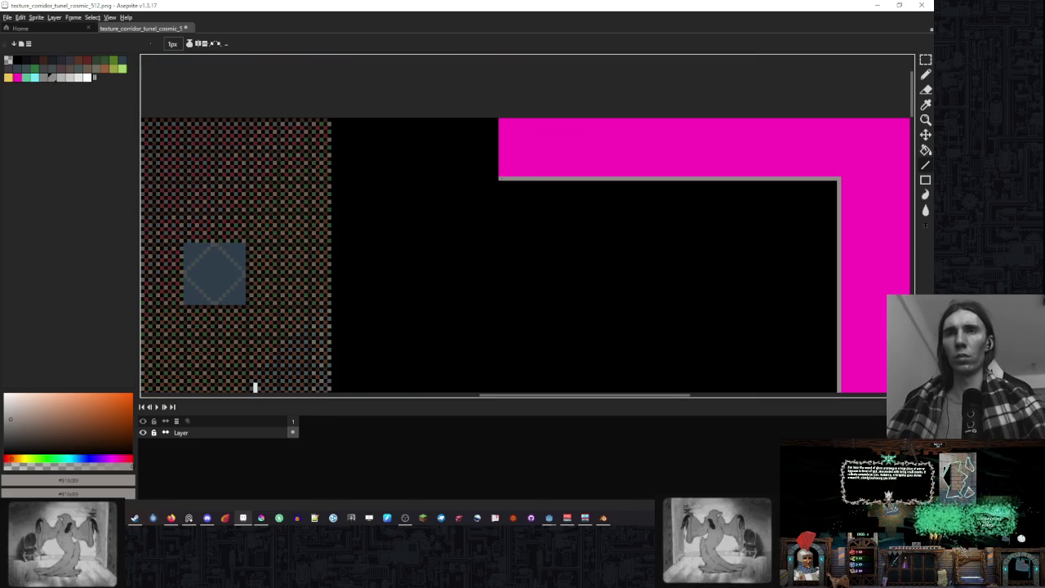
scroll(506, 96, "down", 1)
scroll(713, 142, "right", 5)
scroll(713, 142, "up", 1)
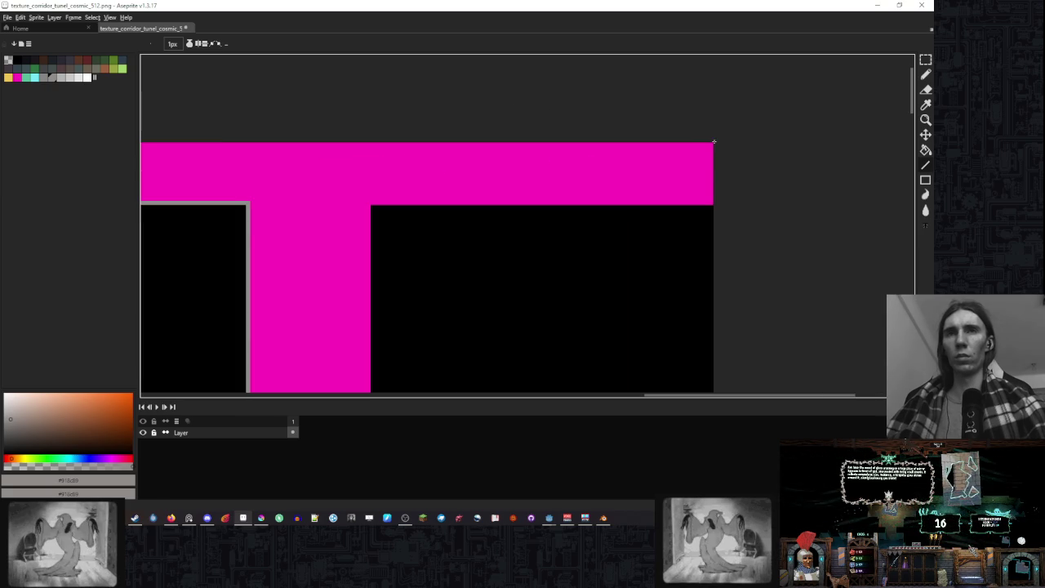
- Draw straight grey edges under the magenta band and along the magenta stem
left_click_drag(711, 202, 359, 203)
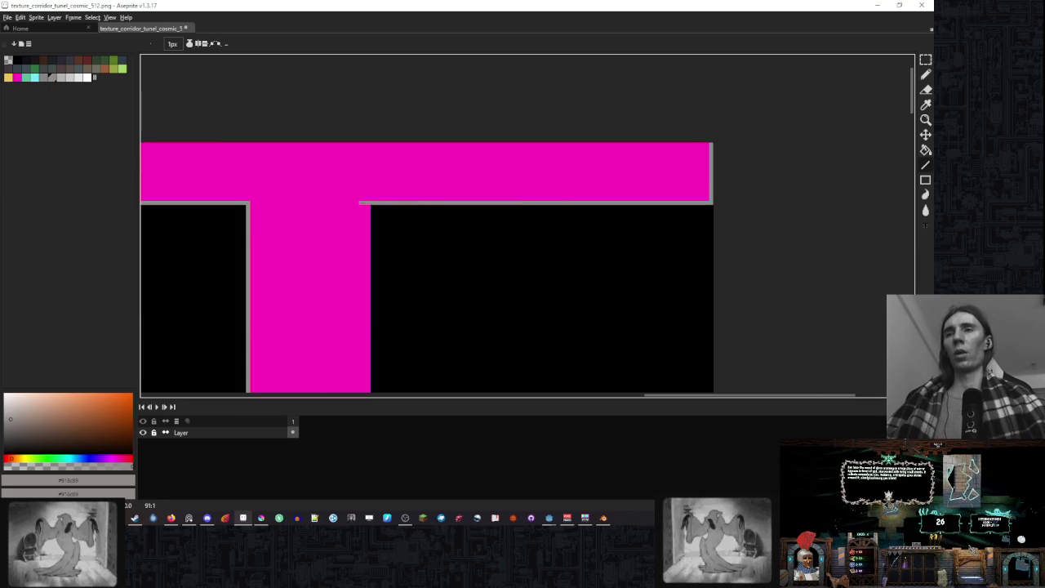
scroll(380, 215, "down", 2)
scroll(400, 315, "down", 1)
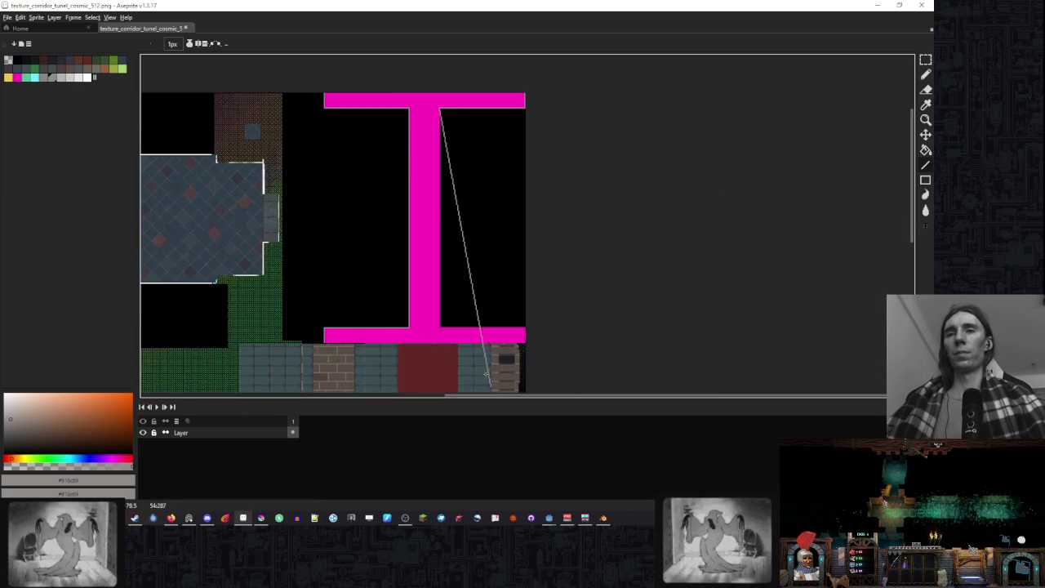
scroll(427, 345, "up", 3)
left_click_drag(428, 344, 384, 345)
scroll(493, 181, "down", 3)
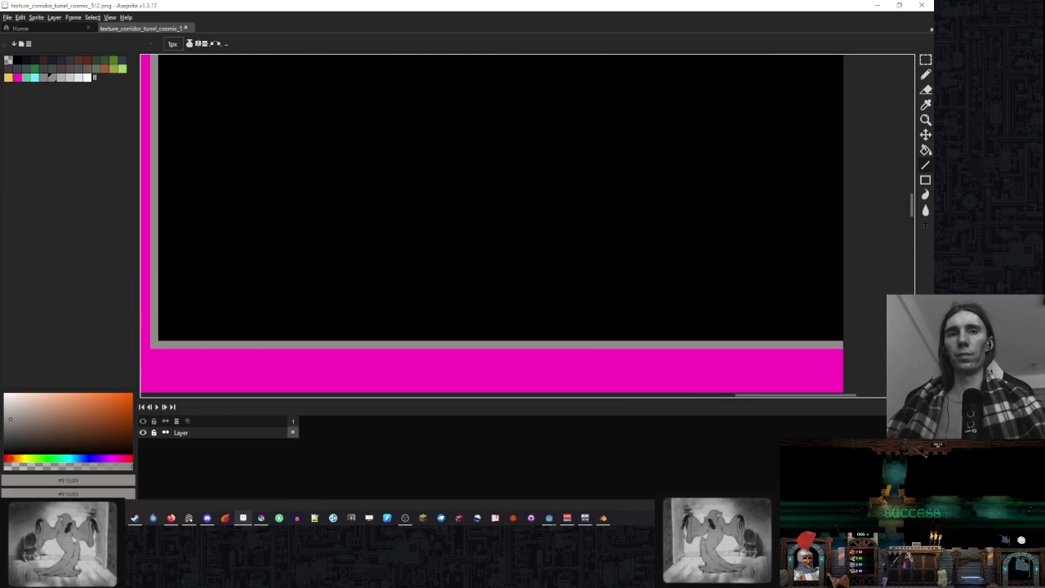
- Bucket-fill the remaining enclosed area black, then return to Blender
key("g")
scroll(397, 178, "down", 1)
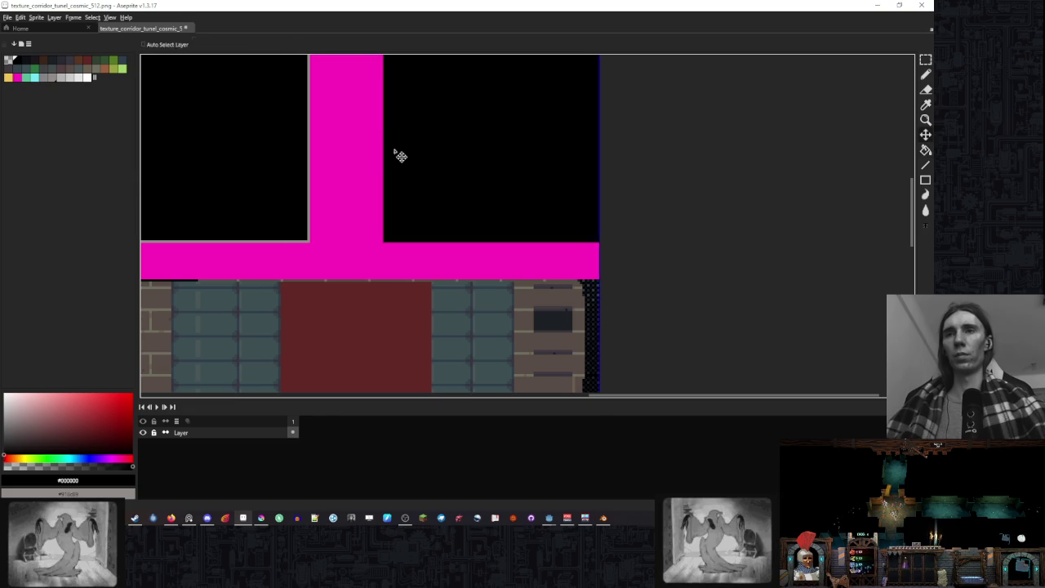
left_click(467, 181)
scroll(481, 229, "down", 2)
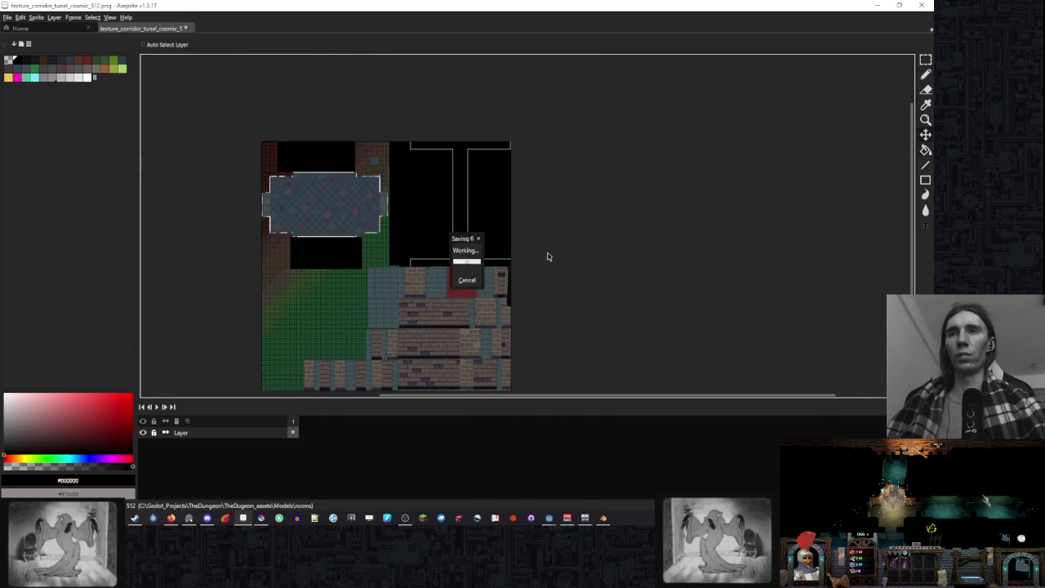
left_click(602, 517)
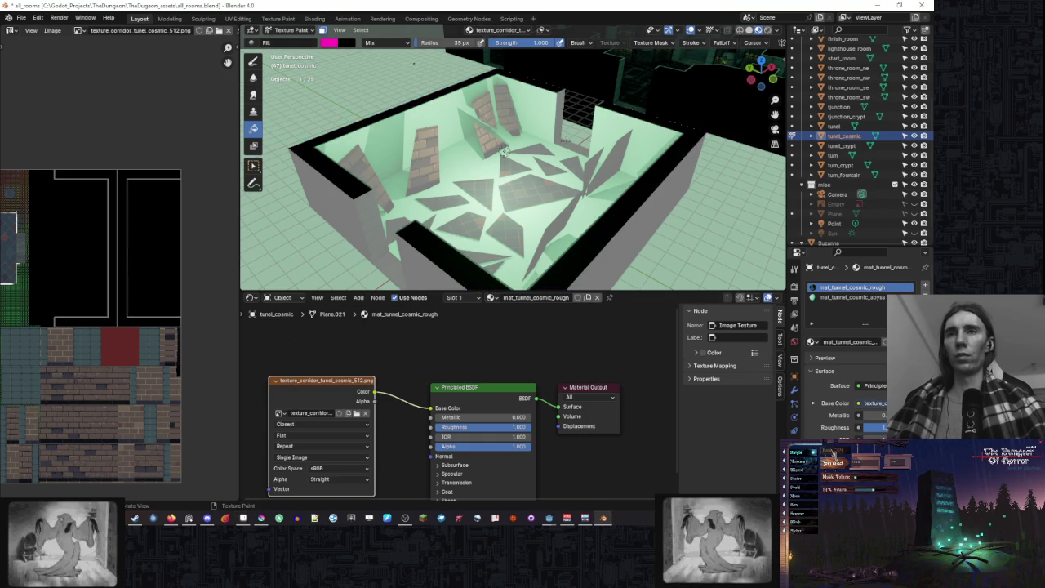
- Switch from Texture Paint to Object Mode and clear the tunel_cosmic selection
left_click_drag(506, 163, 572, 187)
left_click(281, 34)
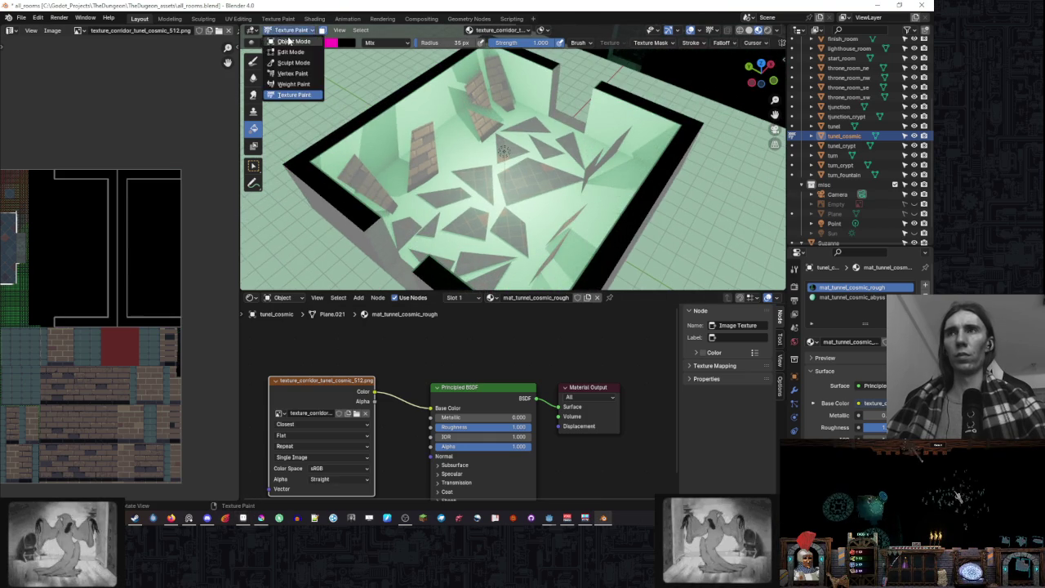
left_click(290, 36)
left_click(715, 162)
- Widen the 3D view and inspect the room's black wall tops from several angles
left_click_drag(759, 71, 728, 61)
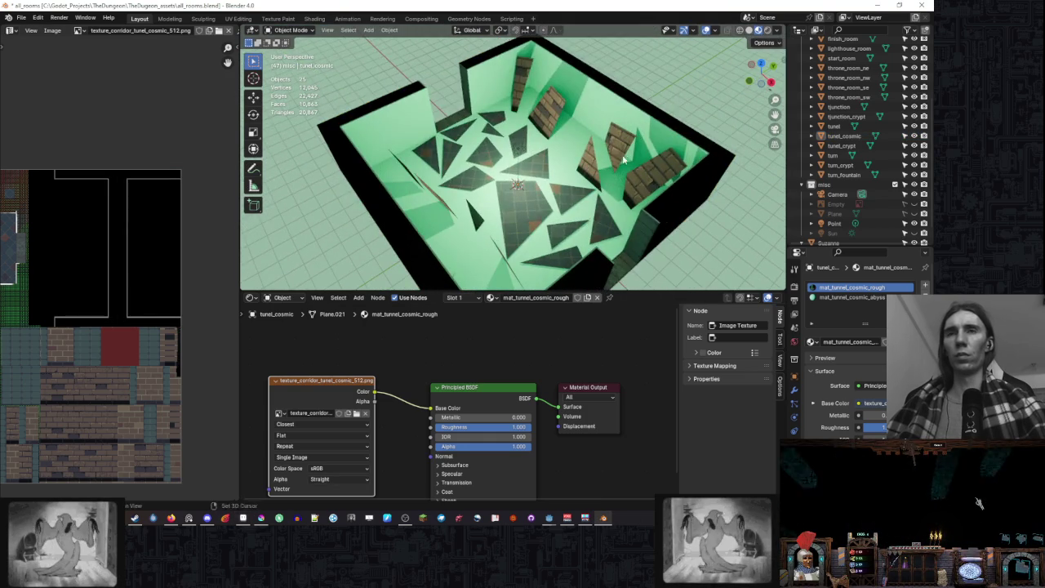
scroll(623, 160, "up", 5)
scroll(530, 148, "up", 2)
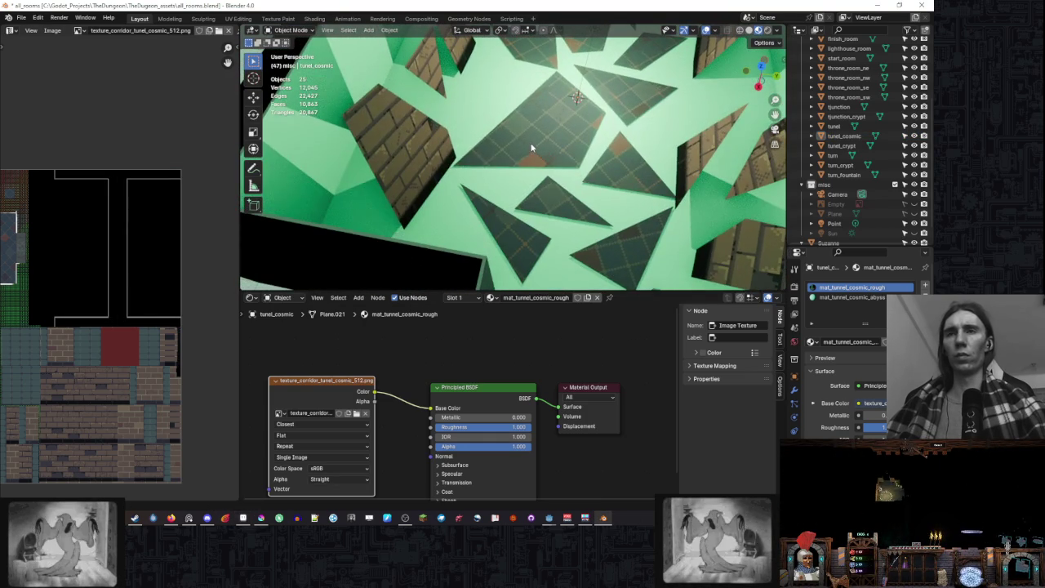
scroll(618, 124, "down", 3)
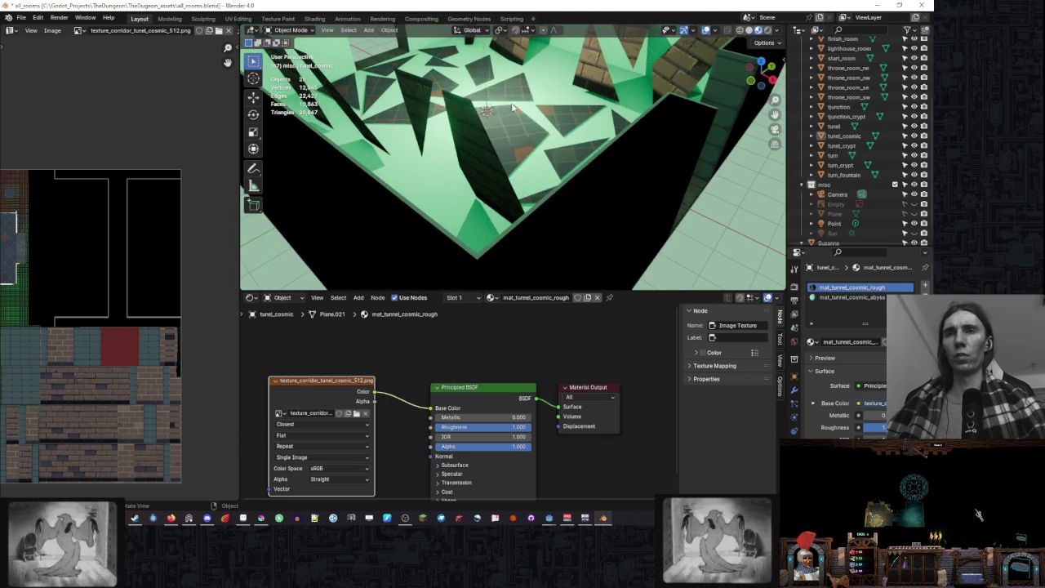
scroll(513, 107, "down", 5)
scroll(654, 105, "up", 2)
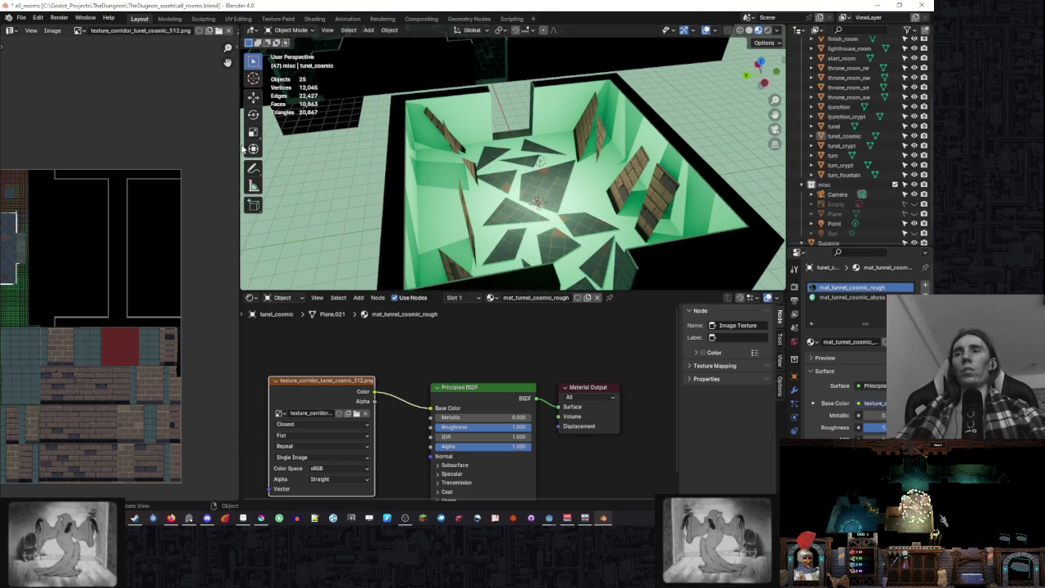
left_click_drag(238, 146, 147, 142)
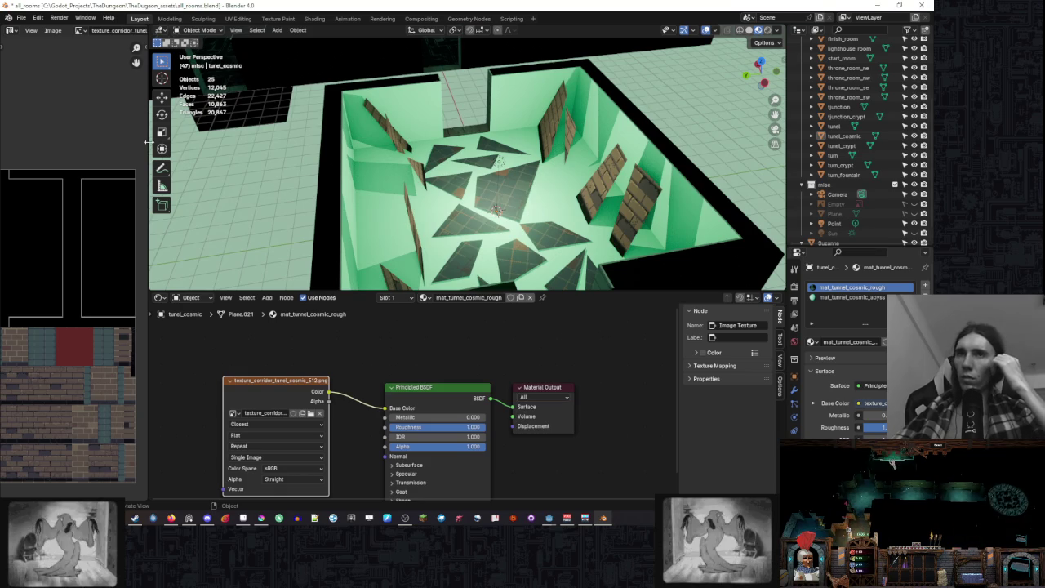
mouse_move(457, 163)
left_mouse_down()
mouse_move(617, 127)
mouse_move(610, 116)
mouse_move(473, 125)
mouse_move(455, 109)
left_mouse_up()
scroll(486, 152, "down", 5)
scroll(487, 158, "up", 5)
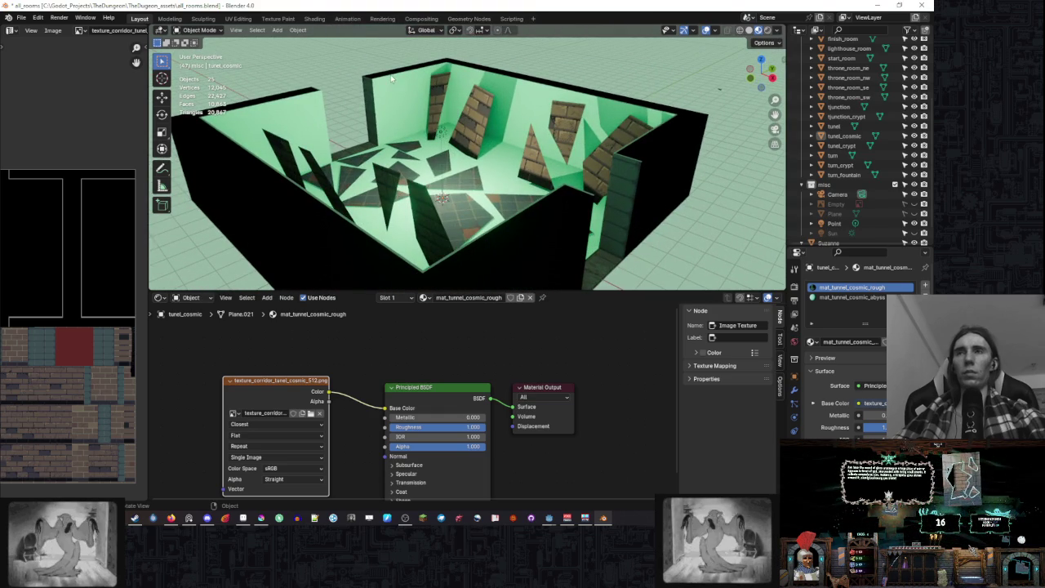
left_click_drag(501, 155, 519, 208)
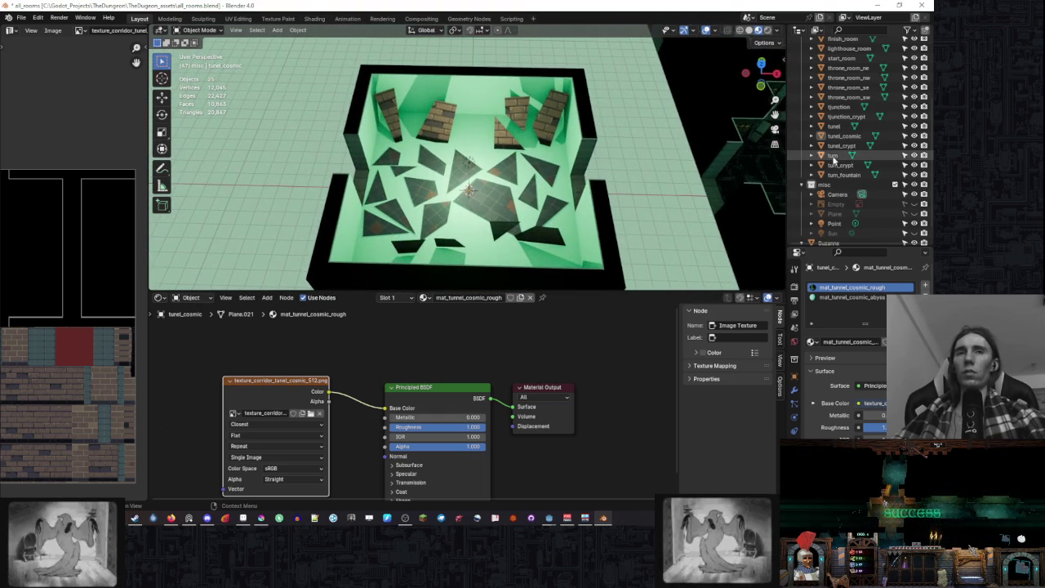
- Save all_rooms.blend with Ctrl+S and select the tunel_cosmic object in the Outliner
key("ctrl+s")
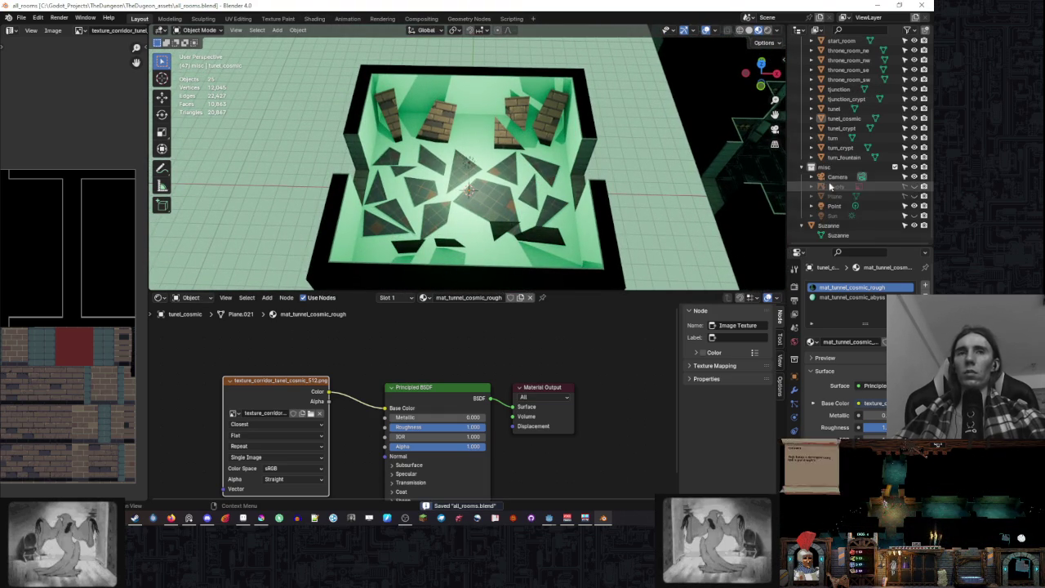
scroll(884, 184, "up", 2)
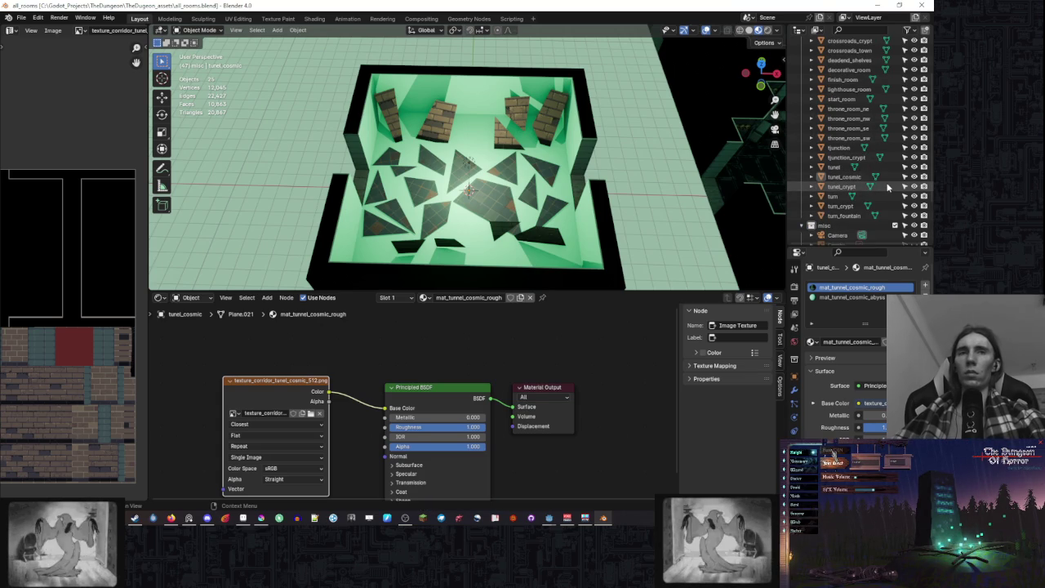
scroll(888, 184, "up", 2)
scroll(887, 187, "down", 3)
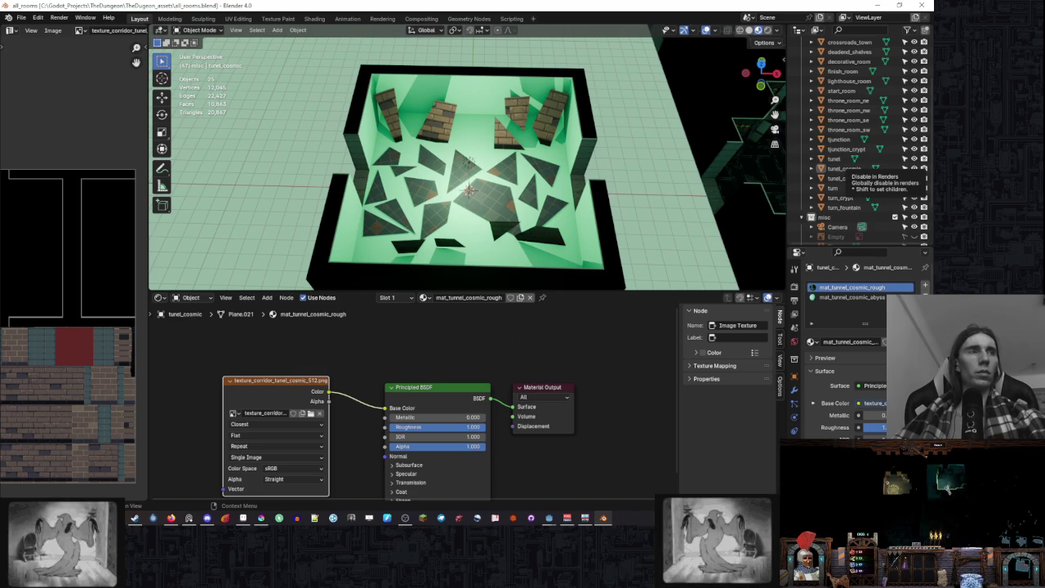
left_click(857, 169)
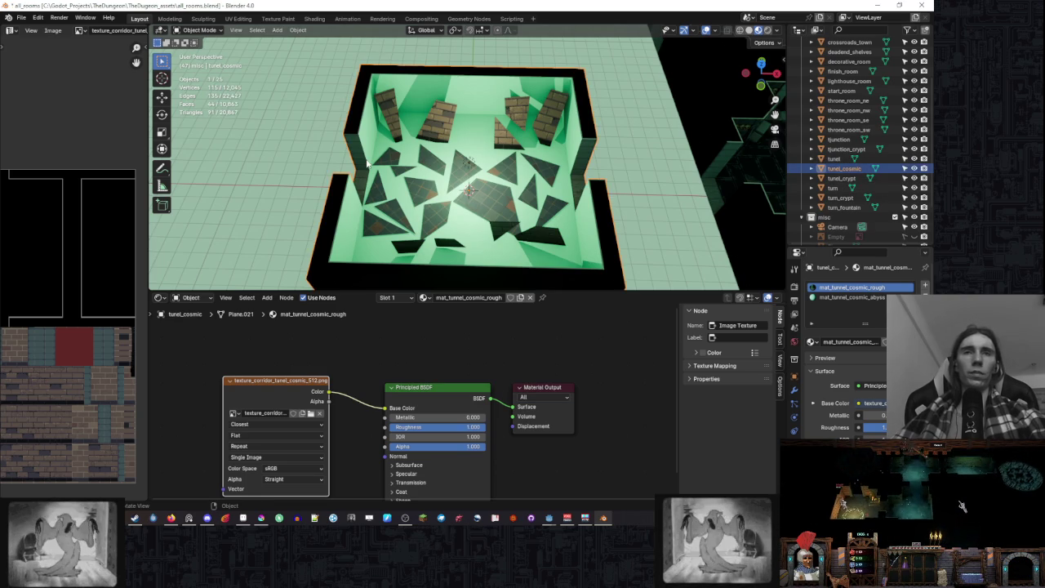
- Export the room as glTF 2.0 binary named tunel_cosmic
left_click(22, 18)
mouse_move(79, 167)
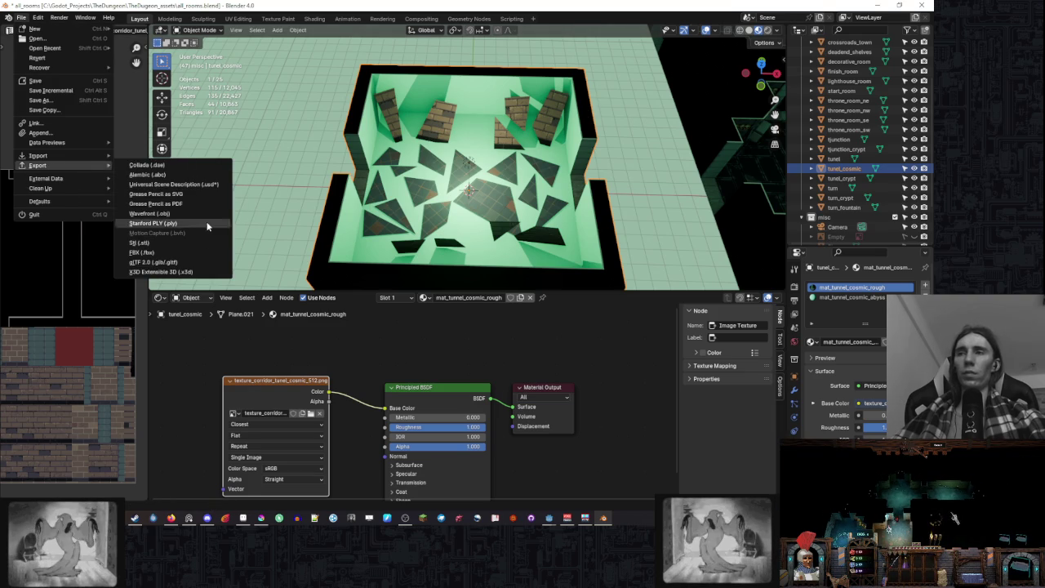
left_click(203, 263)
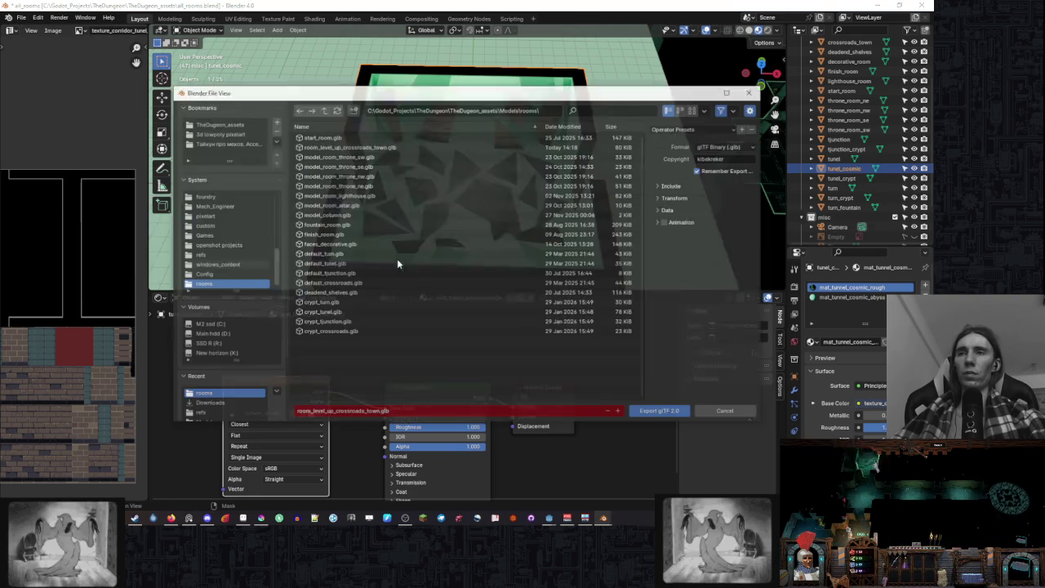
left_click(351, 414)
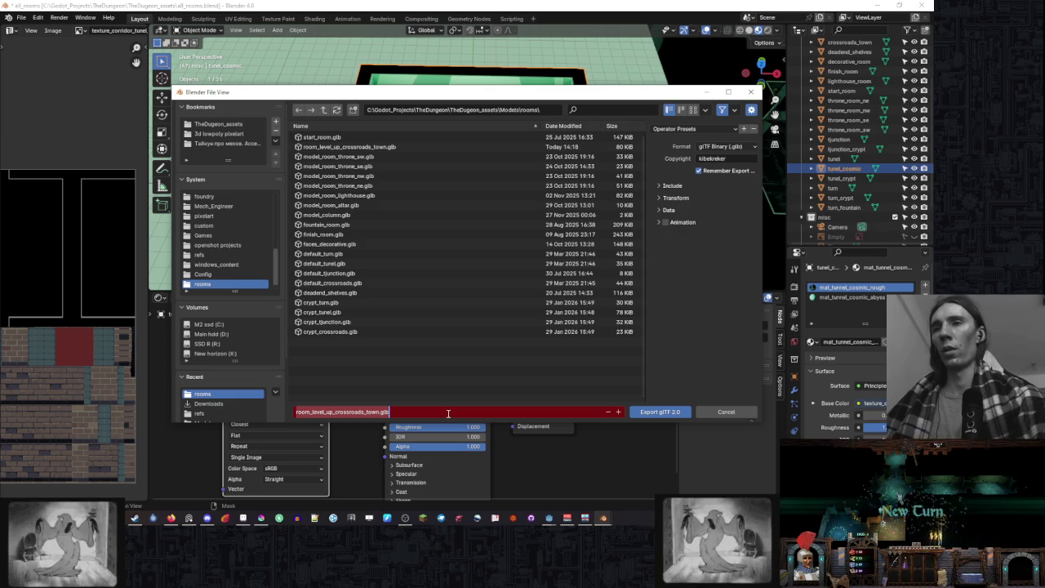
type("tunel_cosmic")
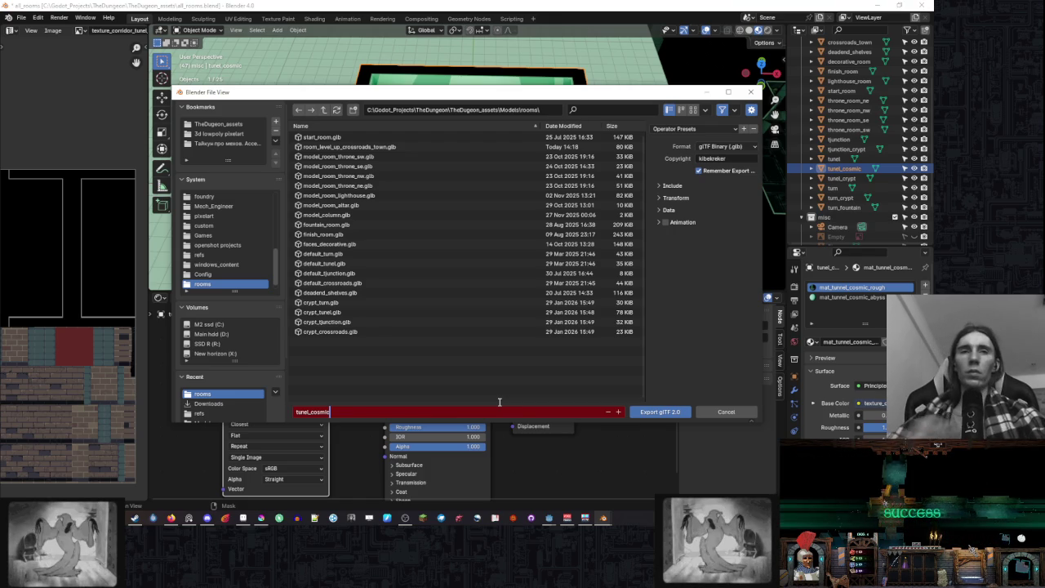
left_click(658, 412)
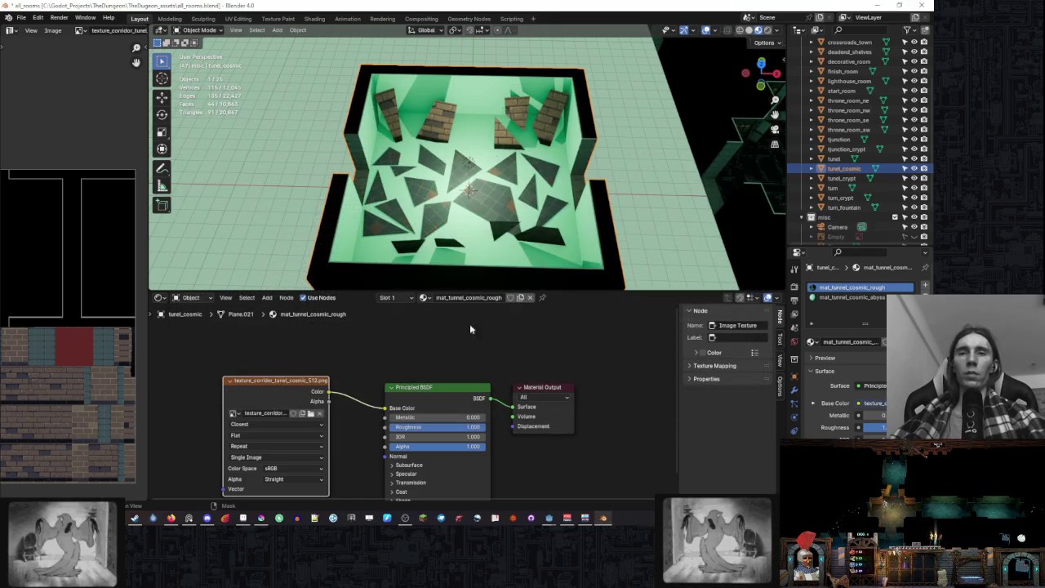
- Save the blend file again, minimise Blender and switch to Godot
key("ctrl+s")
left_click(878, 5)
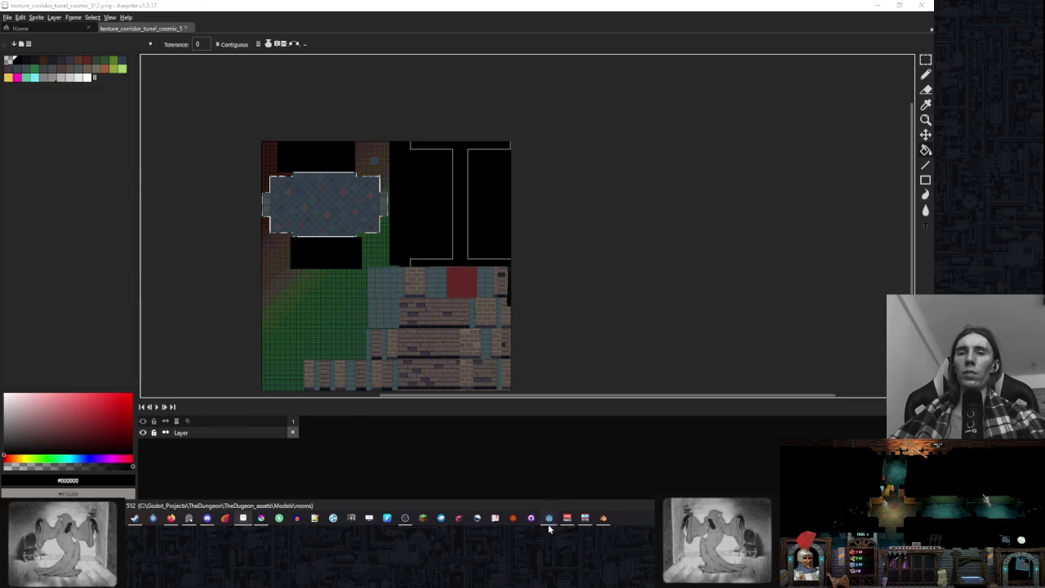
left_click(550, 527)
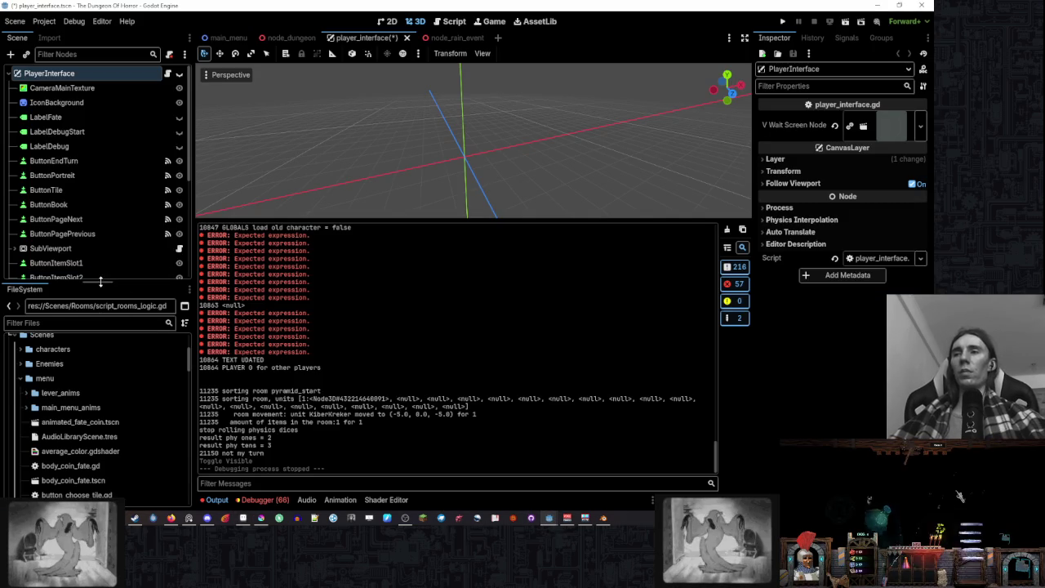
- Enlarge the FileSystem dock, collapse the menu folder and open the Pyramid rooms folder
left_click_drag(100, 281, 101, 217)
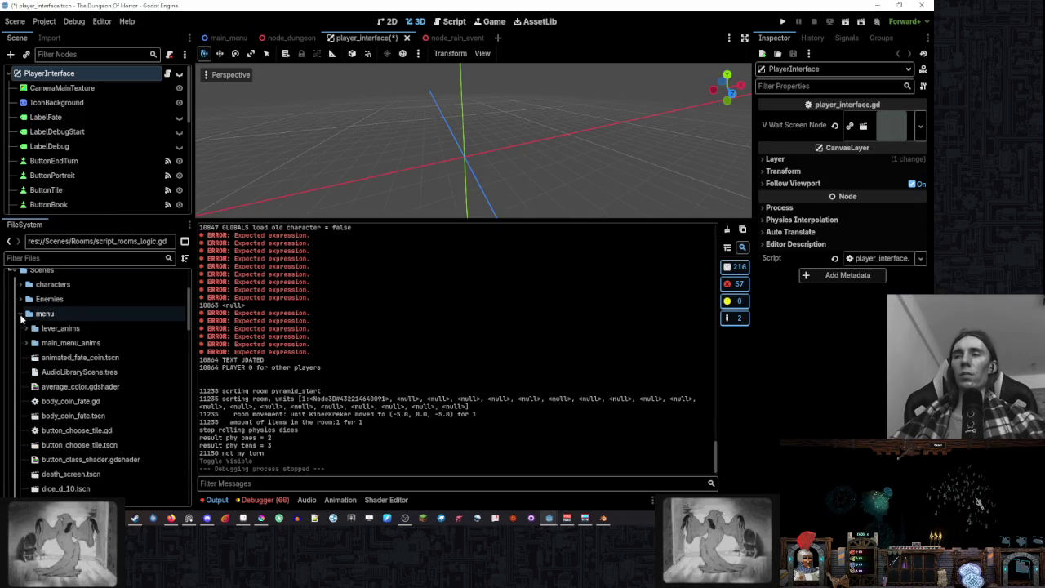
left_click(20, 314)
left_click(74, 327)
scroll(139, 327, "down", 1)
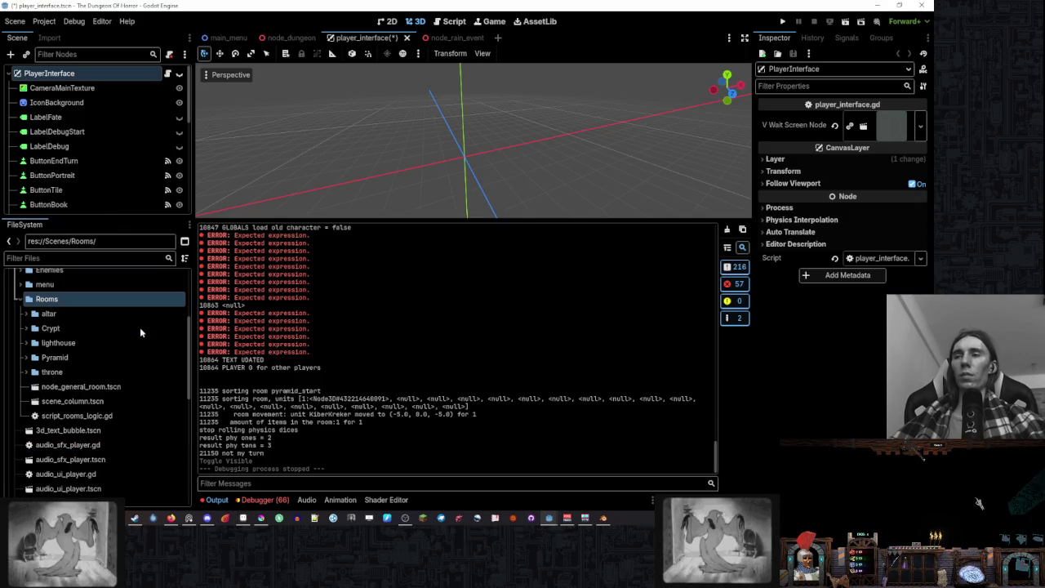
double_click(82, 357)
scroll(101, 359, "down", 4)
scroll(101, 359, "up", 8)
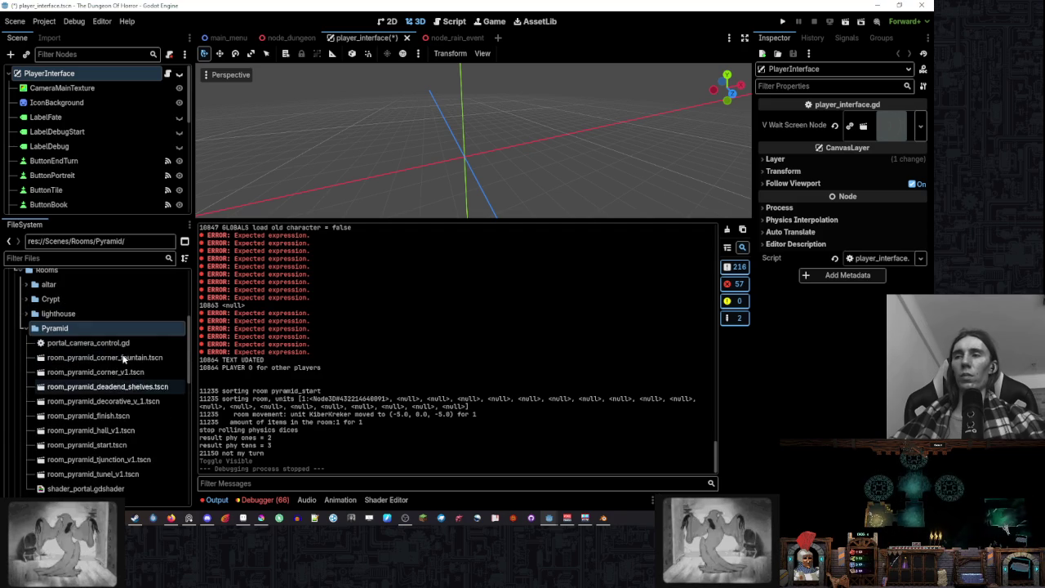
- Expand Models > rooms > tunel, then Alt+Tab to the File Explorer rooms folder
left_click(21, 350)
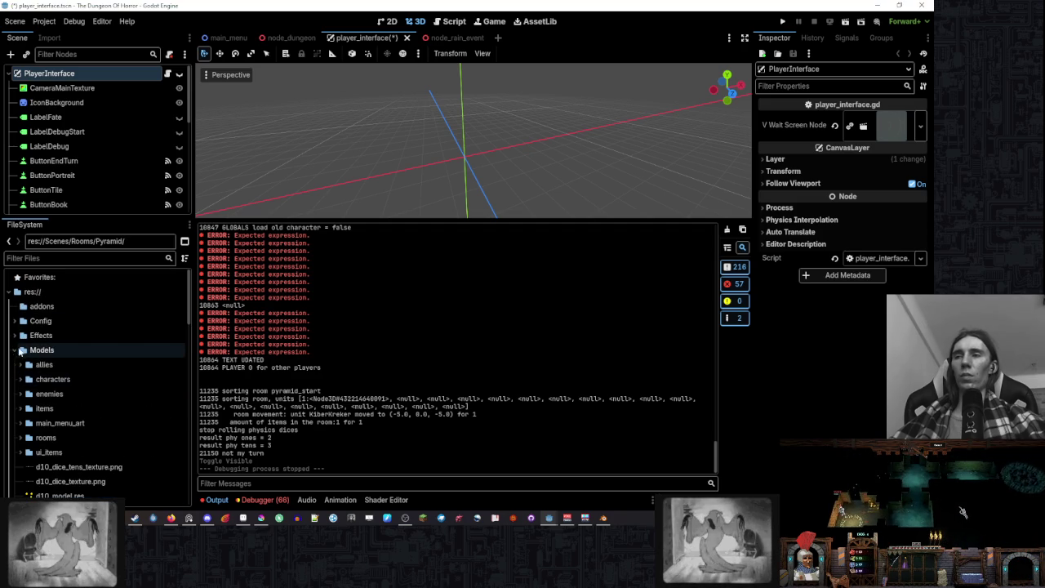
left_click(34, 441)
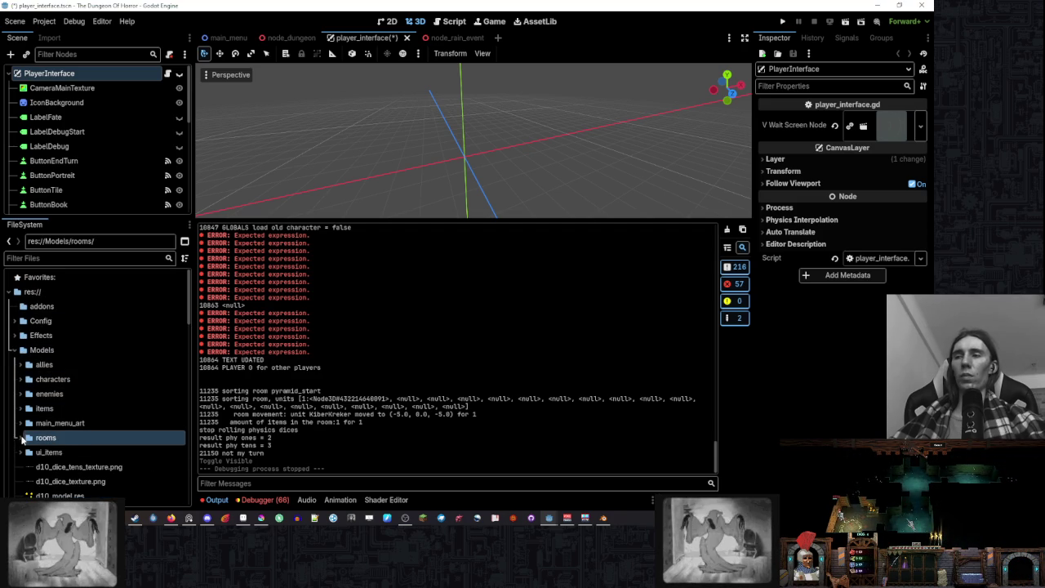
left_click(22, 439)
scroll(49, 368, "down", 4)
left_click(74, 408)
left_click(25, 407)
scroll(82, 391, "down", 4)
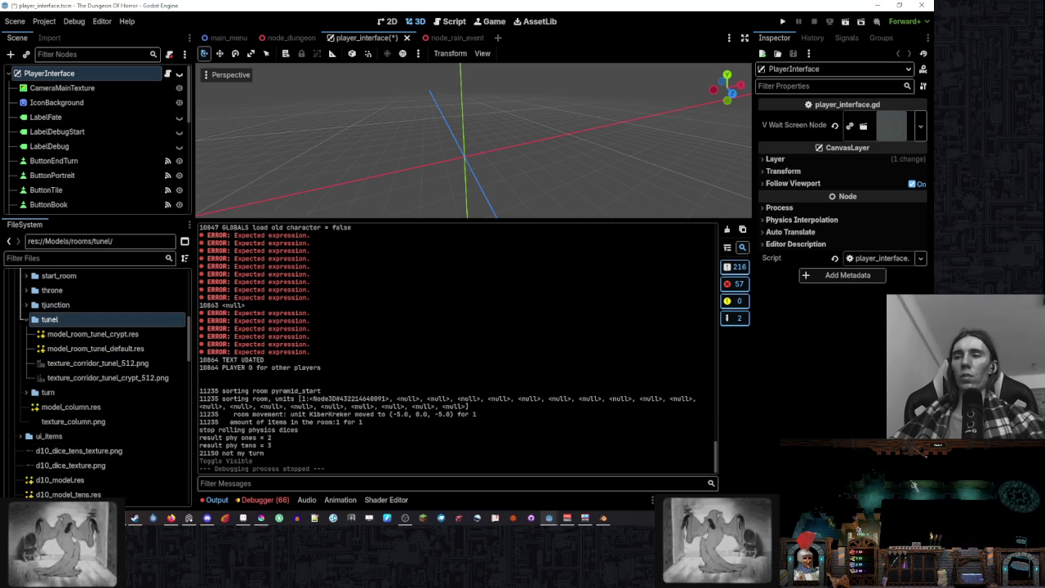
key("alt+Tab")
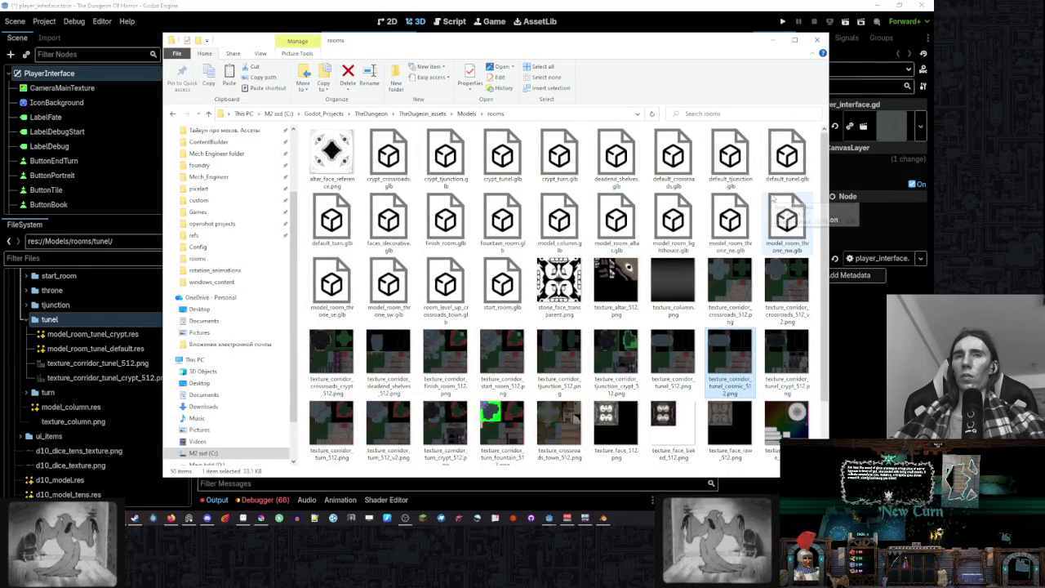
- Refresh the rooms folder and drag the new tunel_cosmic.glb into Godot's tunel folder
left_click(779, 150)
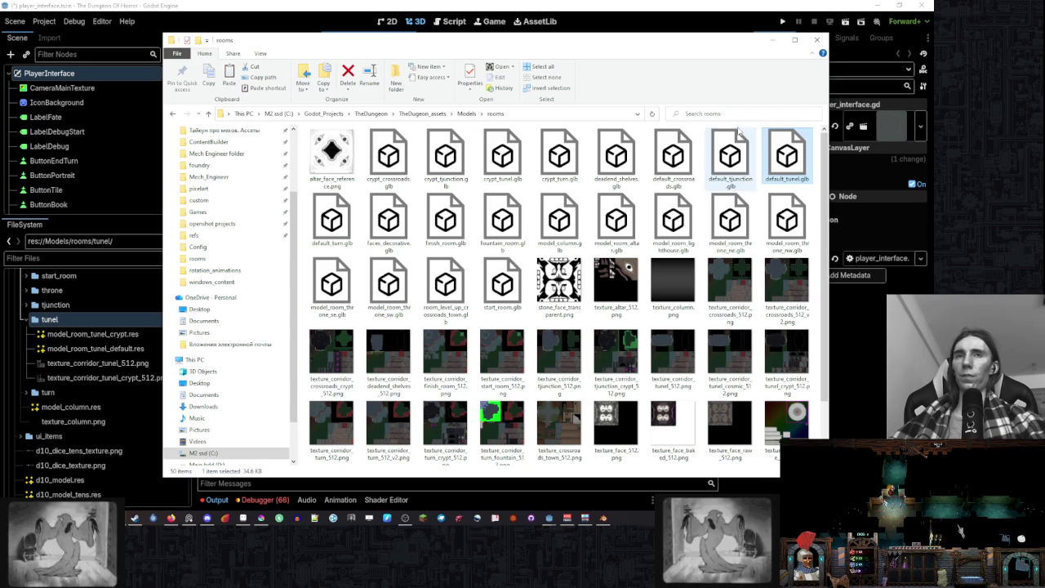
left_click(651, 115)
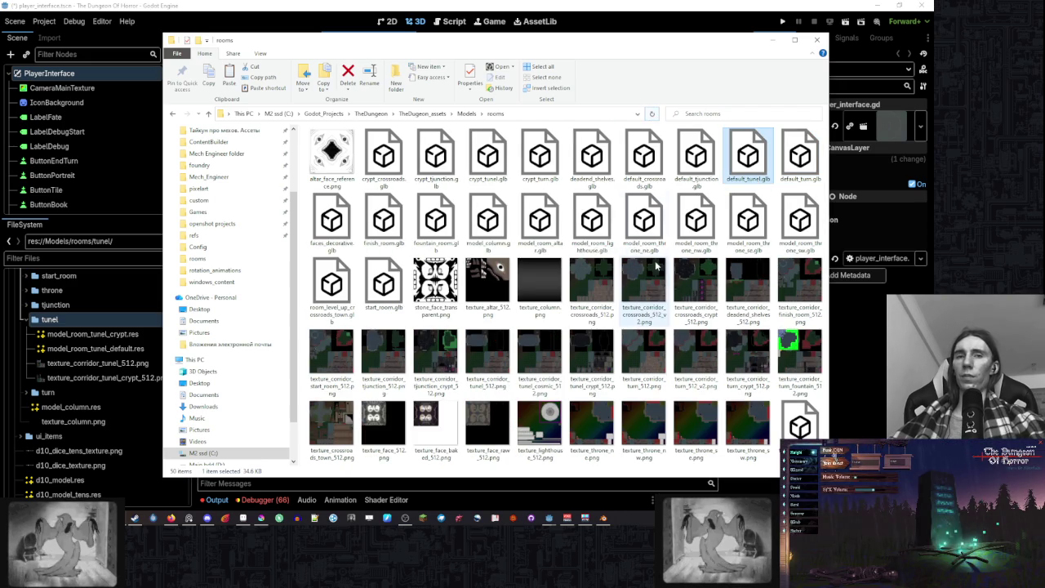
mouse_move(800, 425)
left_mouse_down()
mouse_move(116, 329)
mouse_move(131, 322)
left_mouse_up()
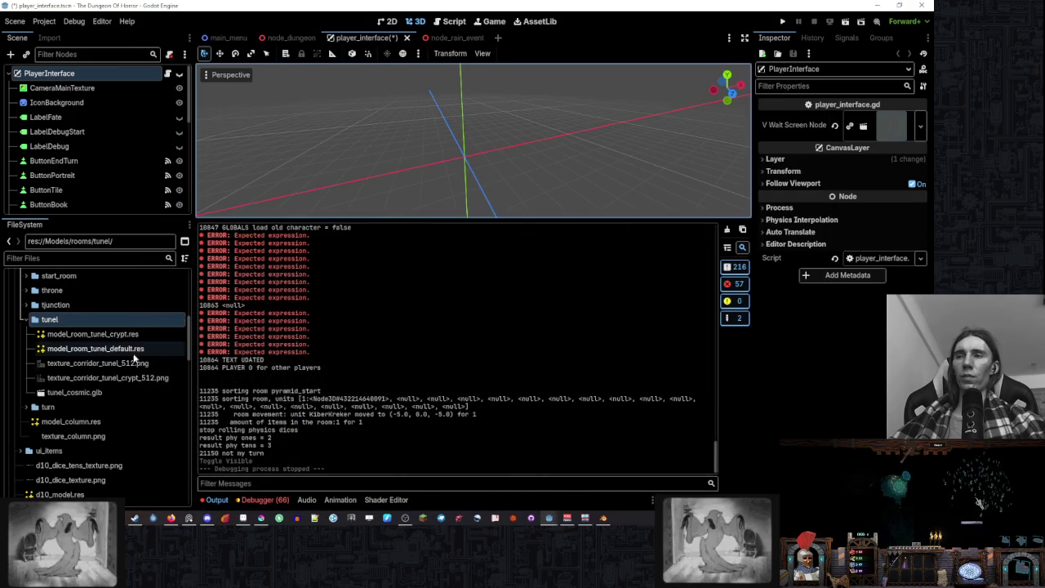
- In tunel_cosmic.glb's import settings, enable Save to File for its mesh and browse to Models/rooms/tunel
double_click(98, 395)
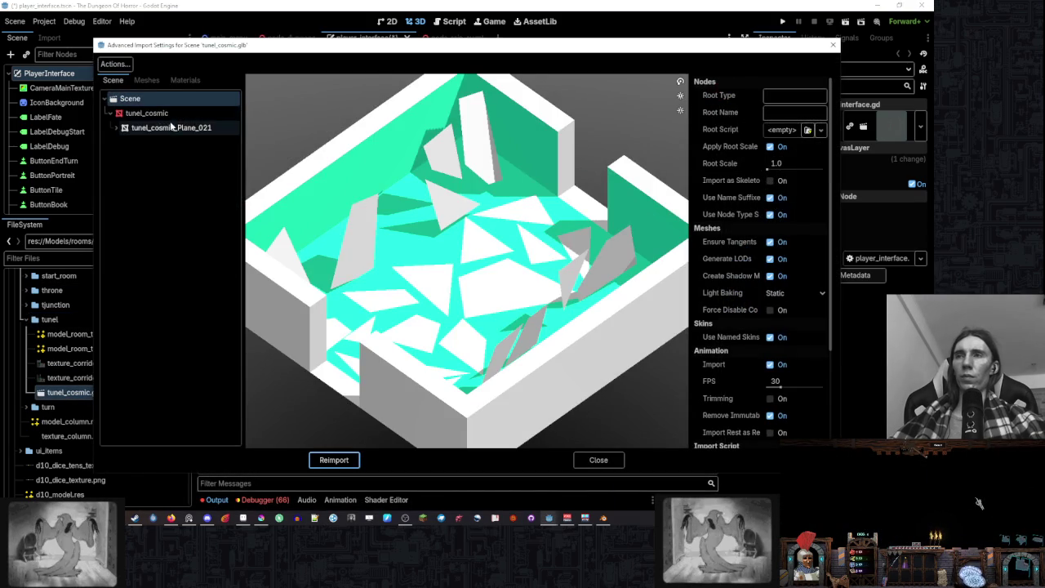
left_click(170, 127)
left_click(774, 96)
left_click(826, 113)
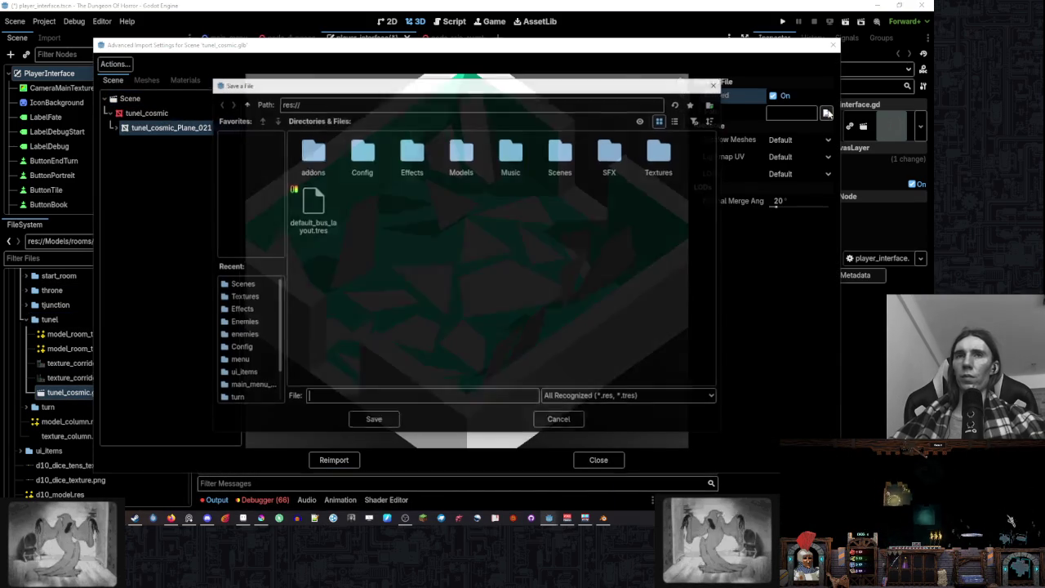
double_click(457, 148)
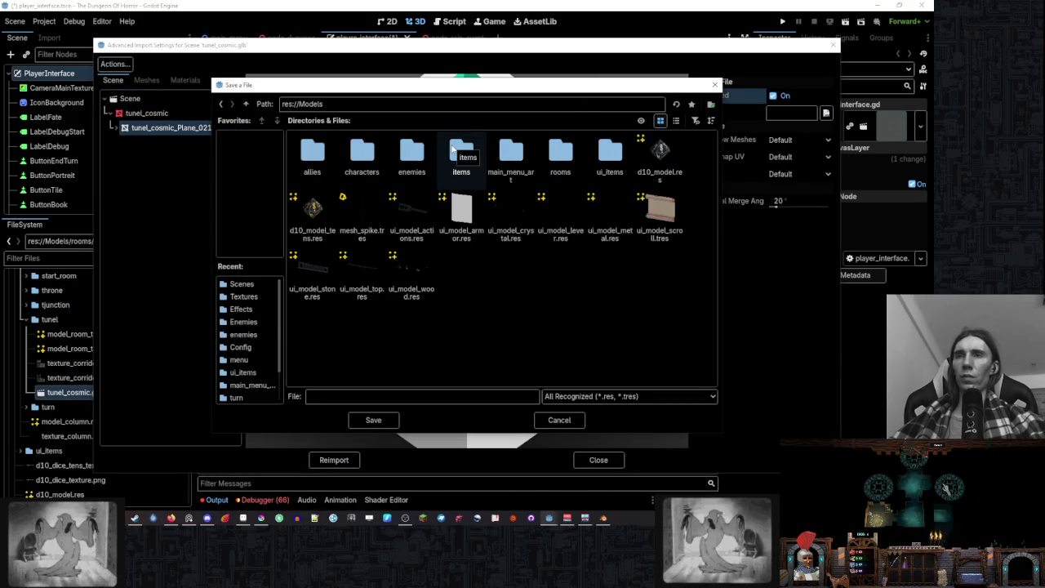
double_click(560, 154)
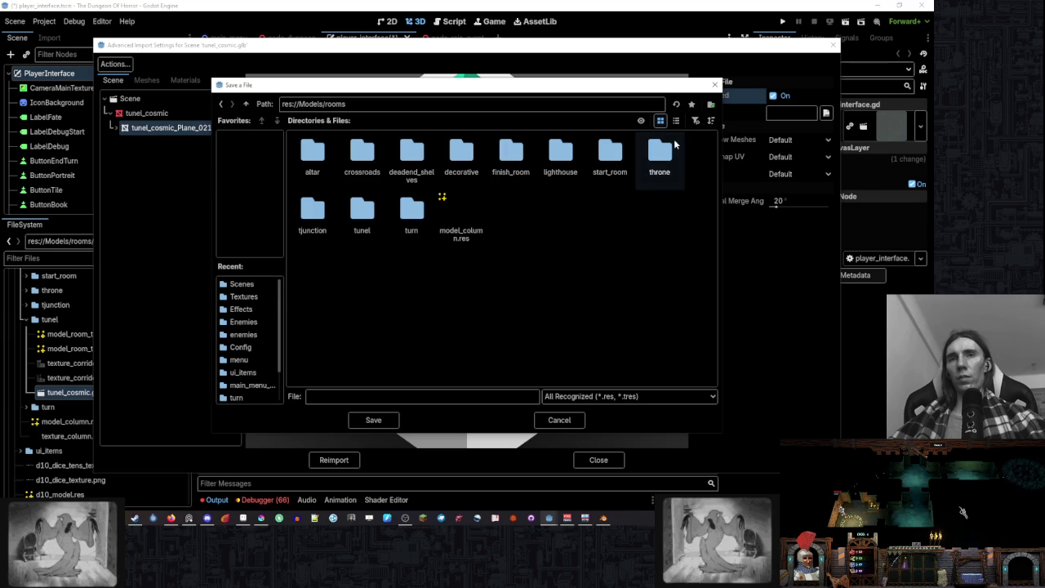
double_click(362, 212)
- Name the mesh file model_room_tunel_cosmic.res, confirm it and reimport the model
left_click(313, 155)
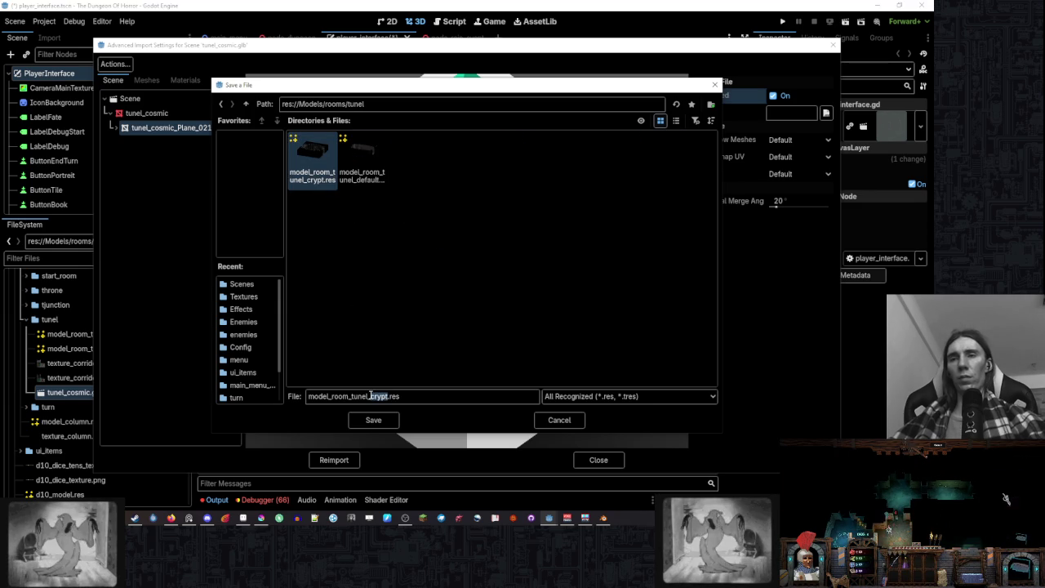
type("cosmic")
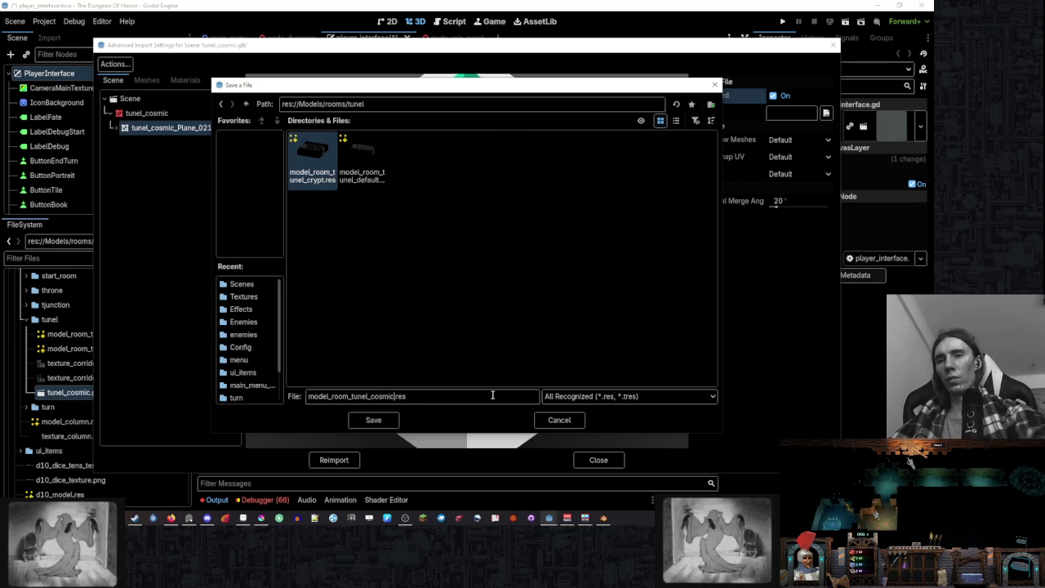
left_click(485, 396)
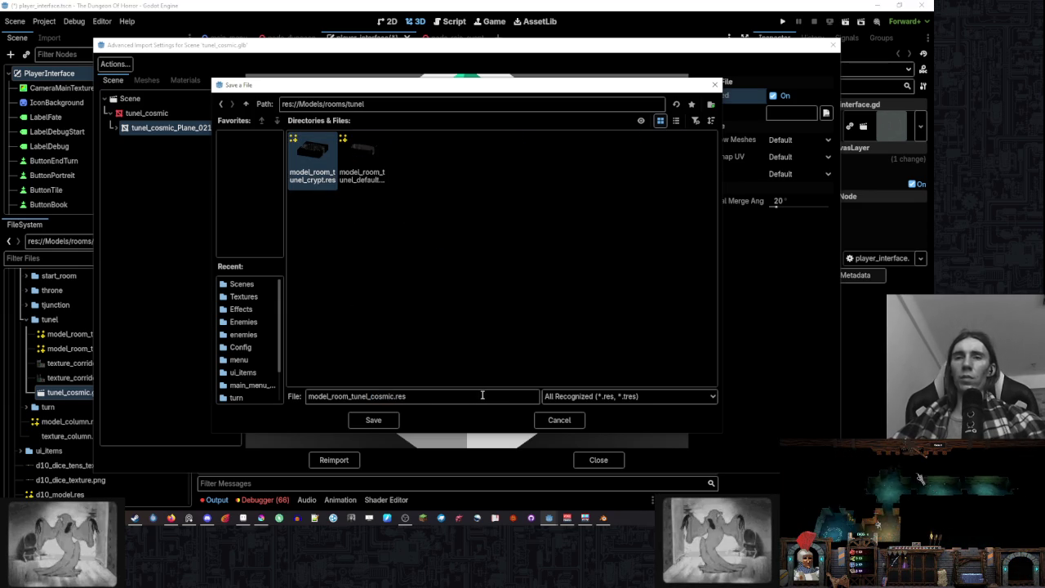
left_click(373, 419)
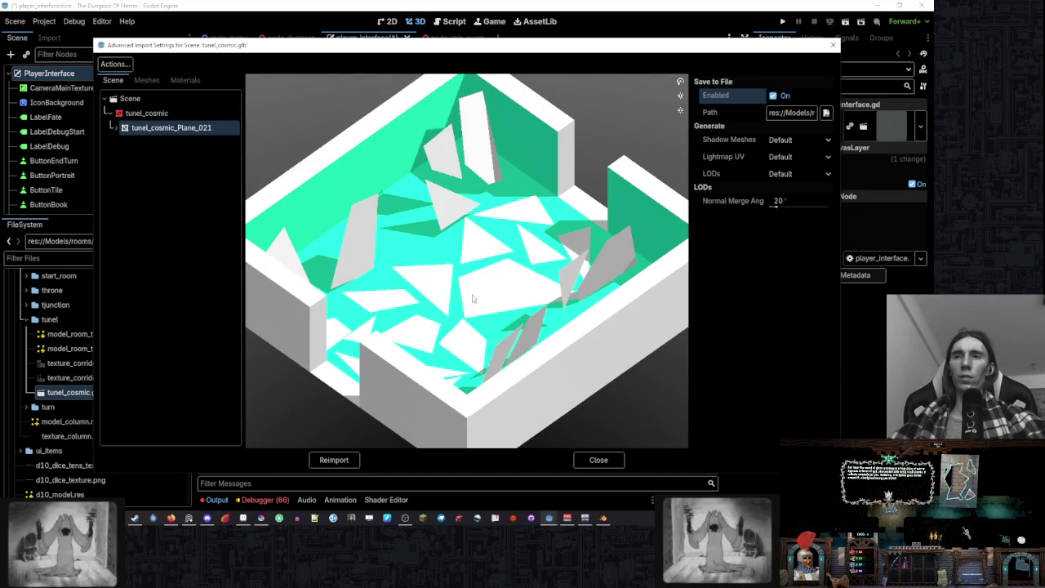
left_click(341, 459)
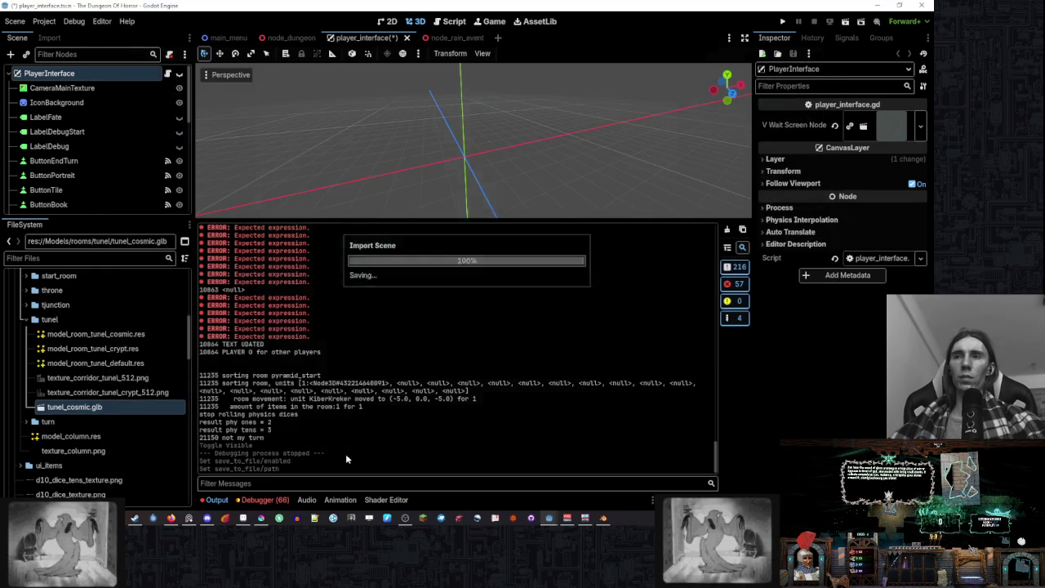
left_click(137, 393)
right_click(100, 406)
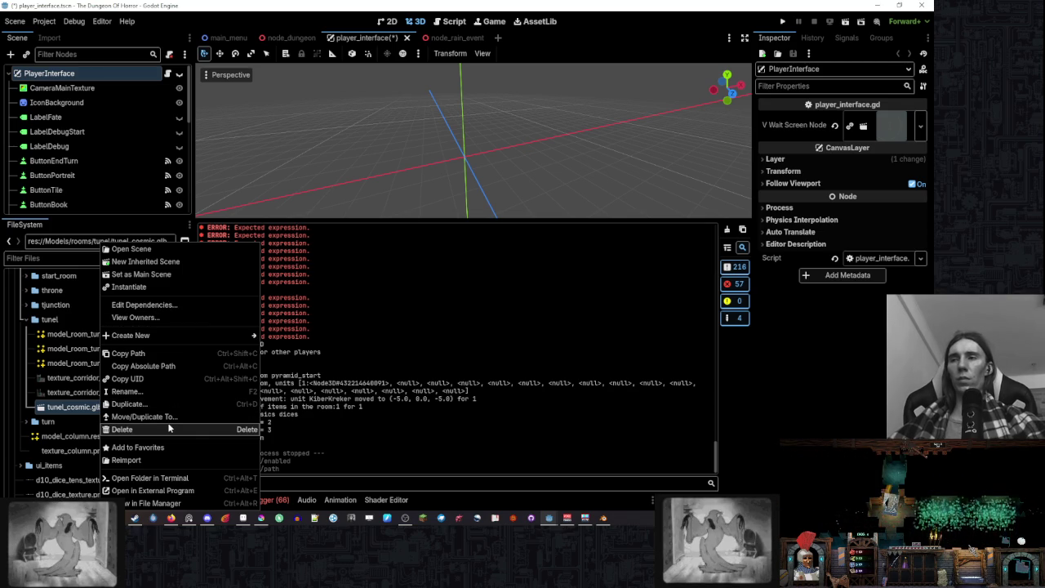
- Delete tunel_cosmic.glb from the project and show the tunel folder in File Manager
left_click(169, 428)
left_click(390, 310)
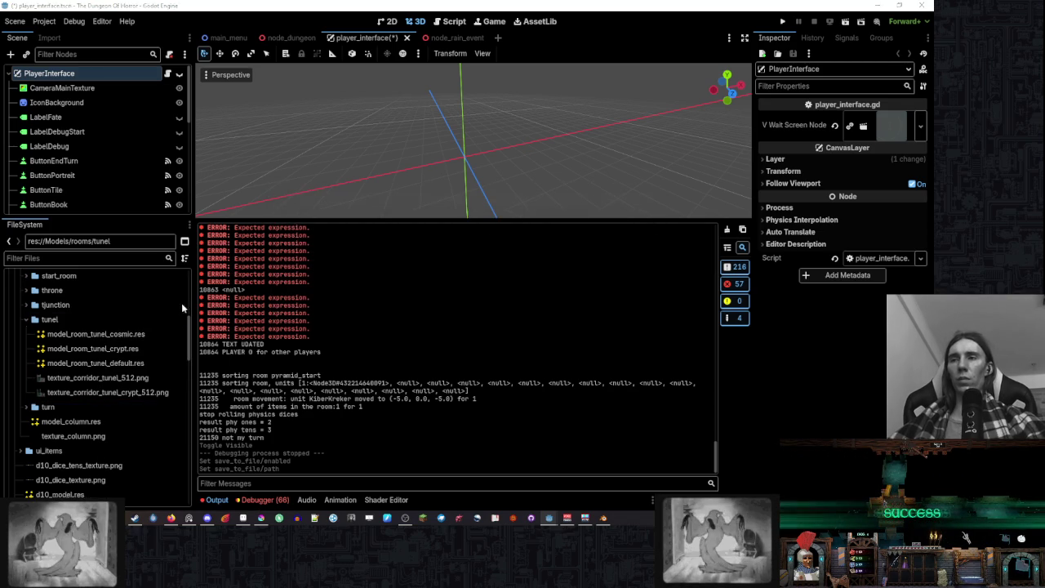
right_click(49, 319)
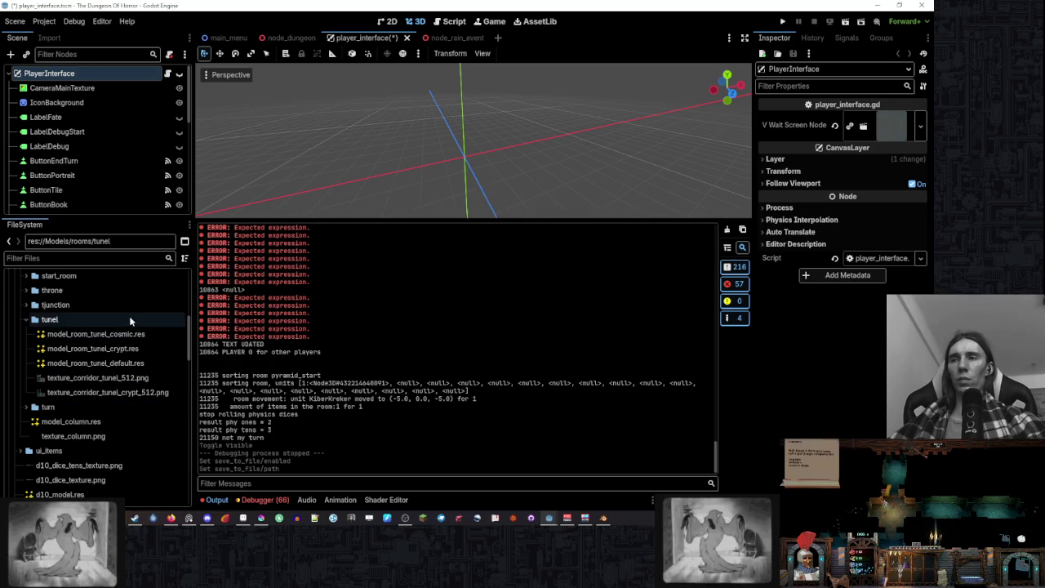
left_click(155, 496)
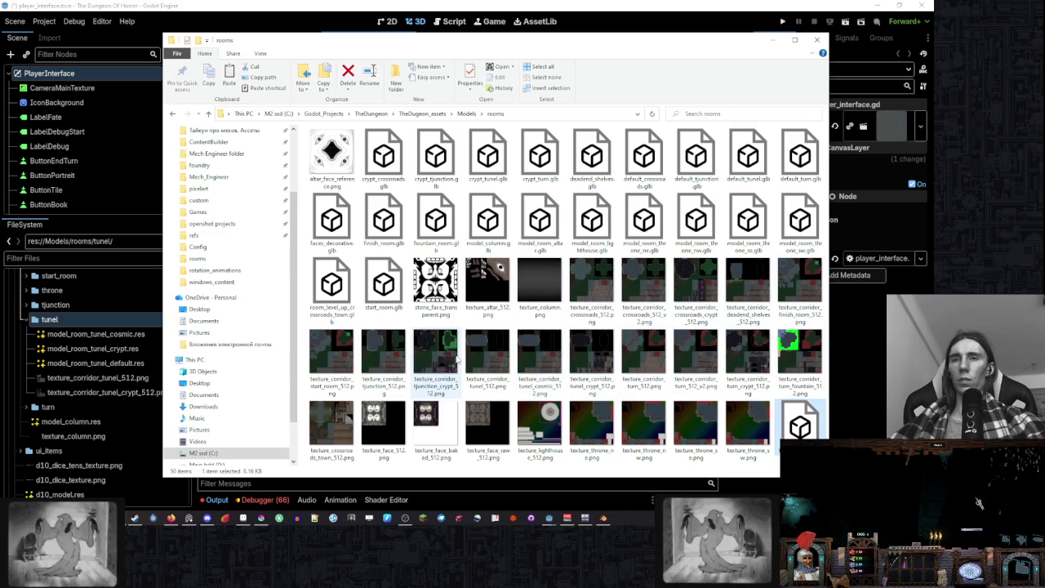
- Pick texture_corridor_tunel_cosmic_512.png, minimise Explorer and select model_room_tunel_cosmic.res
left_click(537, 365)
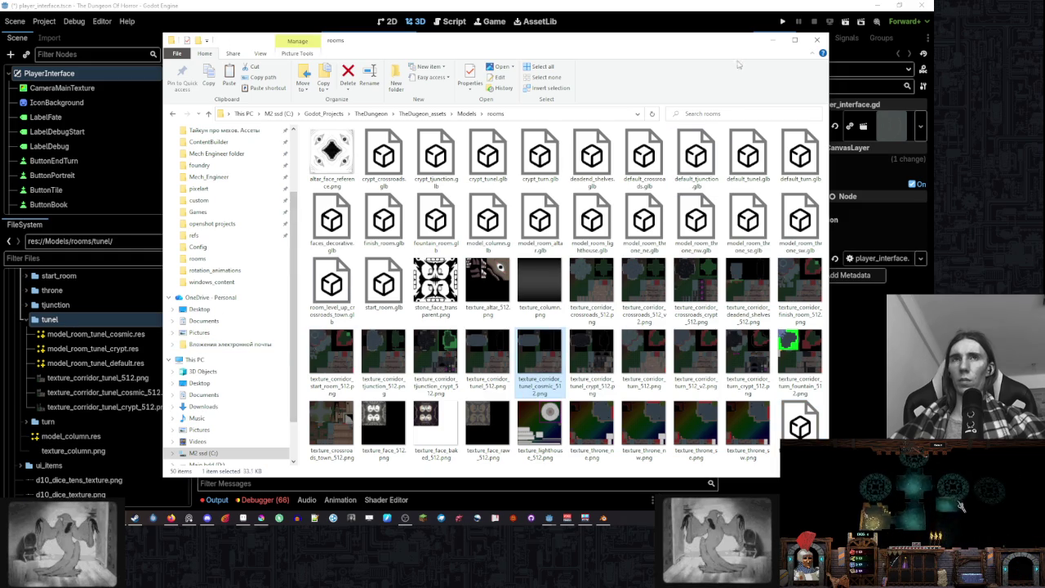
left_click(772, 39)
left_click(106, 334)
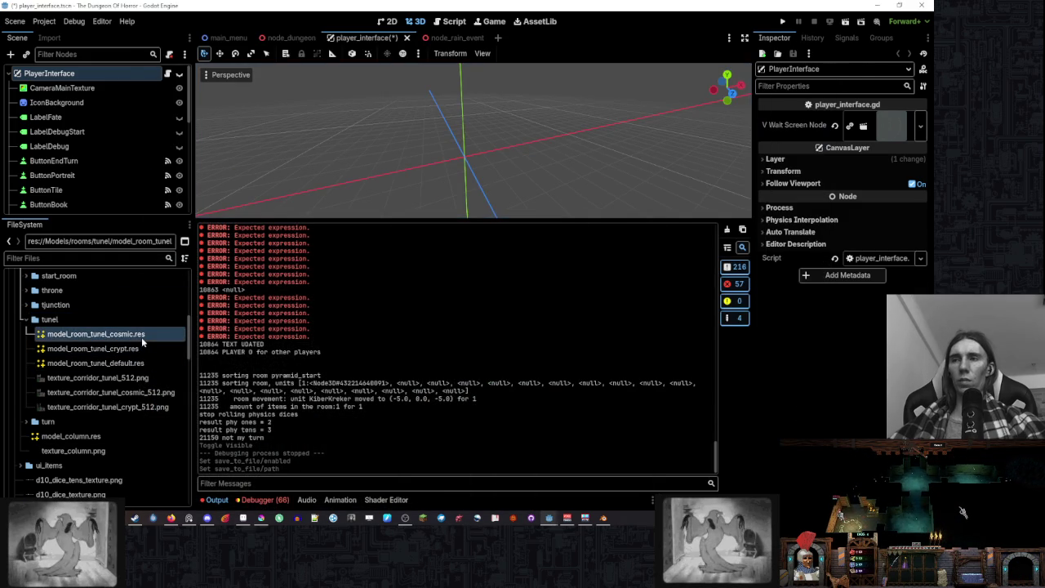
- Reset Surface 0's albedo colour, then apply texture_corridor_tunel_cosmic_512.png with Nearest filtering
left_click(824, 287)
left_click(816, 313)
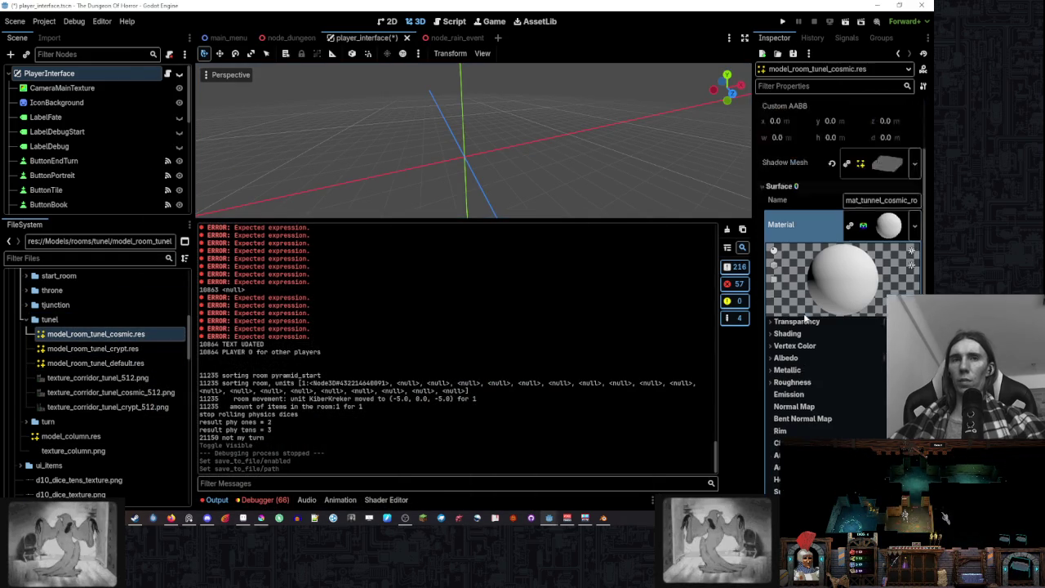
left_click(809, 307)
left_click(836, 321)
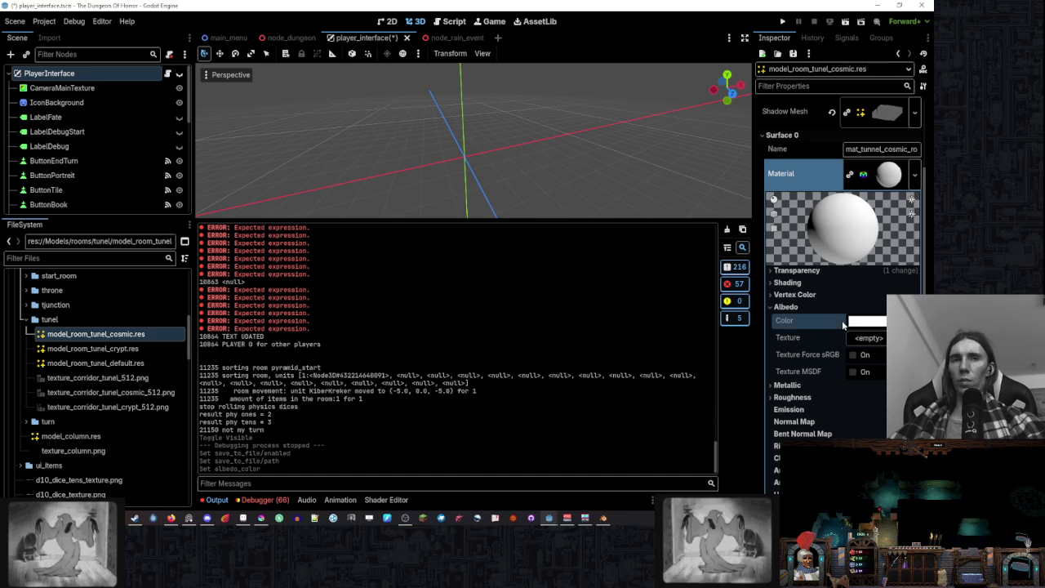
left_click(95, 392)
mouse_move(95, 397)
left_mouse_down()
mouse_move(457, 381)
mouse_move(867, 339)
left_mouse_up()
scroll(822, 353, "down", 5)
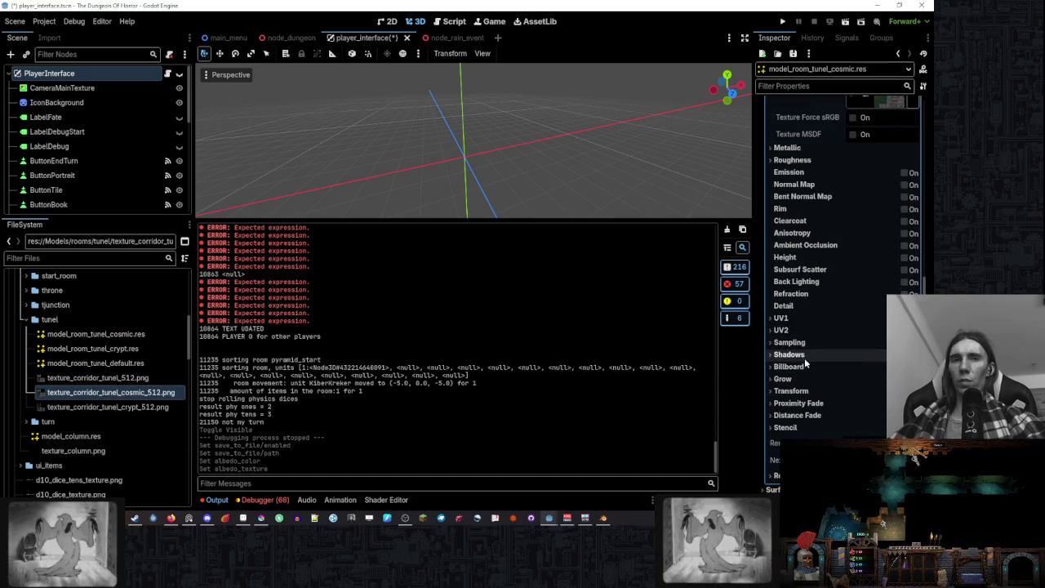
left_click(788, 342)
left_click(861, 356)
left_click(843, 371)
- Make the Surface 0 material local to scene, expand the second surface, and save the scene
scroll(818, 359, "down", 5)
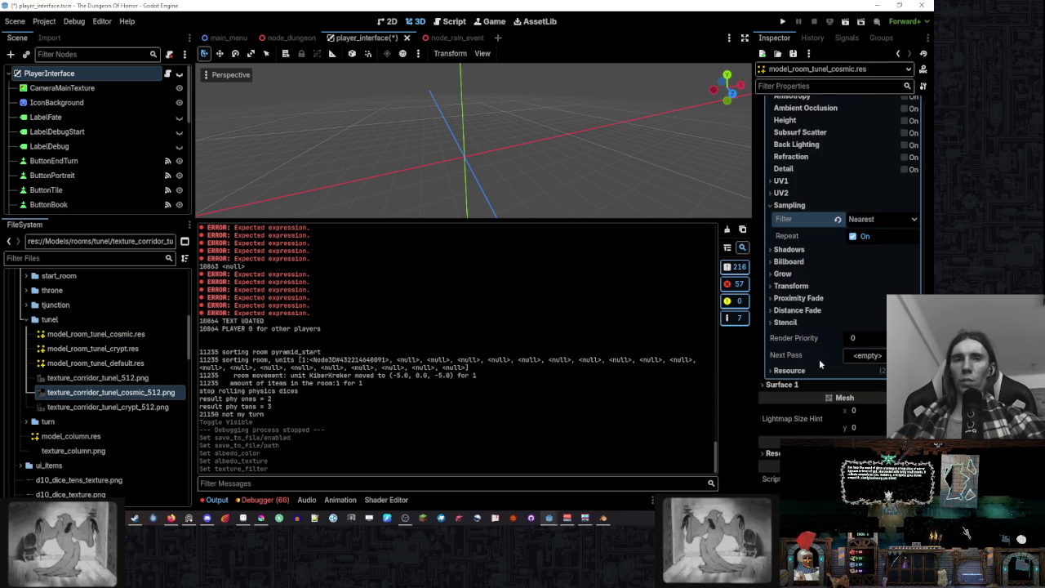
left_click(788, 371)
left_click(852, 384)
scroll(795, 376, "up", 10)
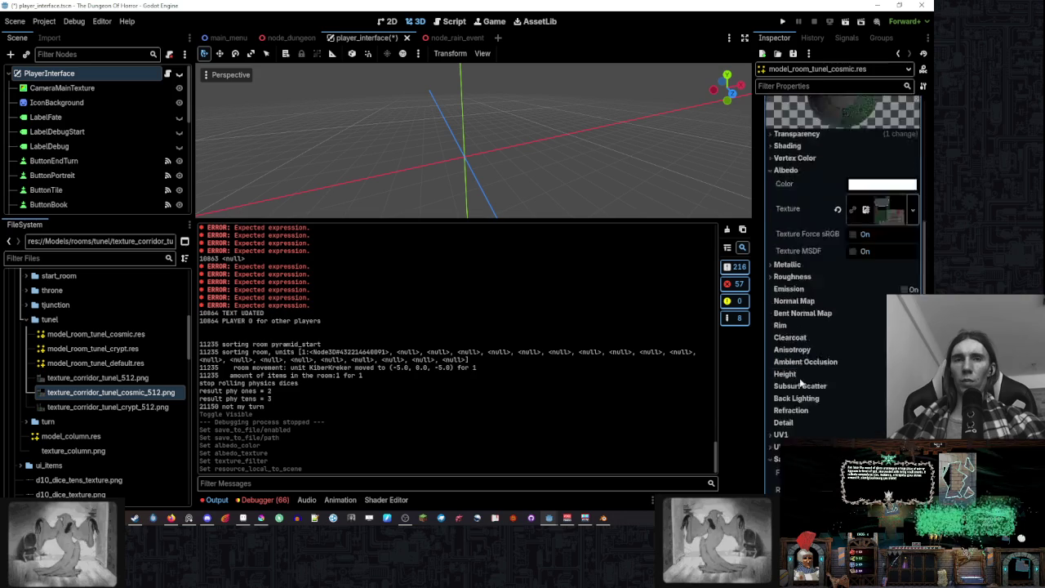
left_click(804, 326)
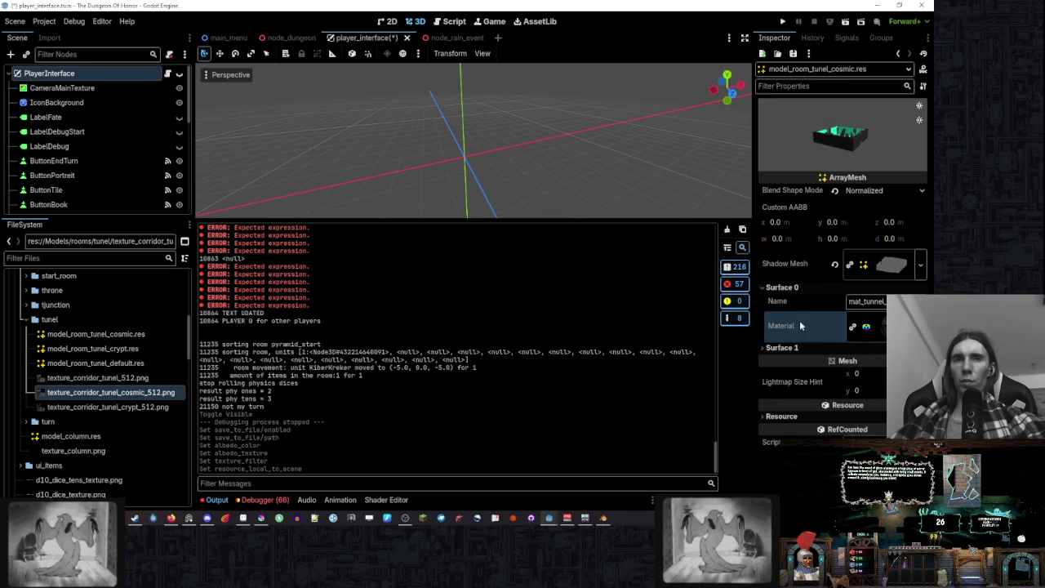
left_click(782, 347)
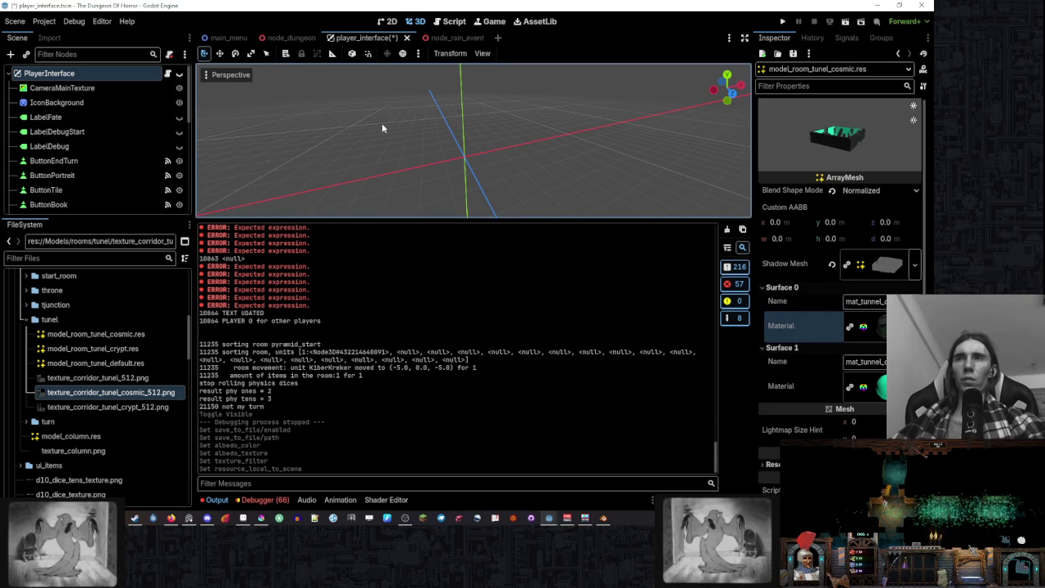
key("ctrl+s")
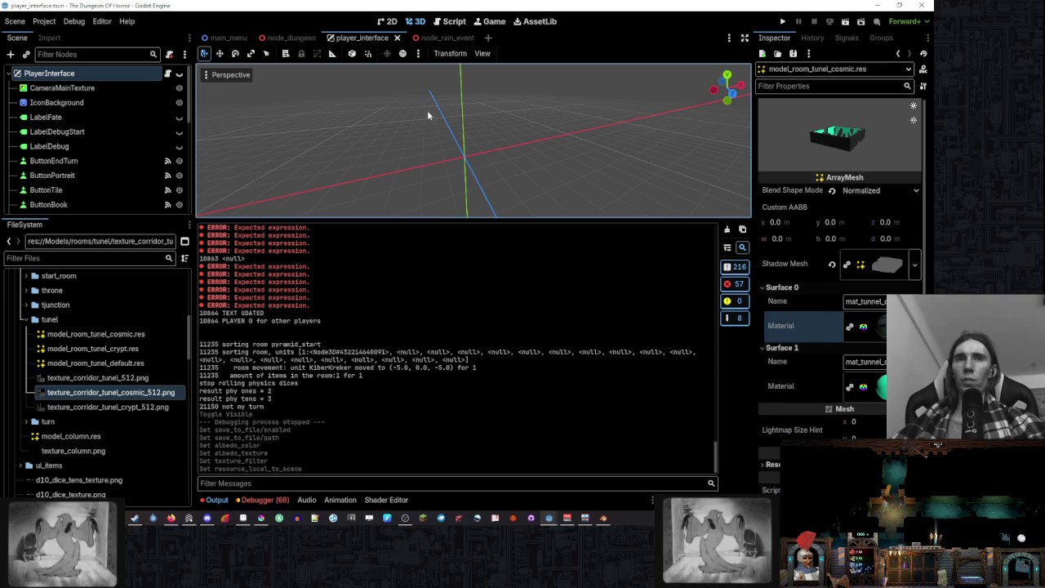
scroll(489, 129, "down", 3)
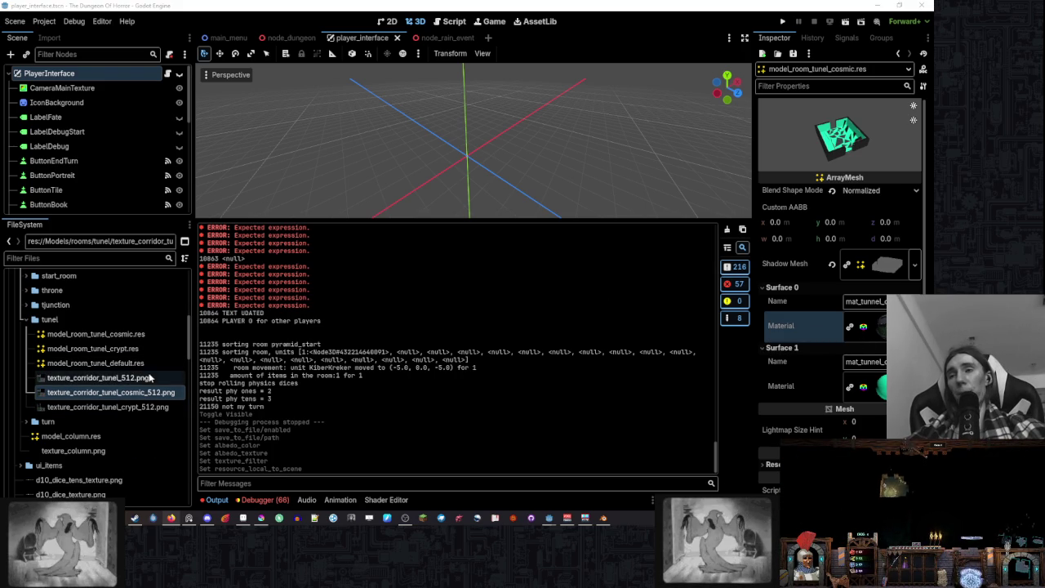
- Enlarge the 3D viewport over the Output log and give the Scene tree more height
left_click_drag(309, 218, 310, 384)
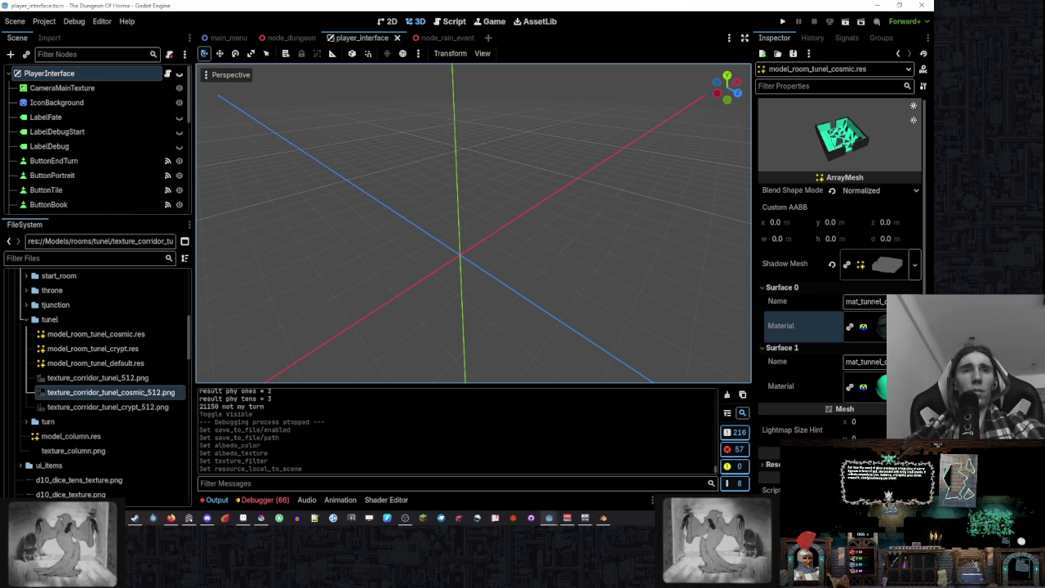
mouse_move(97, 217)
left_mouse_down()
mouse_move(94, 371)
mouse_move(96, 360)
left_mouse_up()
scroll(97, 206, "down", 3)
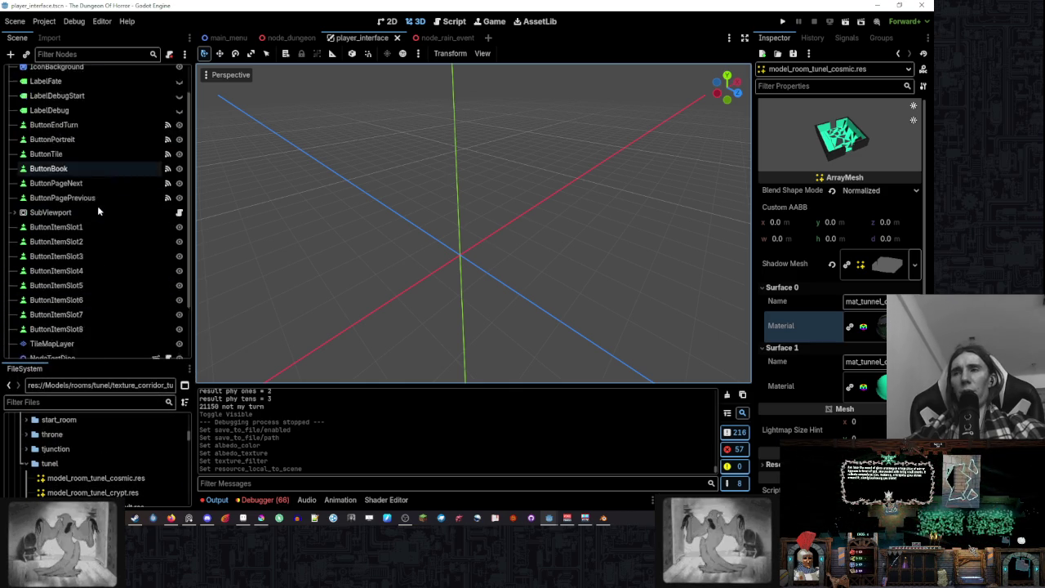
scroll(99, 212, "up", 3)
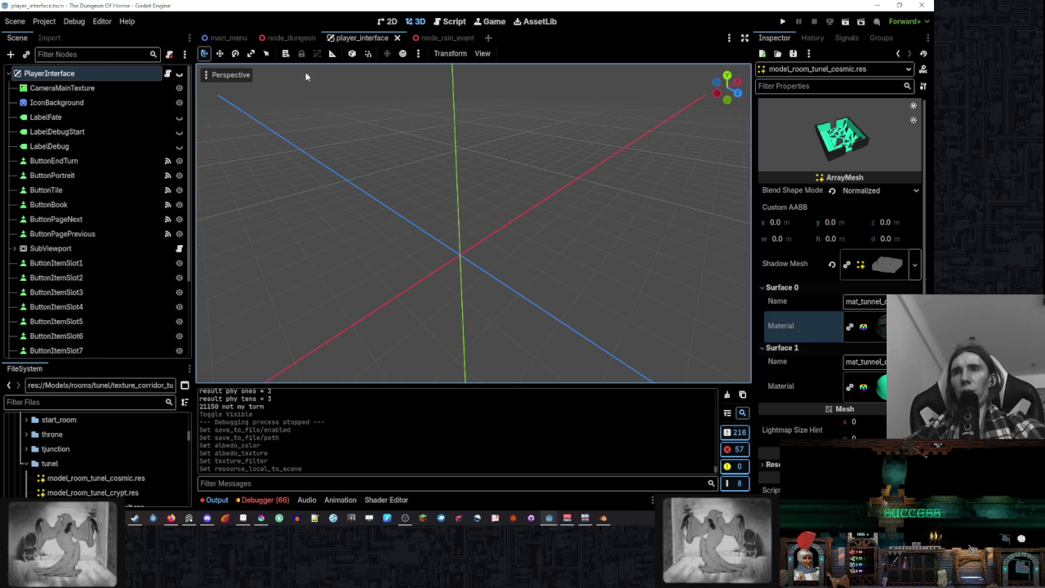
- Switch to the node_dungeon scene and orbit the camera around the dungeon
left_click(294, 40)
scroll(445, 175, "down", 2)
scroll(433, 187, "down", 6)
mouse_move(434, 187)
left_mouse_down()
mouse_move(527, 187)
mouse_move(388, 189)
mouse_move(412, 182)
left_mouse_up()
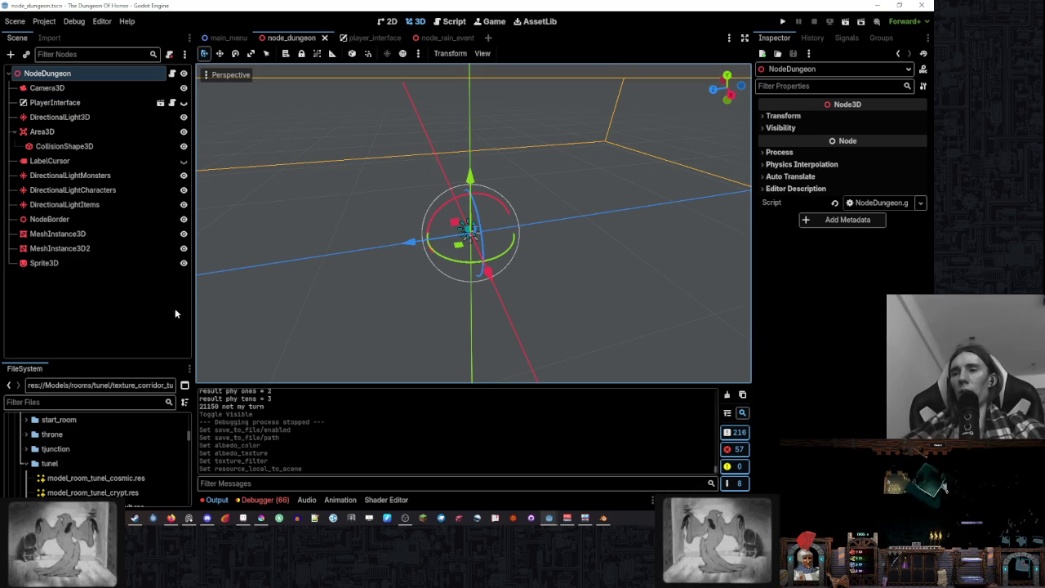
scroll(119, 457, "down", 2)
scroll(119, 457, "down", 3)
scroll(153, 432, "up", 3)
- Browse FileSystem to the Scenes/Rooms folder and expand the Pyramid folder
left_click_drag(114, 362, 113, 218)
scroll(130, 323, "down", 10)
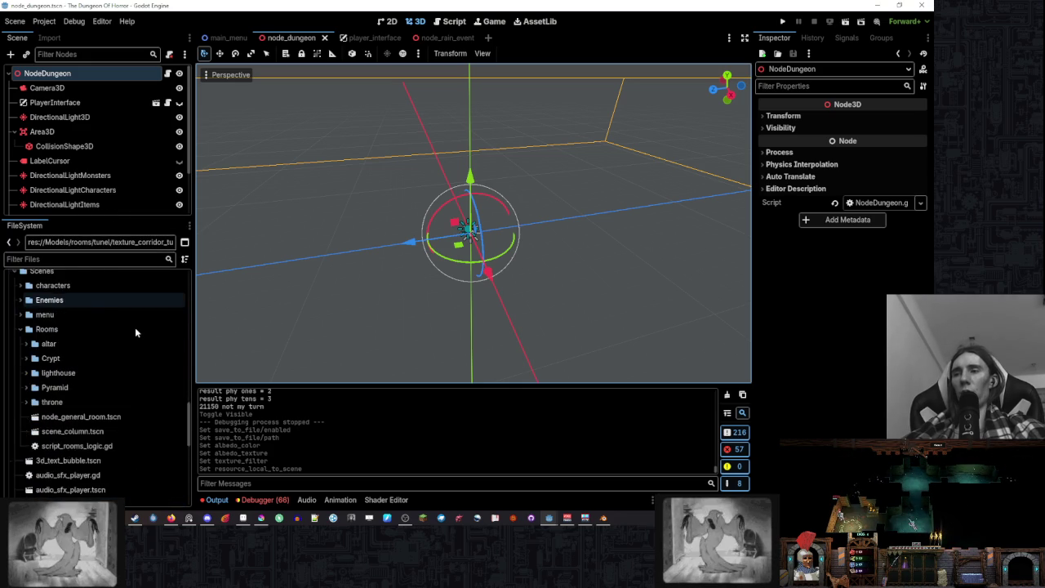
scroll(136, 332, "down", 5)
scroll(135, 327, "down", 5)
scroll(128, 329, "up", 6)
scroll(128, 329, "up", 2)
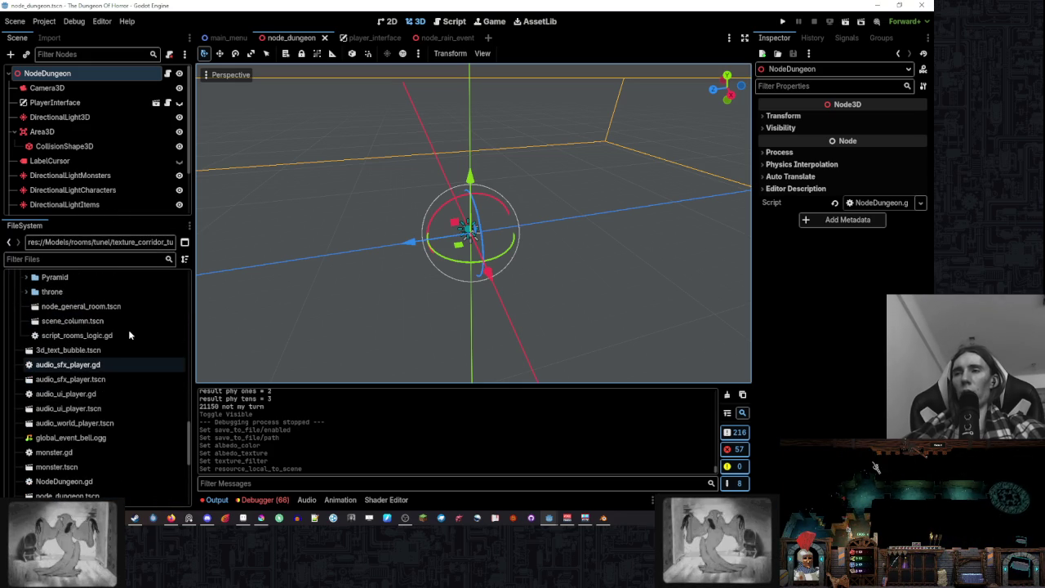
scroll(128, 328, "up", 2)
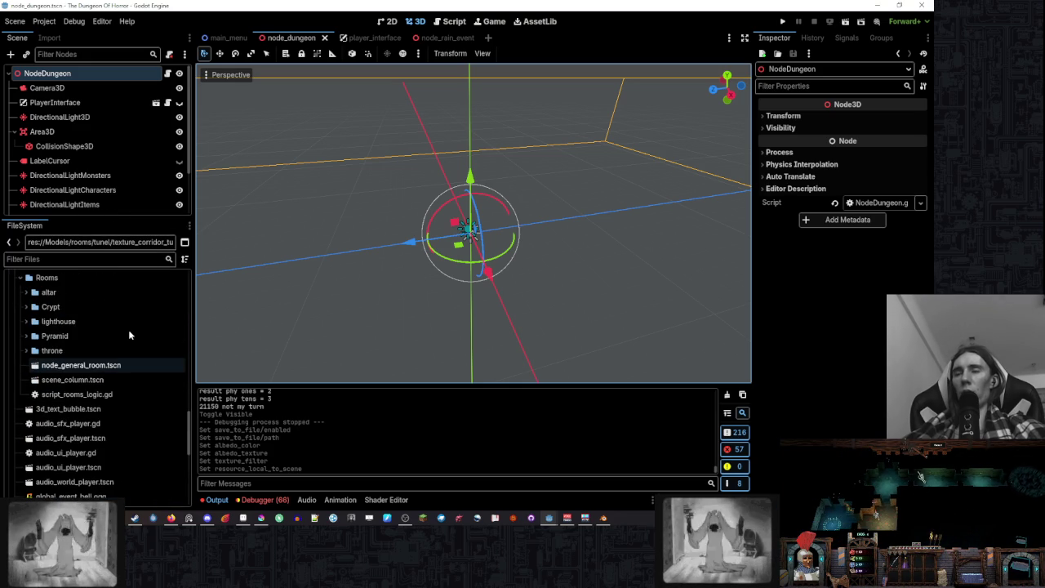
left_click(137, 279)
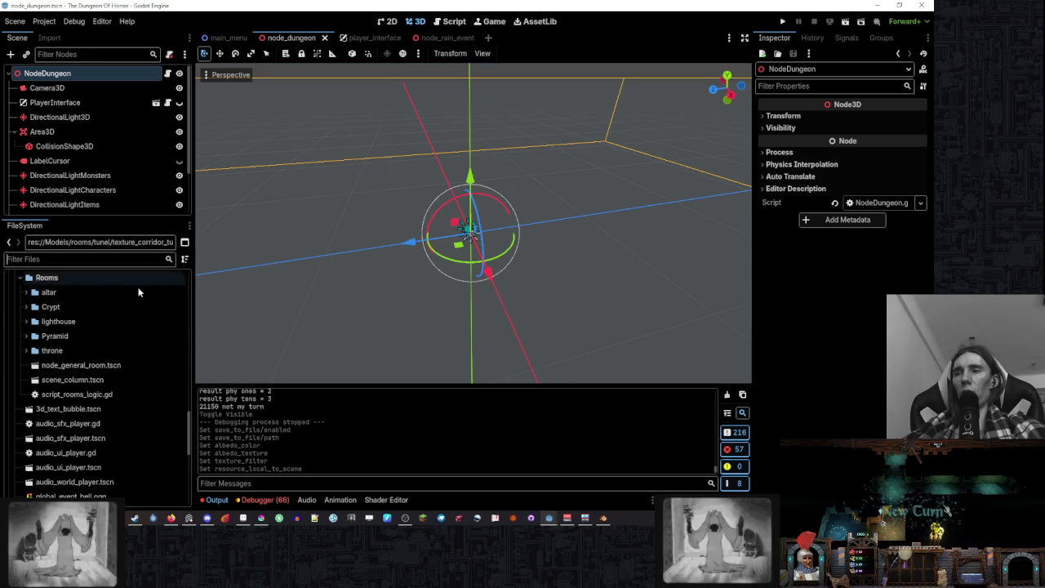
left_click(134, 377)
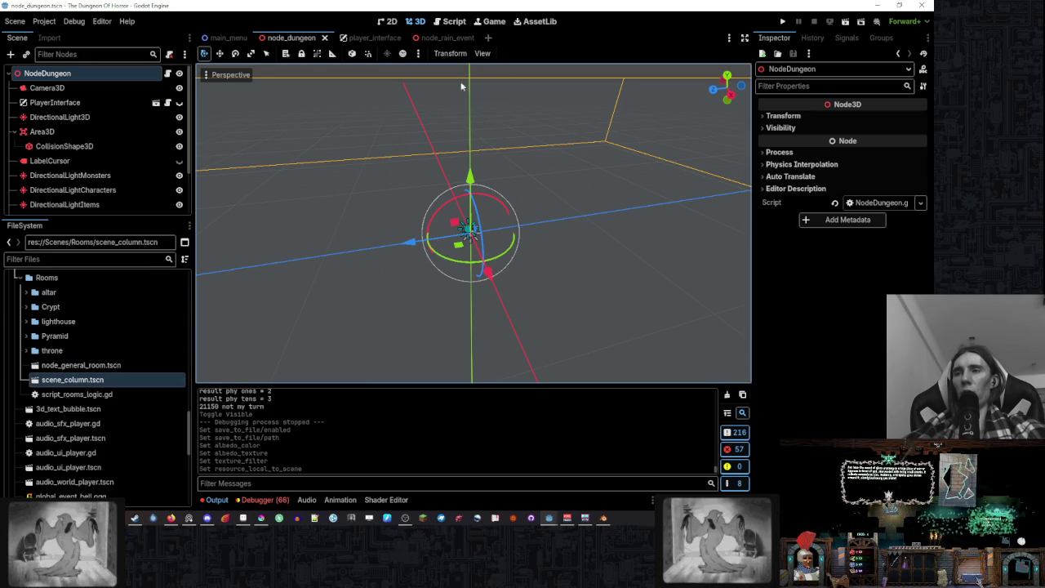
left_click(27, 336)
scroll(94, 338, "down", 1)
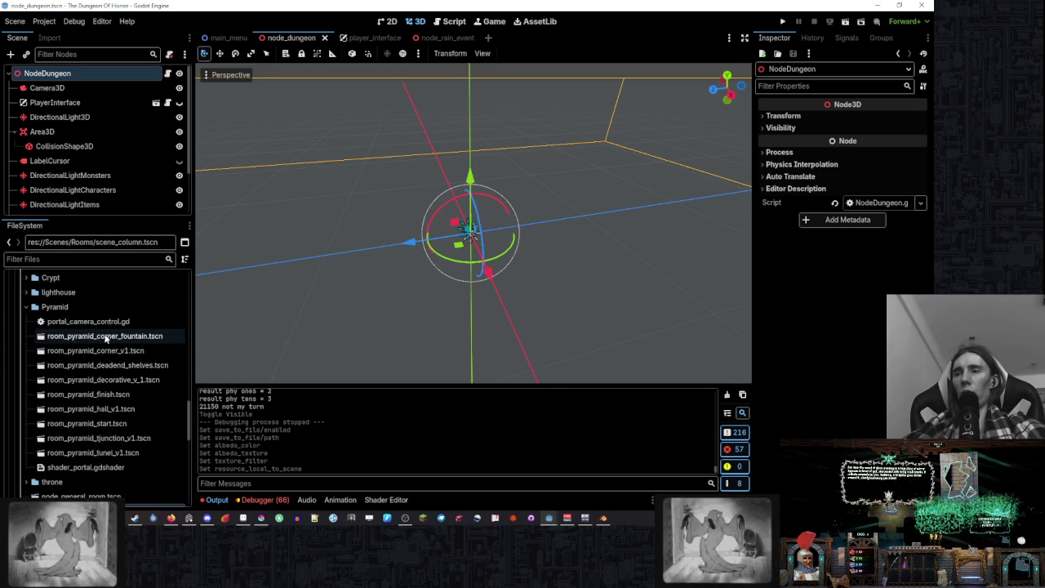
- Open room_pyramid_tunel_v1.tscn and orbit the view around the tunnel room
double_click(154, 452)
mouse_move(461, 279)
left_mouse_down()
mouse_move(581, 236)
mouse_move(566, 236)
left_mouse_up()
scroll(566, 236, "up", 3)
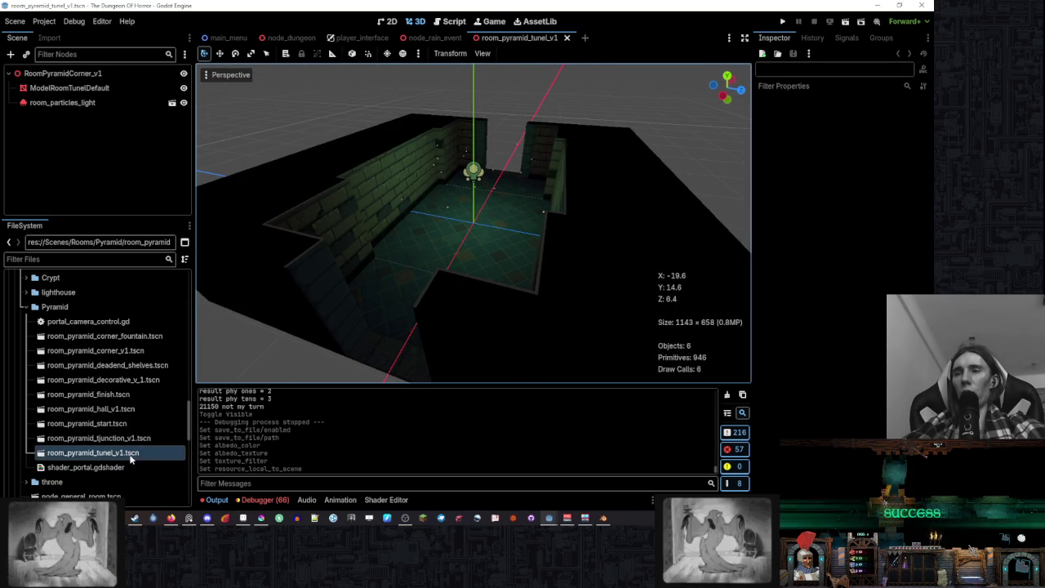
- Duplicate the tunnel scene file as room_pyramid_tunel_cosmic.tscn
right_click(129, 454)
left_click(211, 417)
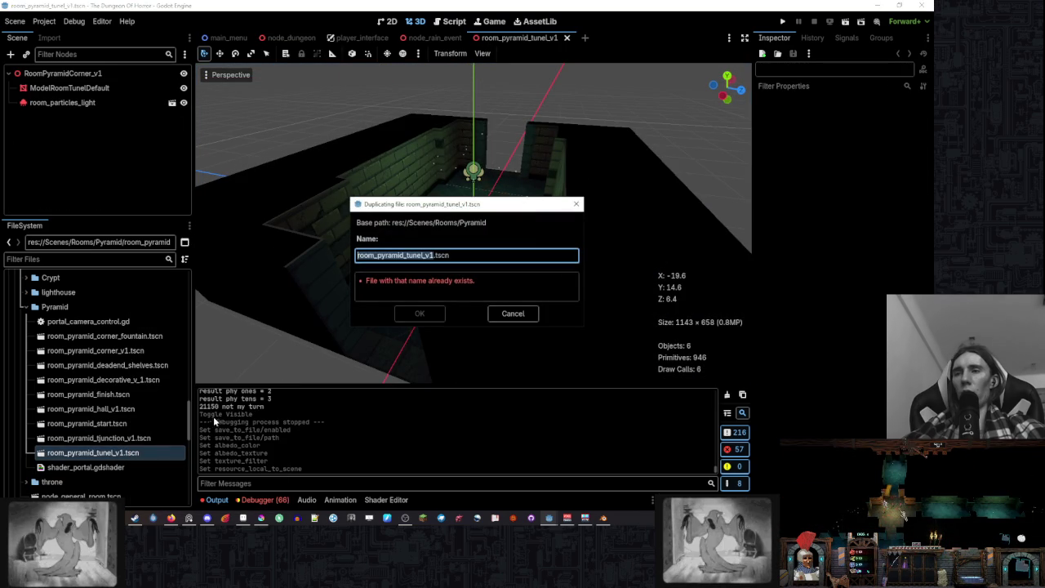
left_click(438, 254)
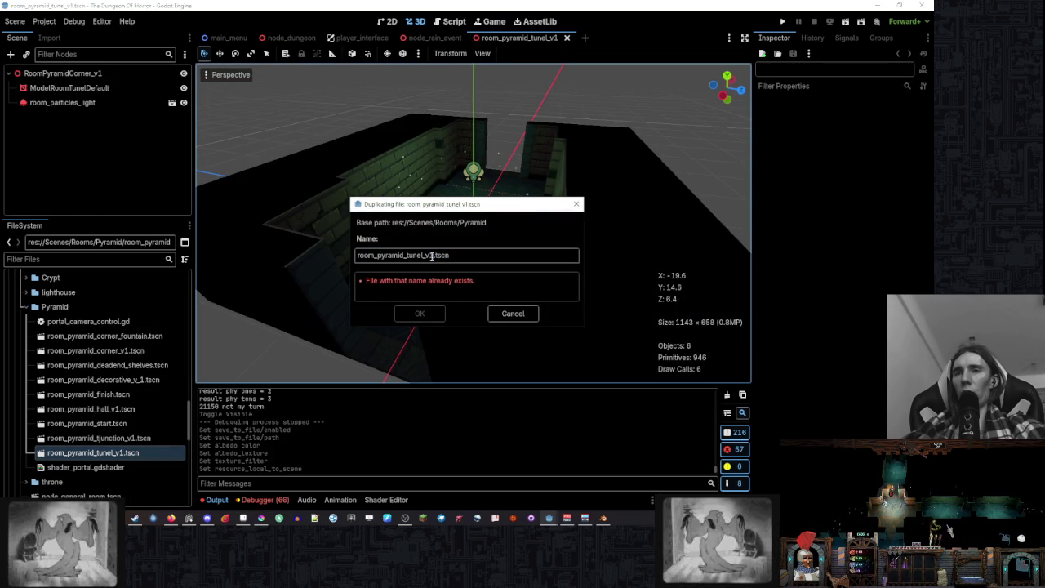
type("ццыыыс")
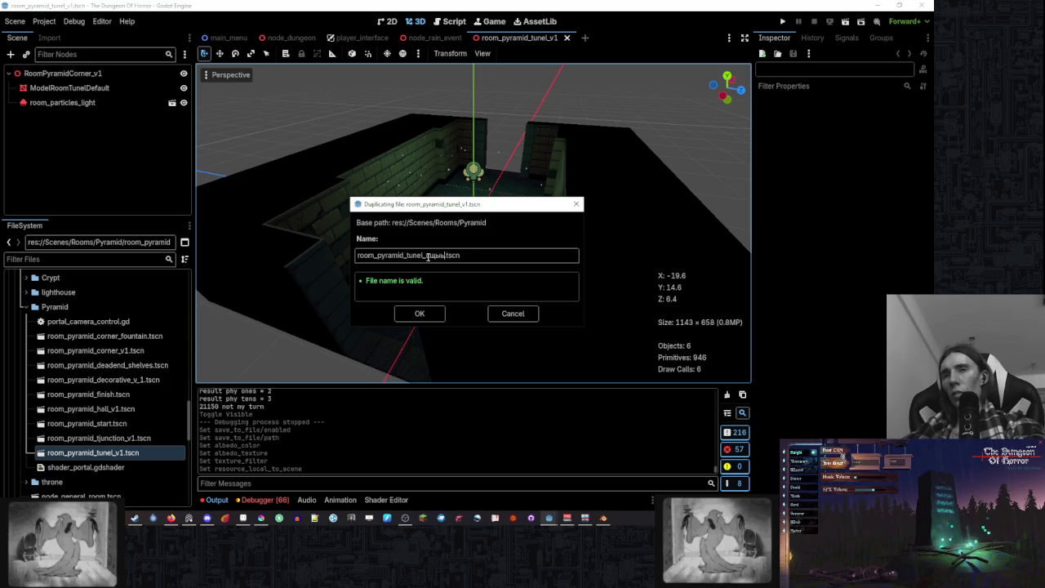
key("BackSpace")
key("BackSpace")
key("BackSpace")
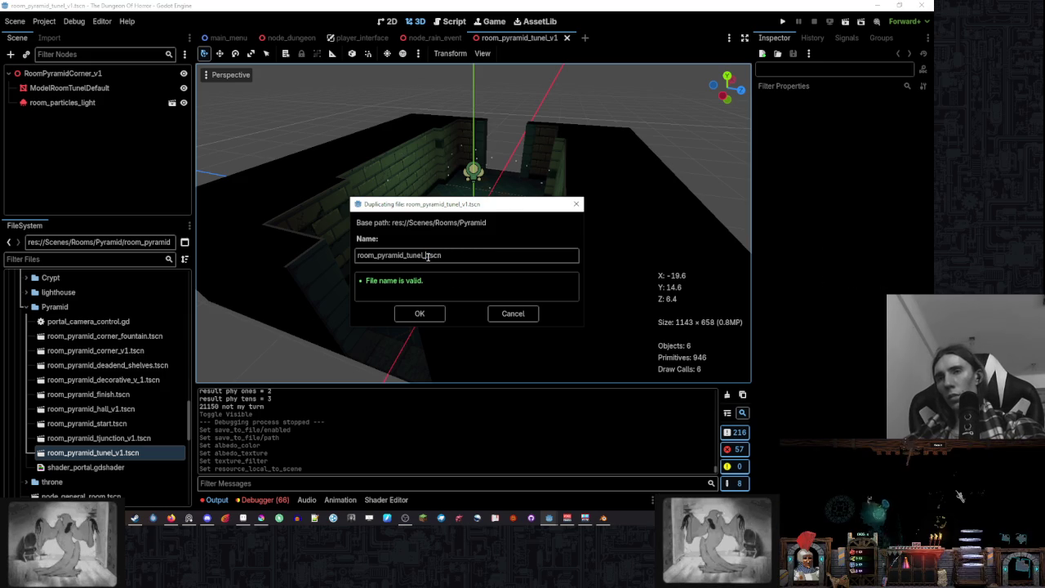
type("cosmic")
left_click(498, 258)
left_click(419, 315)
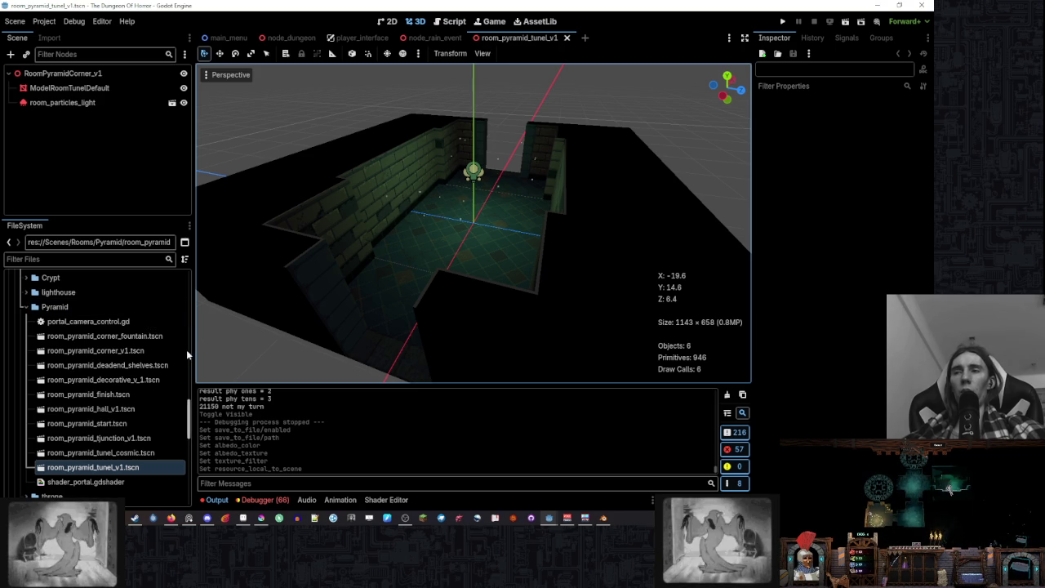
- Select room_pyramid_tunel_cosmic.tscn in the files and begin renaming the scene's root node
left_click(26, 279)
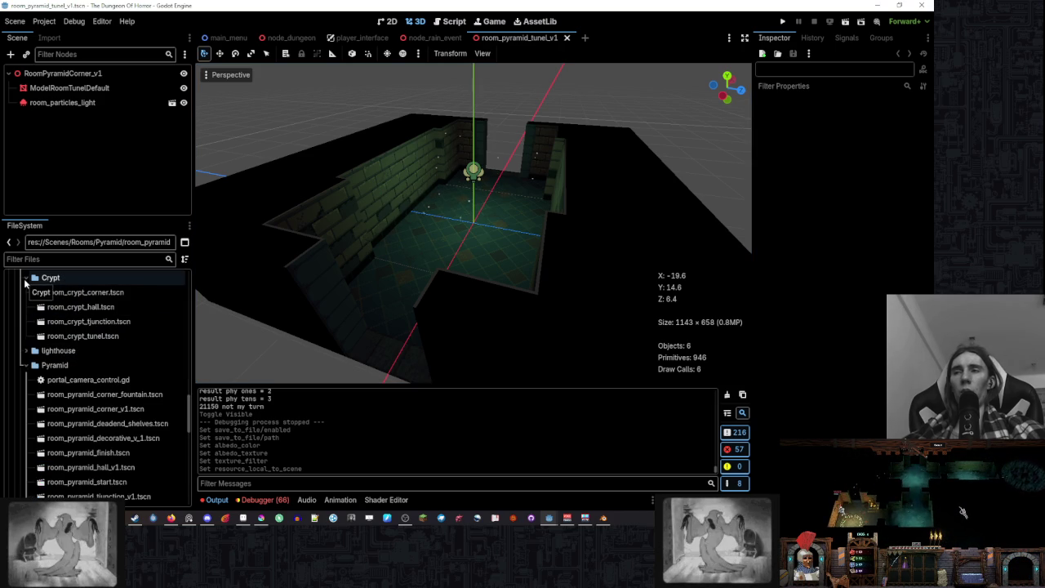
left_click(26, 278)
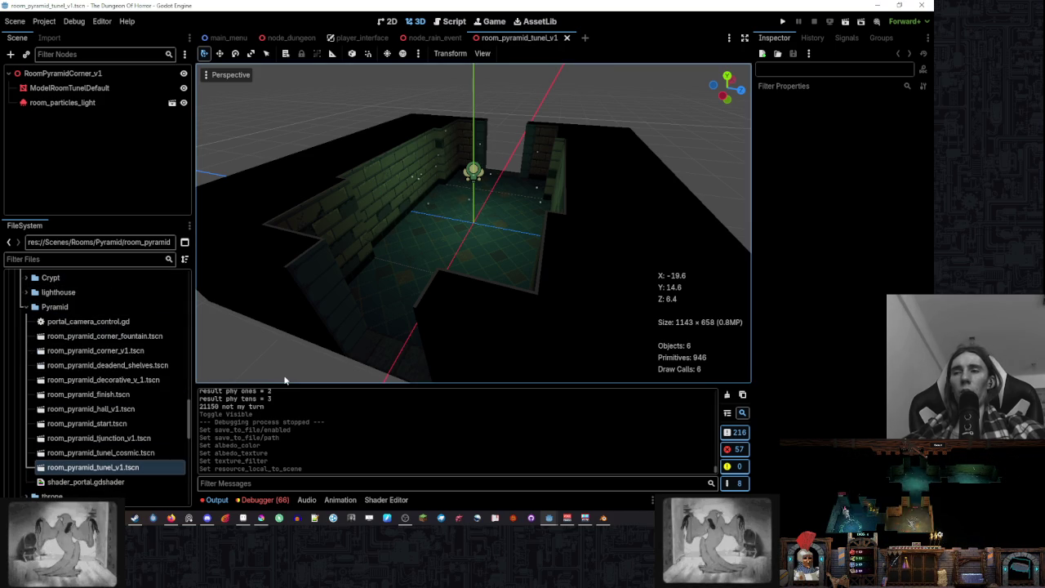
left_click(170, 452)
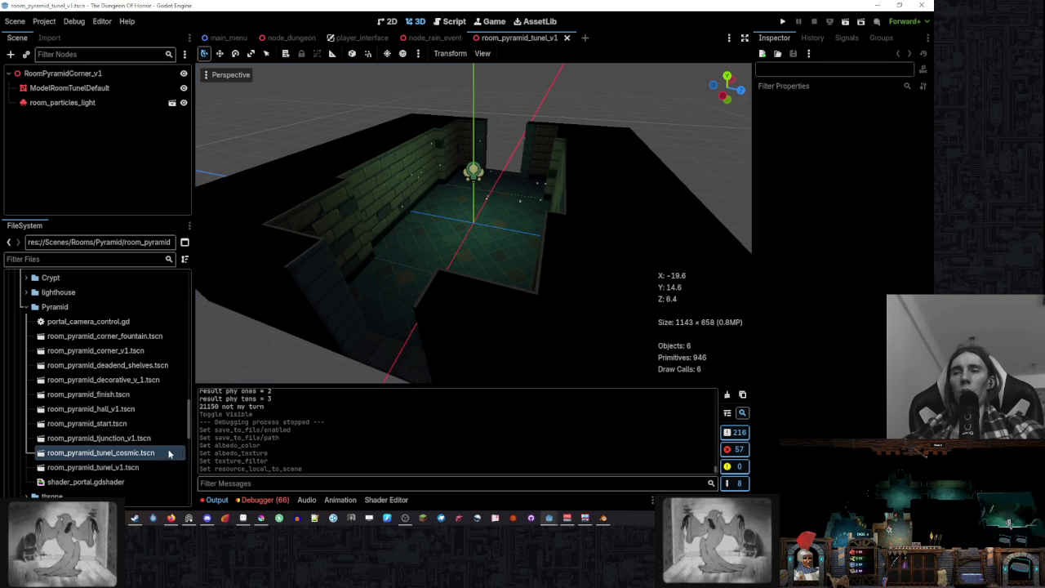
double_click(109, 72)
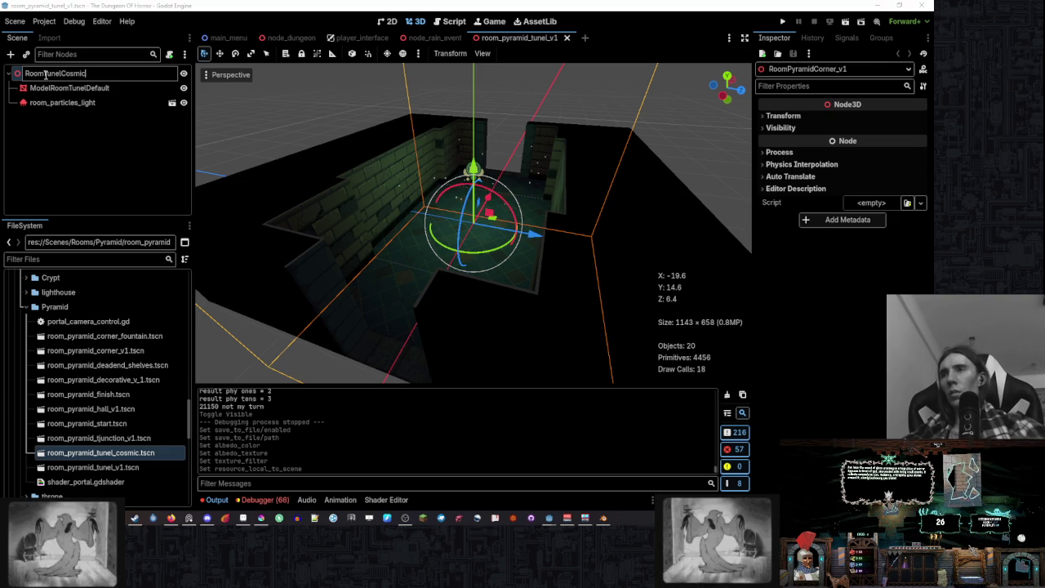
- Name the root node RoomTunelCosmic and save the tunnel scene
key("Return")
key("F2")
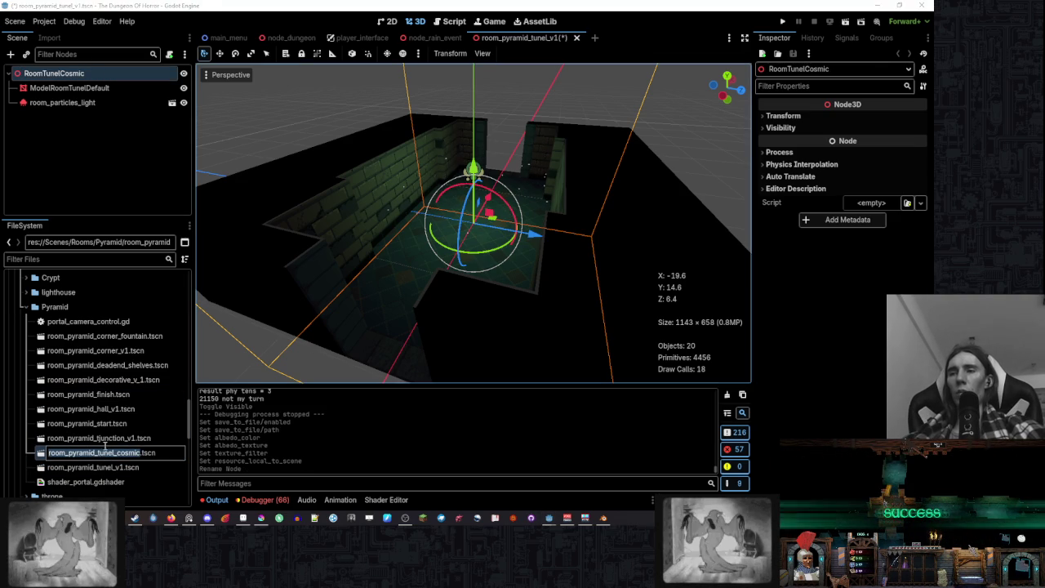
key("Return")
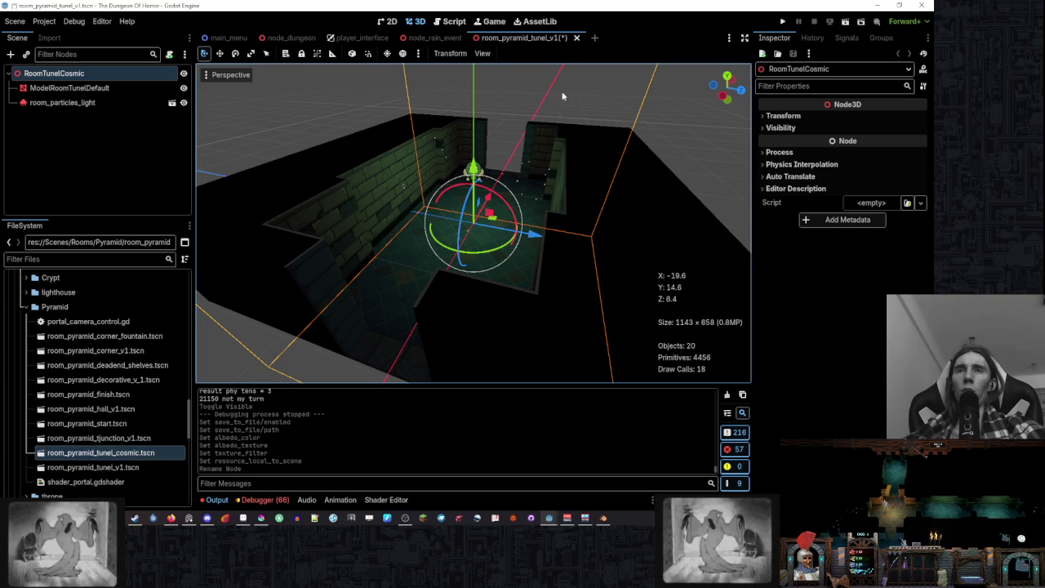
key("ctrl+s")
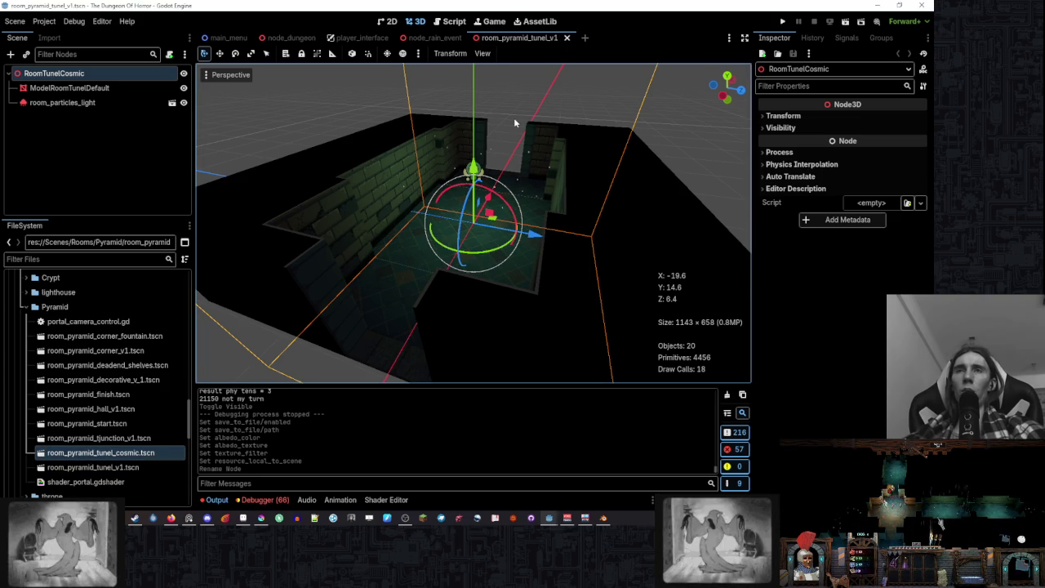
- Close the room_pyramid_tunel_v1 scene tab
left_click(432, 38)
left_click(519, 37)
left_click(566, 38)
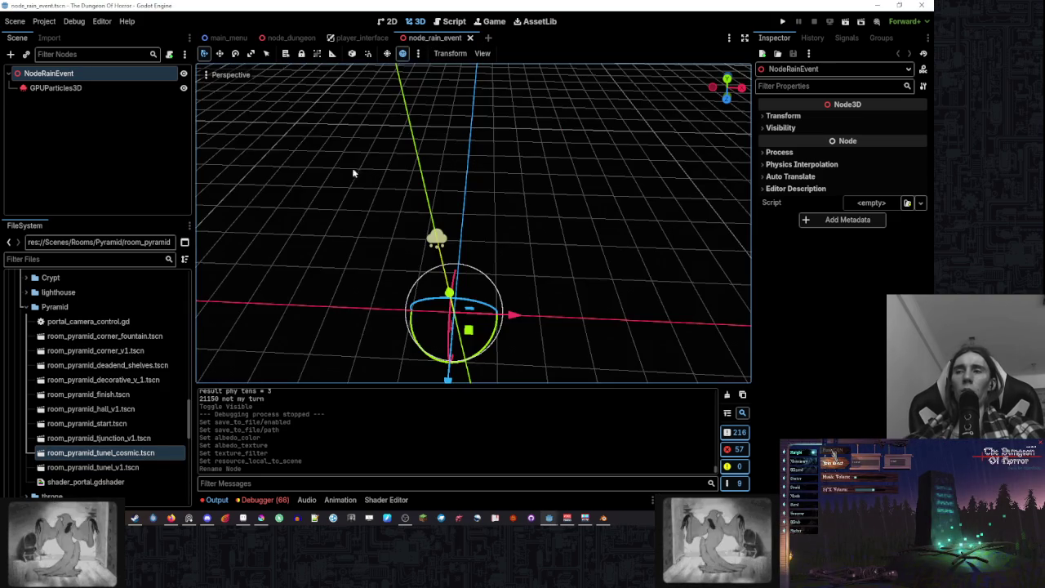
- Open room_pyramid_tunel_cosmic.tscn and assign model_room_tunel_cosmic.res as ModelRoomTunelDefault's mesh
double_click(122, 452)
scroll(562, 175, "up", 5)
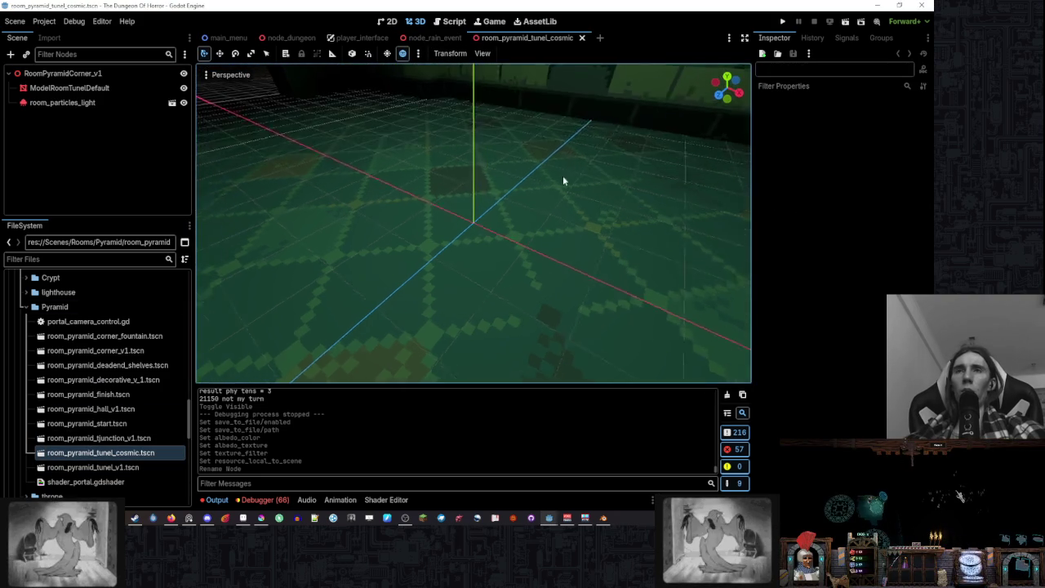
scroll(547, 202, "down", 10)
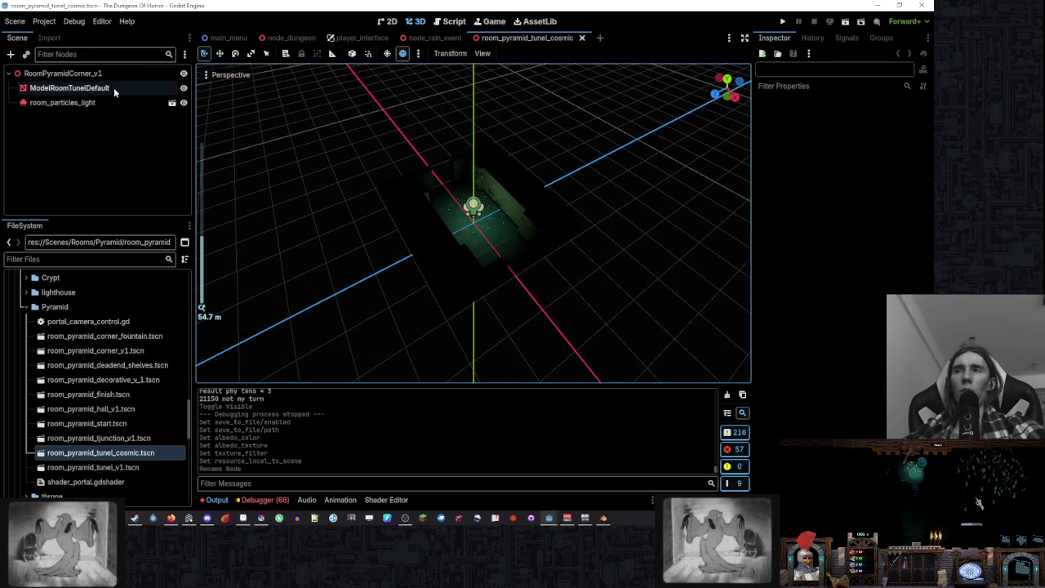
double_click(113, 87)
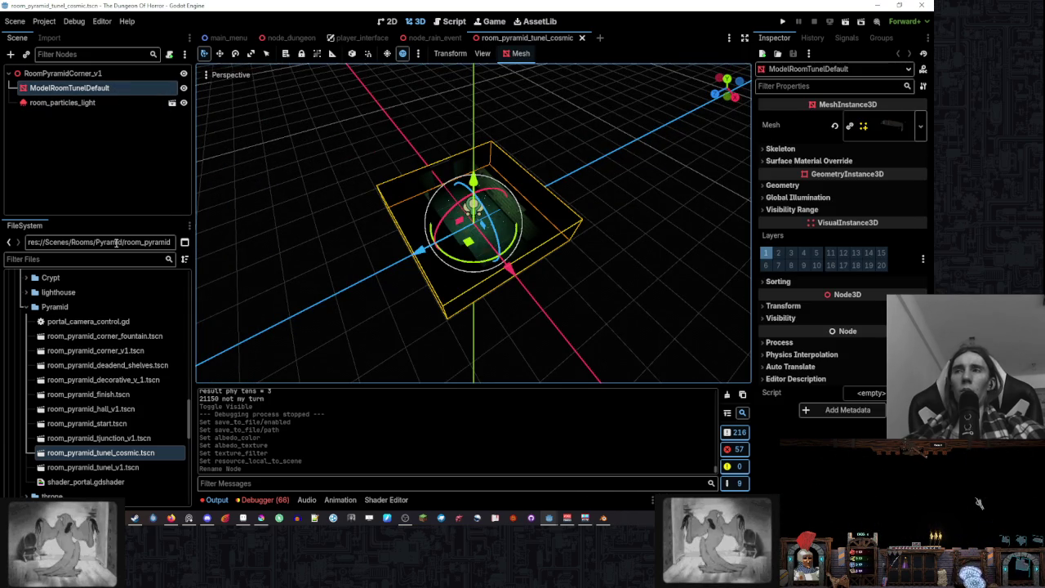
scroll(139, 356, "up", 15)
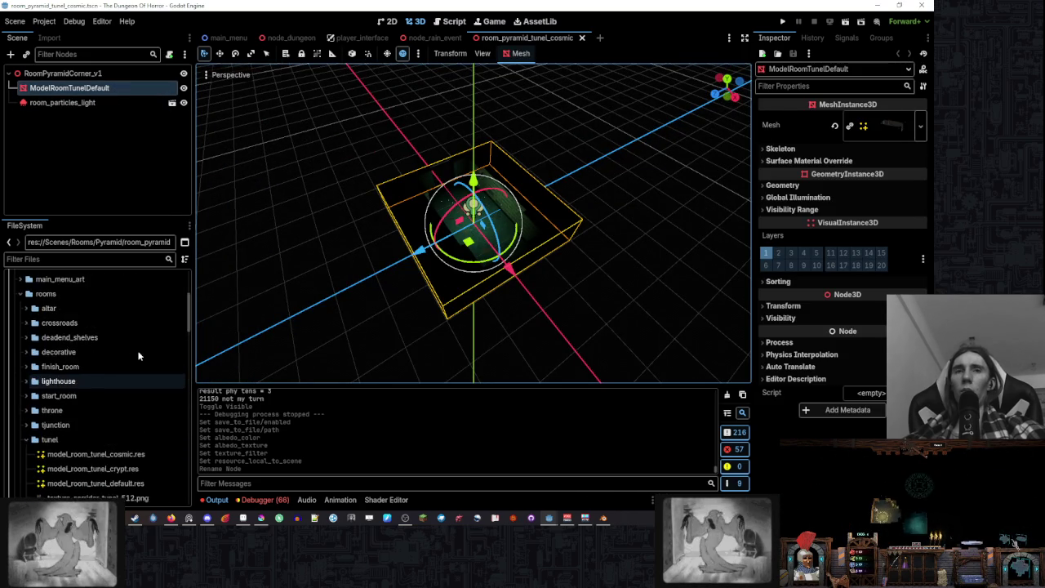
scroll(138, 351, "down", 5)
mouse_move(98, 365)
left_mouse_down()
mouse_move(457, 245)
mouse_move(816, 172)
mouse_move(890, 125)
left_mouse_up()
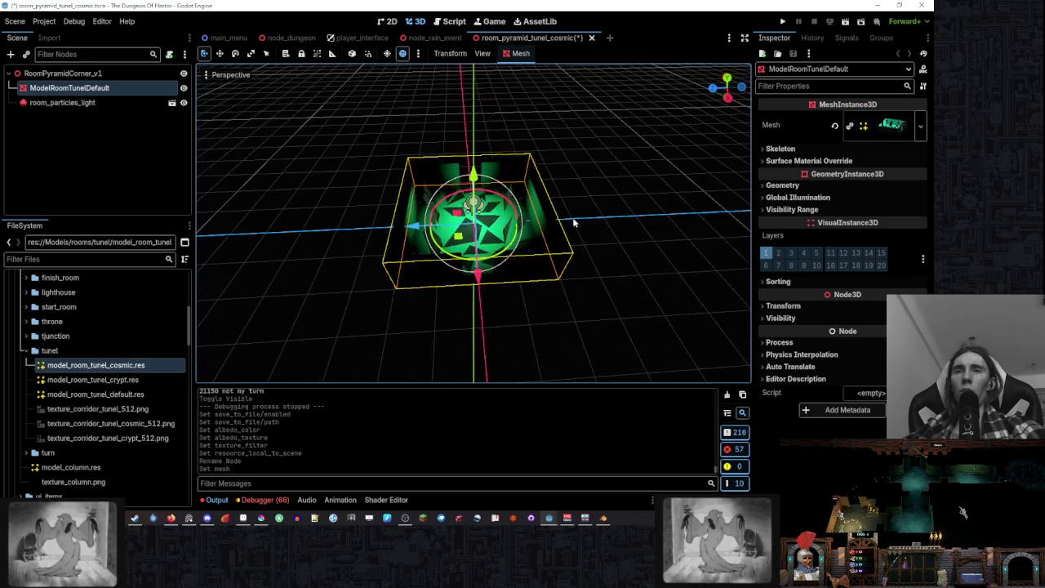
- Check the room model's surface material overrides and orbit to inspect the cosmic room
left_click(574, 222)
scroll(580, 212, "up", 5)
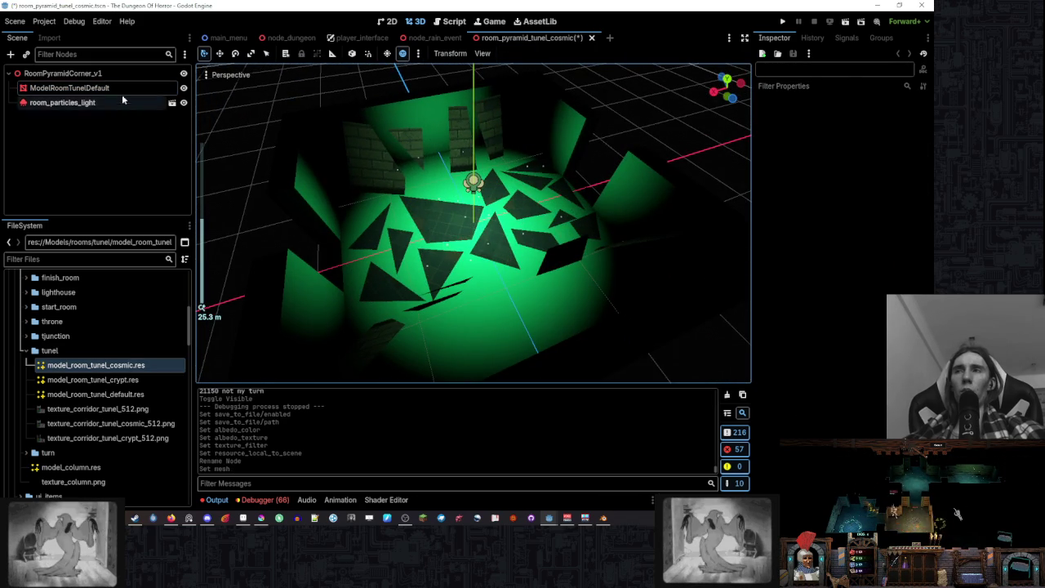
left_click(122, 91)
left_click(789, 161)
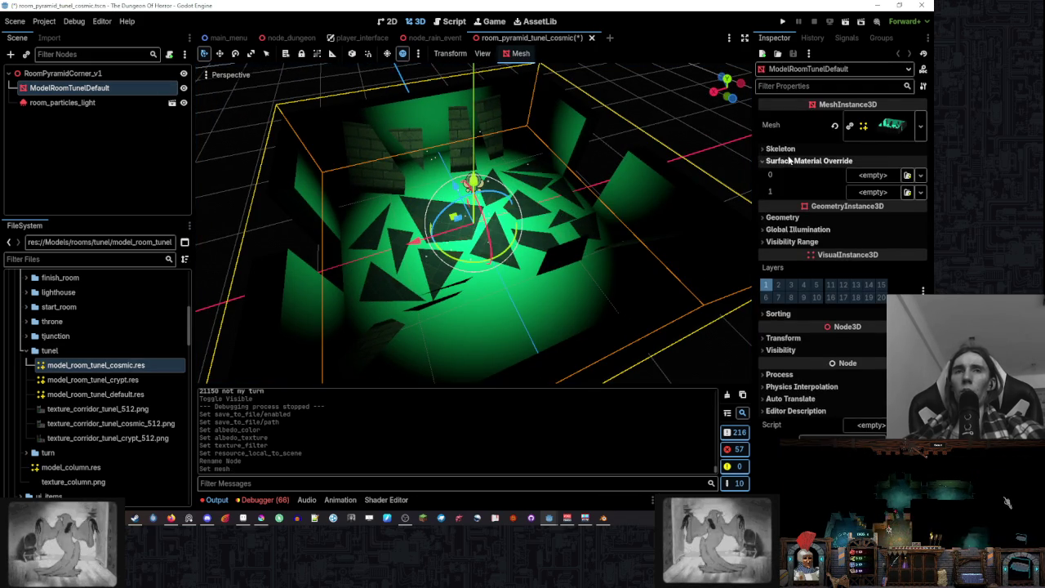
left_click(790, 161)
scroll(653, 188, "down", 5)
left_click(653, 187)
mouse_move(653, 187)
left_mouse_down()
mouse_move(554, 142)
mouse_move(506, 147)
left_mouse_up()
mouse_move(506, 213)
left_mouse_down()
mouse_move(566, 210)
mouse_move(396, 209)
mouse_move(447, 215)
mouse_move(373, 226)
mouse_move(646, 237)
mouse_move(576, 221)
mouse_move(645, 236)
left_mouse_up()
scroll(661, 242, "up", 5)
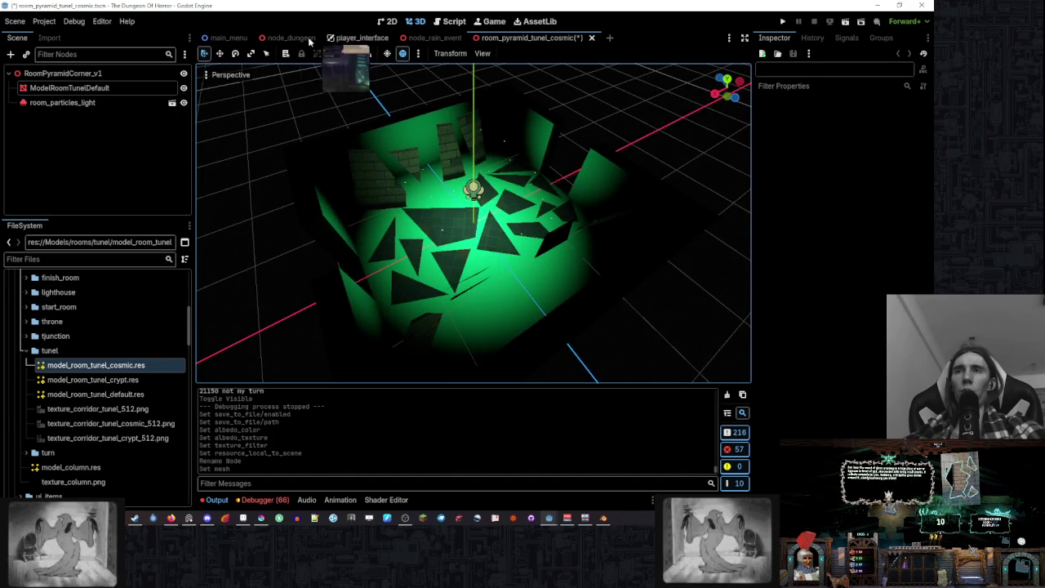
- In node_dungeon, toggle the visibility of two mesh instances including MeshInstance3D2
left_click(290, 37)
scroll(115, 189, "down", 2)
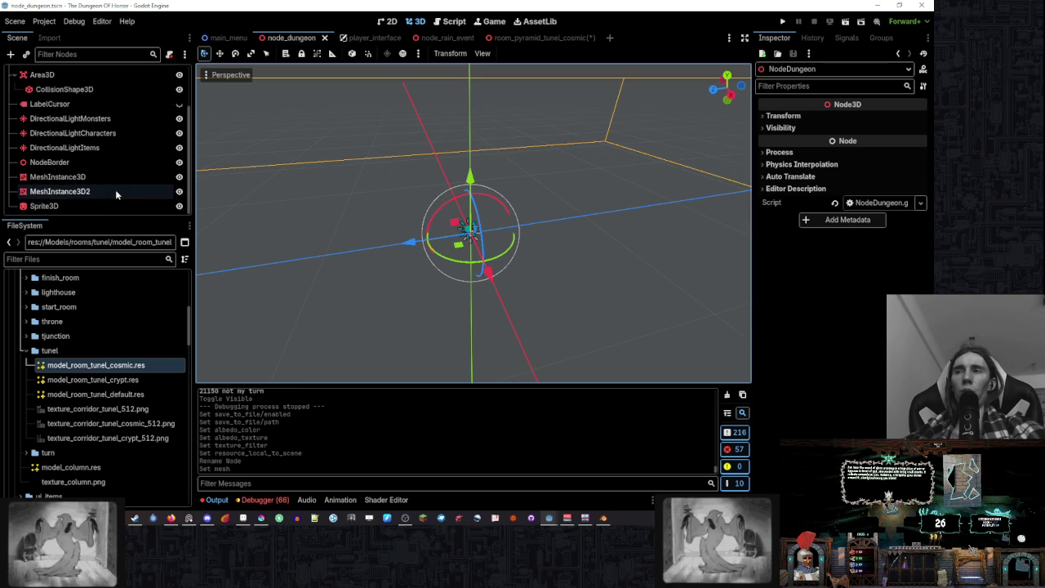
left_click(179, 176)
left_click(180, 191)
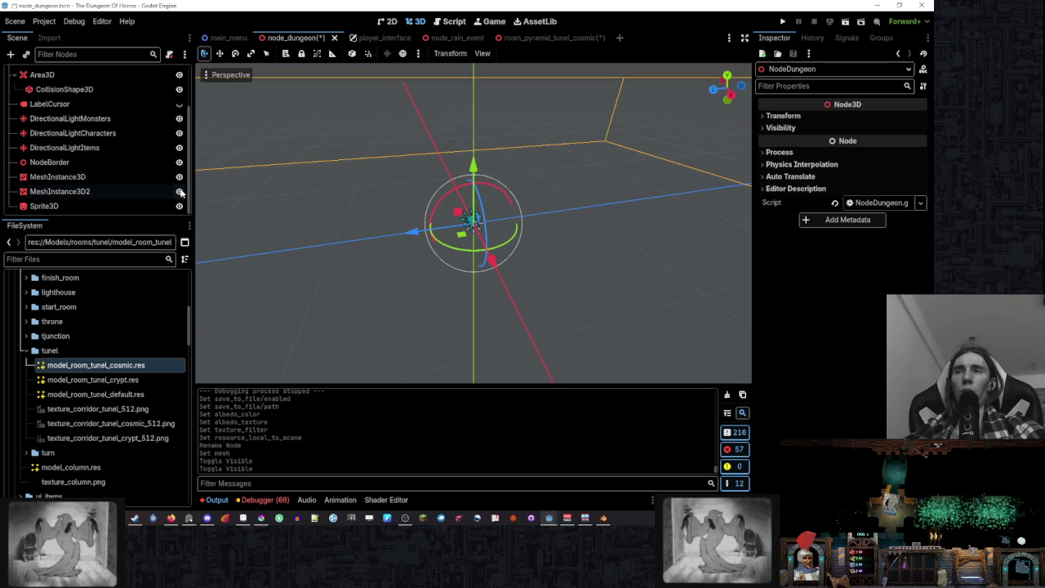
scroll(97, 147, "up", 3)
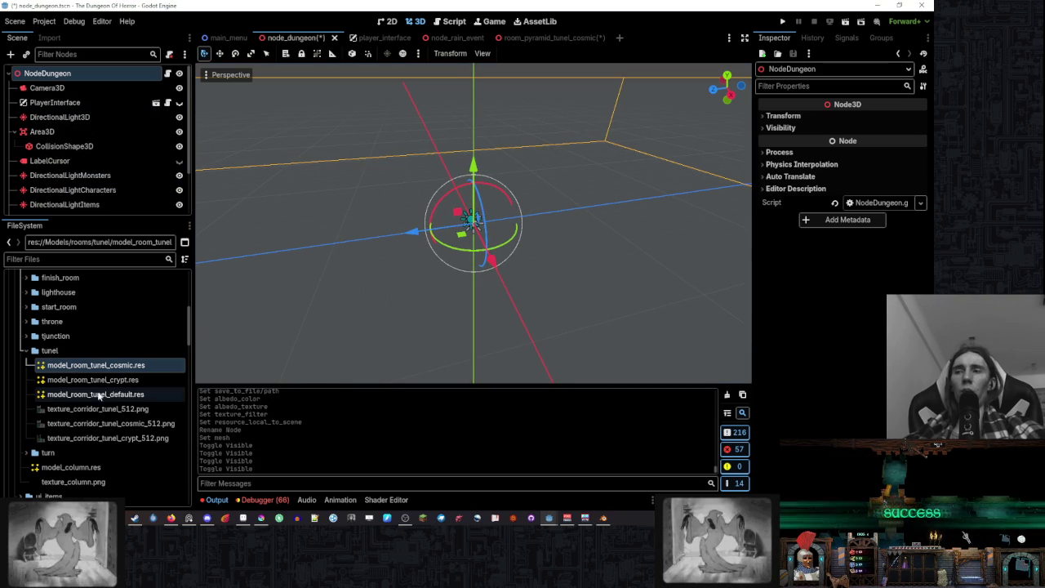
scroll(102, 396, "down", 3)
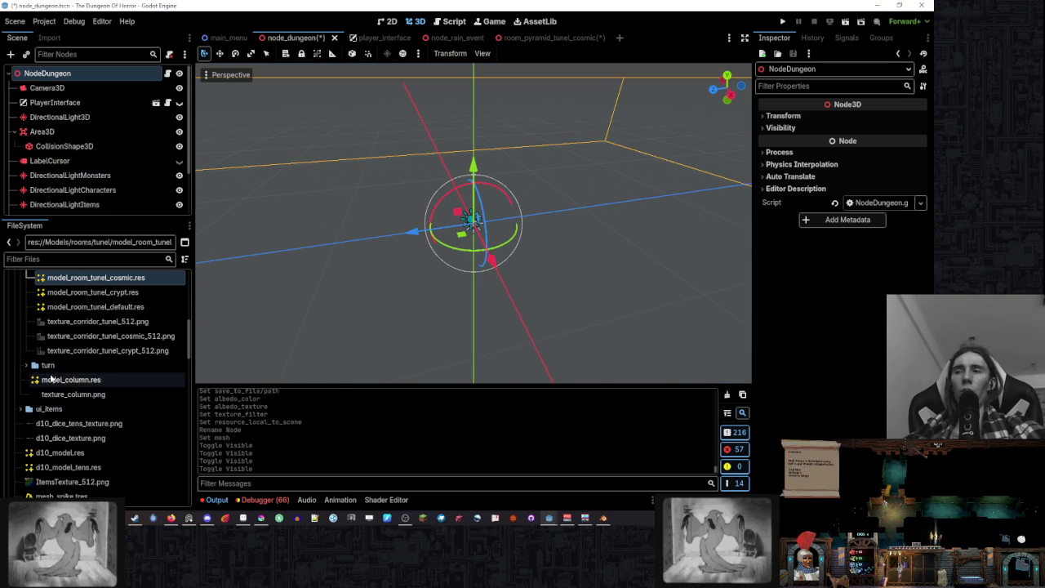
scroll(106, 363, "up", 5)
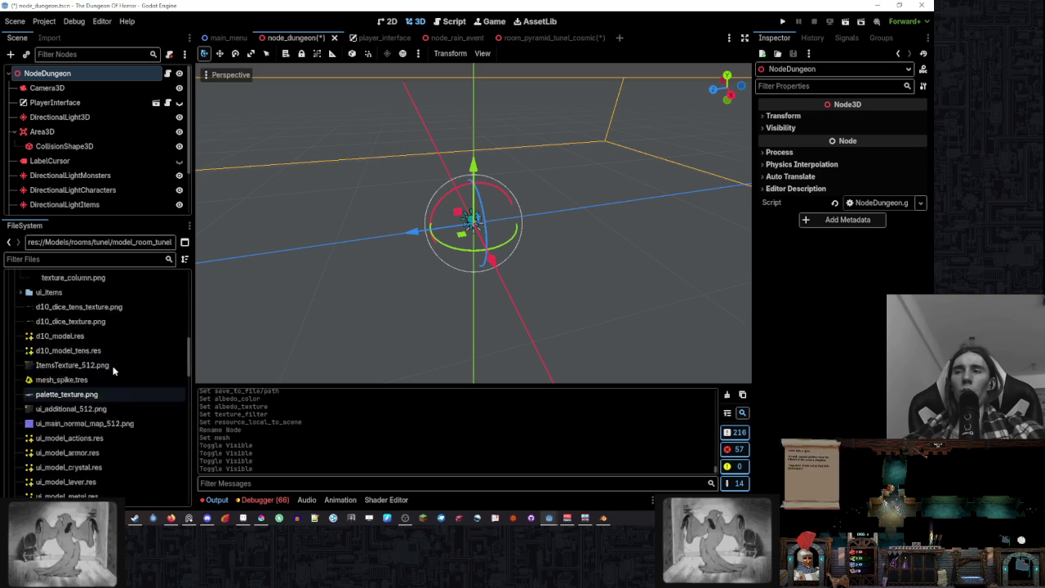
- Collapse the Models folders and drag scene_column.tscn into the dungeon viewport
left_click(20, 292)
scroll(75, 380, "up", 4)
left_click(17, 324)
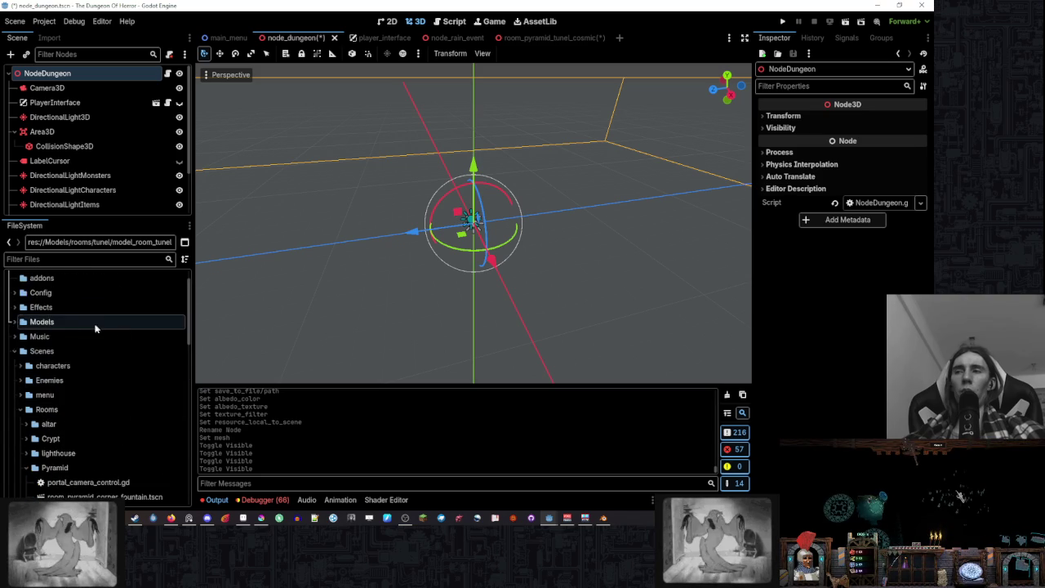
scroll(130, 333, "down", 5)
scroll(145, 417, "down", 3)
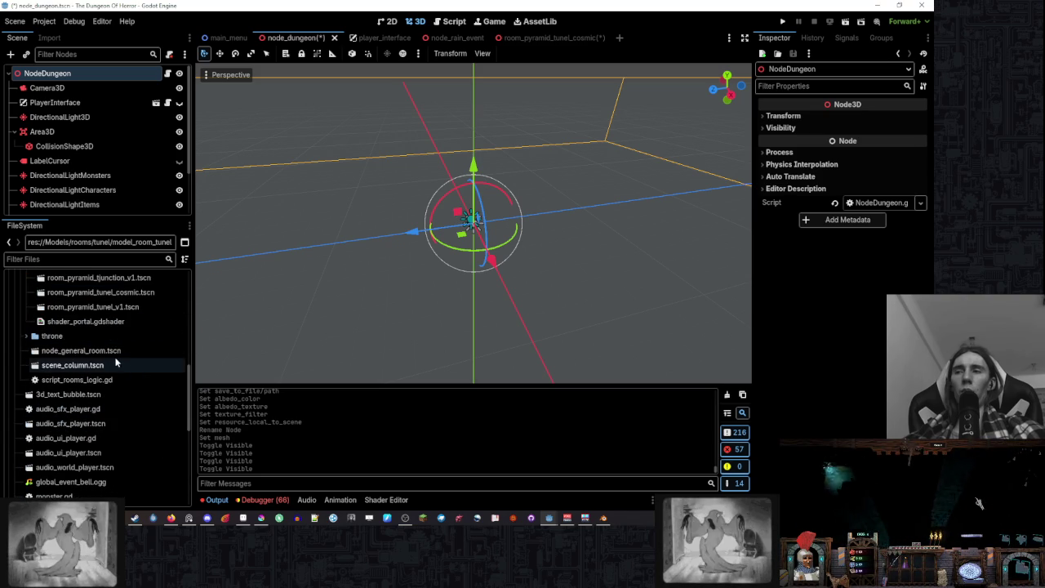
mouse_move(90, 365)
left_mouse_down()
mouse_move(526, 262)
mouse_move(519, 243)
left_mouse_up()
- Zoom and orbit onto the new column and enlarge the Scene tree
scroll(502, 325, "up", 5)
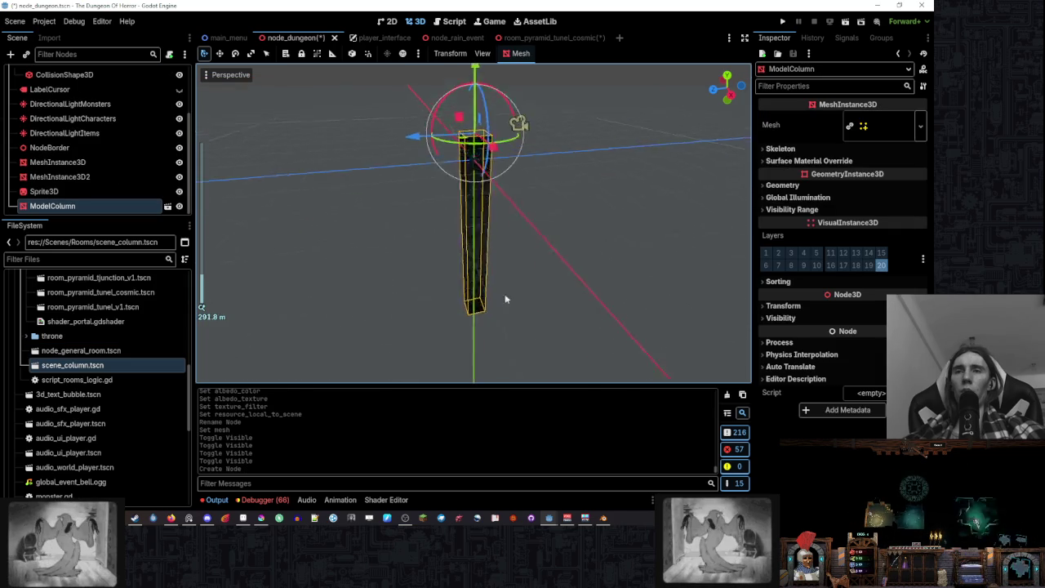
scroll(532, 313, "up", 6)
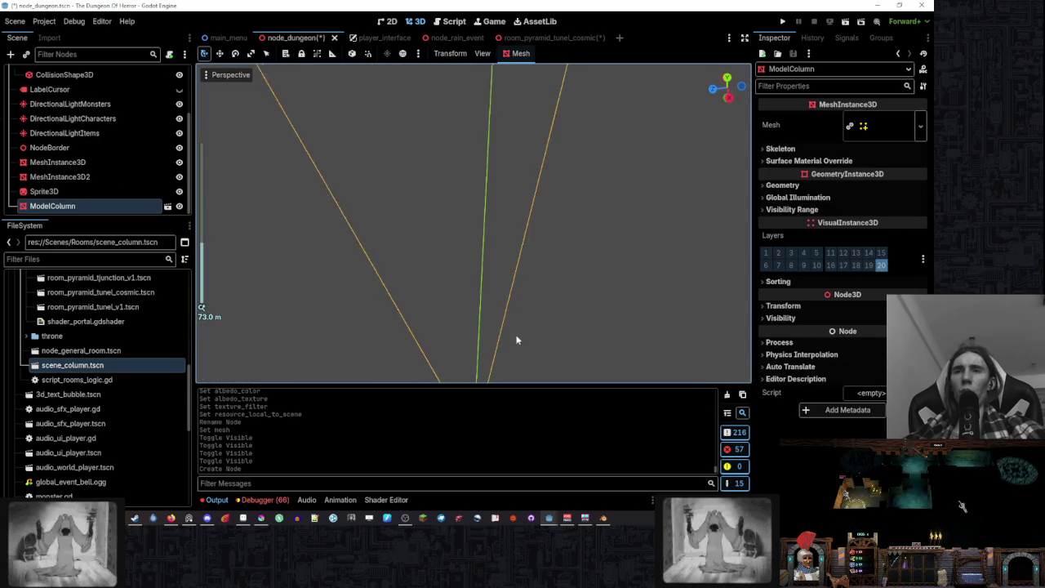
mouse_move(515, 340)
left_mouse_down()
mouse_move(532, 310)
mouse_move(576, 326)
mouse_move(506, 325)
left_mouse_up()
scroll(512, 323, "down", 5)
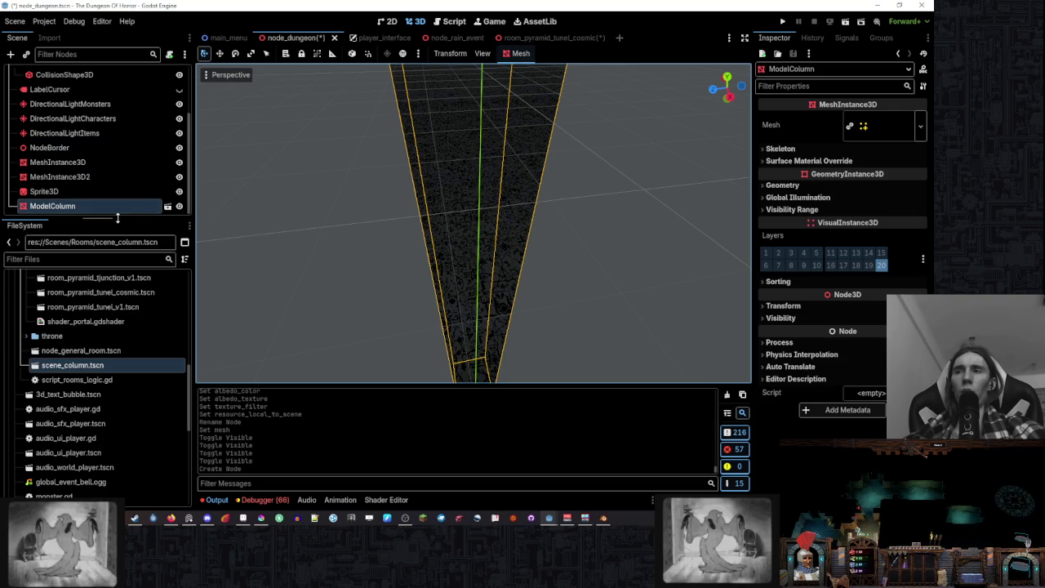
left_click_drag(98, 220, 98, 269)
- Inspect the column's Surface 0 material stencil: Custom, Write, Less Or Equal, reference 1
left_click(875, 131)
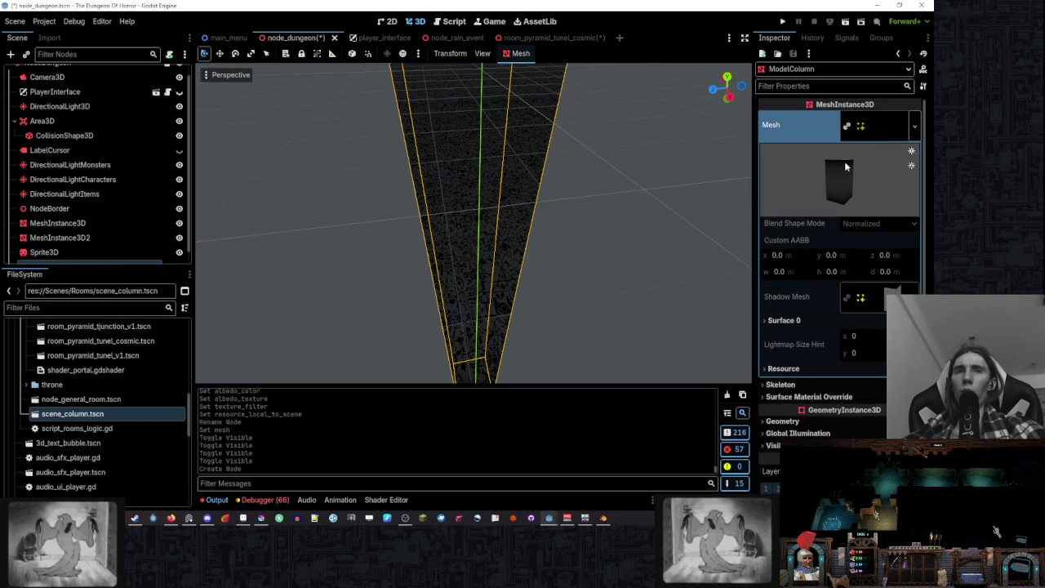
scroll(855, 239, "down", 5)
left_click(890, 148)
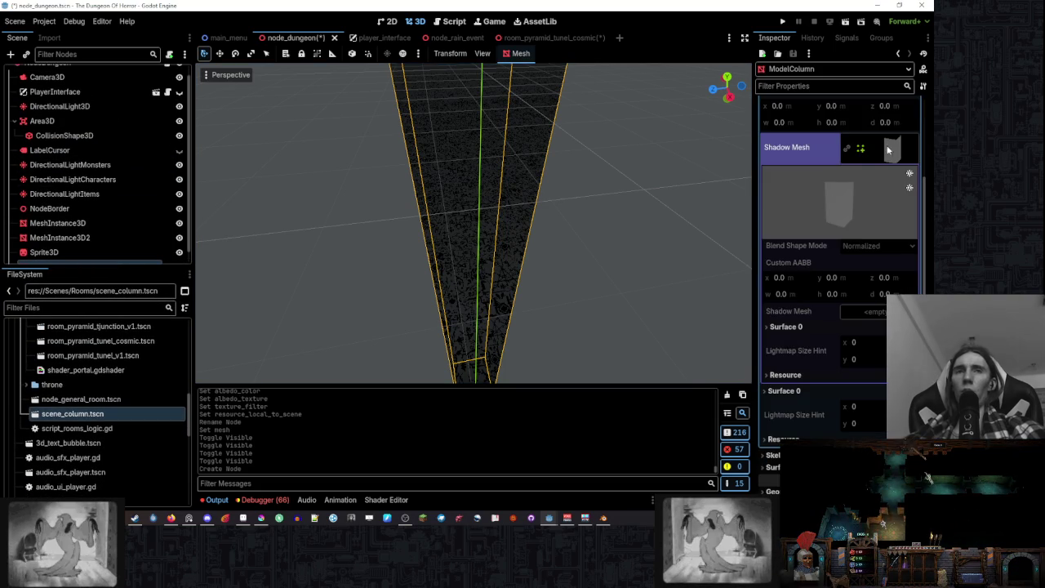
left_click(888, 149)
left_click(806, 171)
left_click(794, 206)
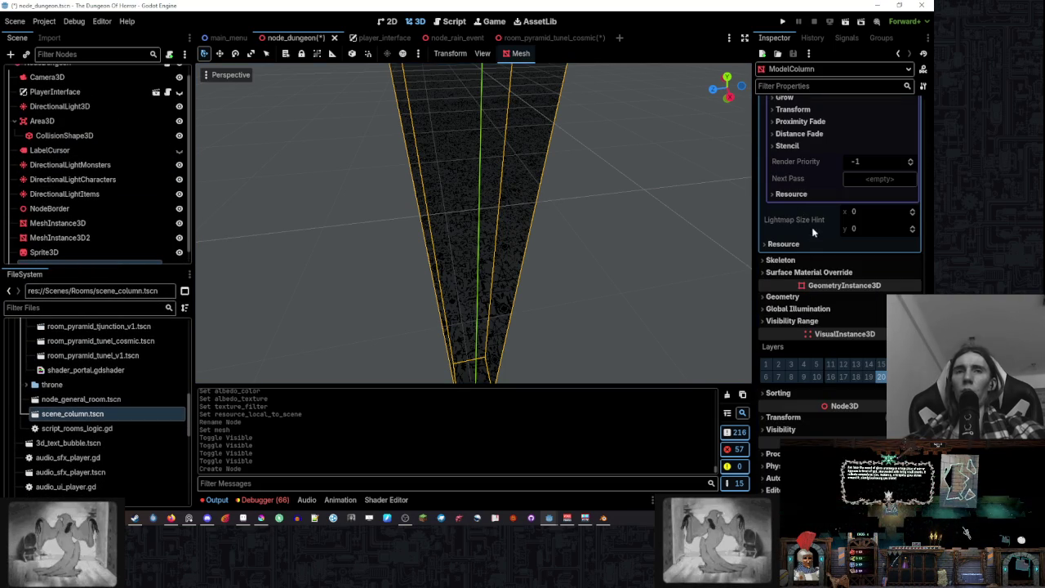
left_click(805, 146)
left_click(807, 147)
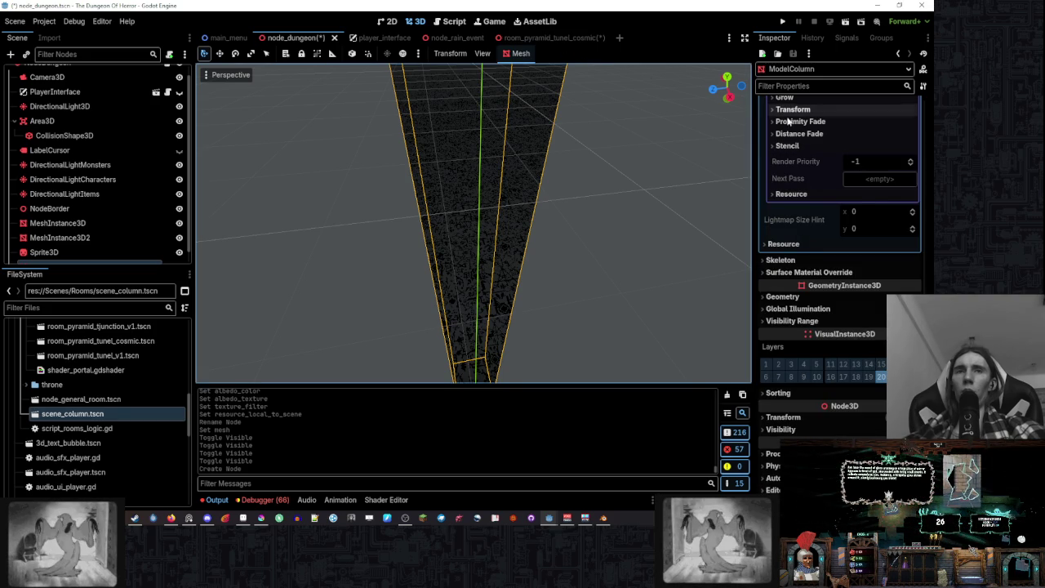
left_click(787, 146)
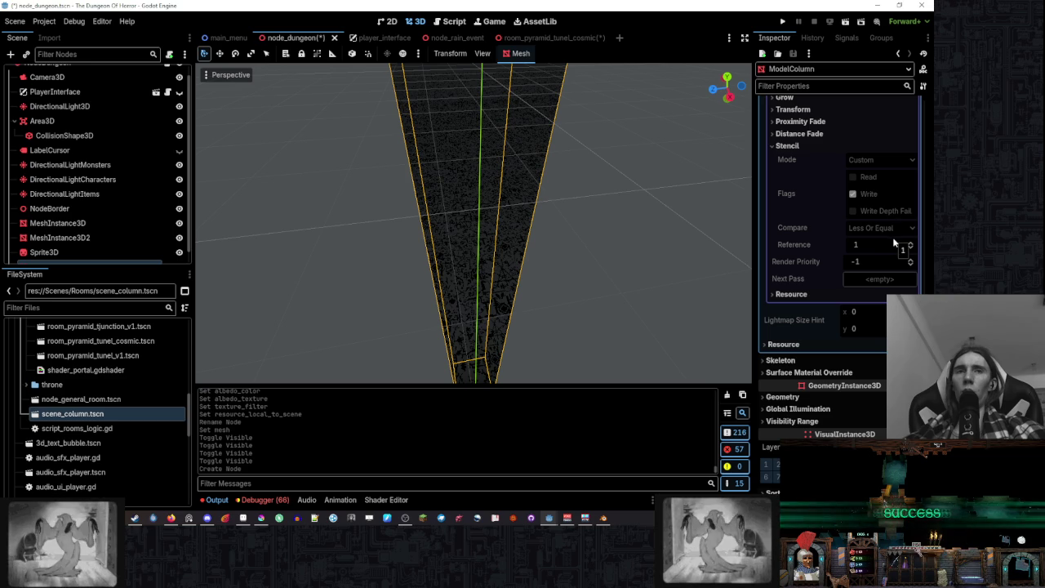
- Open scene_column.tscn in its own tab, then return to room_pyramid_tunel_cosmic
left_click(553, 39)
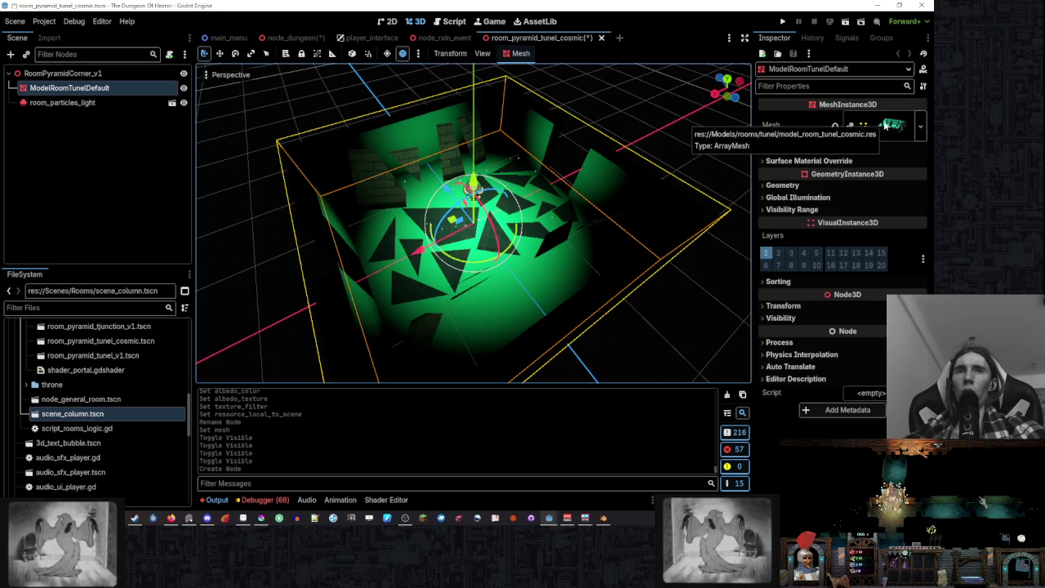
left_click(885, 124)
left_click(371, 38)
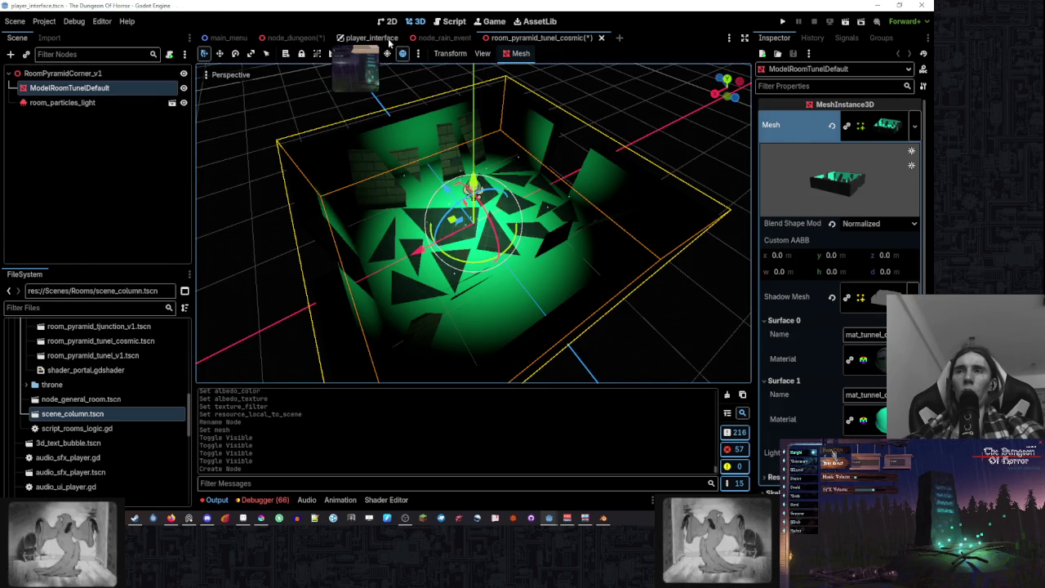
double_click(108, 414)
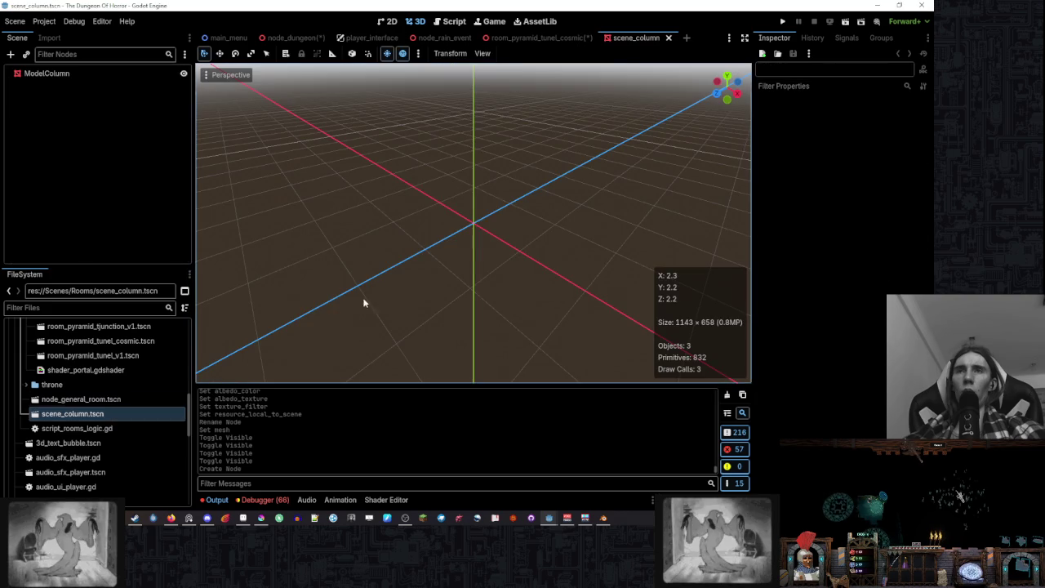
left_click(525, 38)
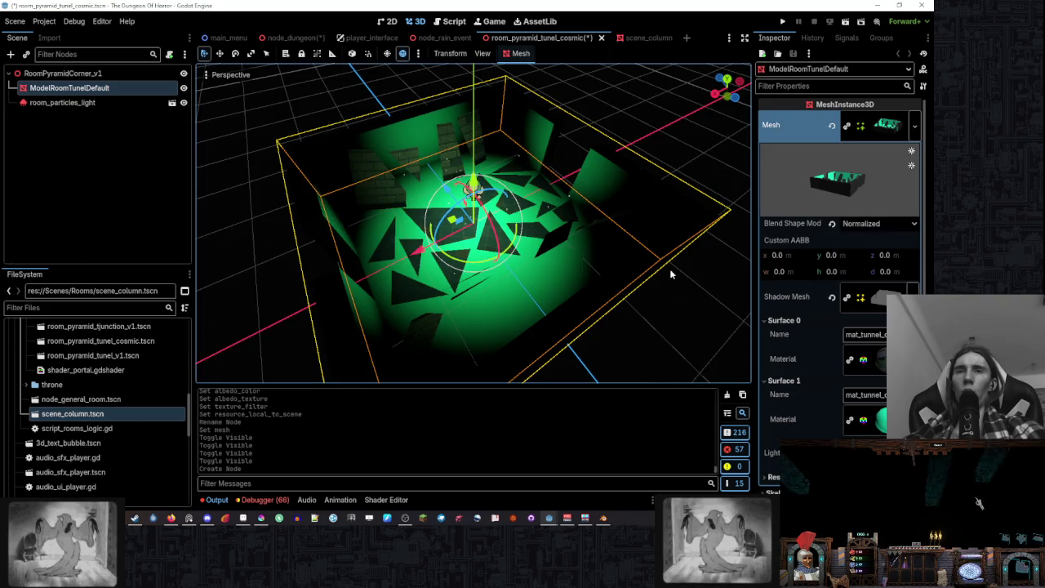
- Reselect the tunnel mesh and make its Surface 1 material local to scene
scroll(669, 275, "down", 5)
left_click(567, 239)
left_click(605, 243)
scroll(546, 237, "up", 5)
left_click_drag(545, 237, 630, 241)
scroll(806, 298, "down", 3)
left_click(865, 270)
scroll(804, 291, "down", 5)
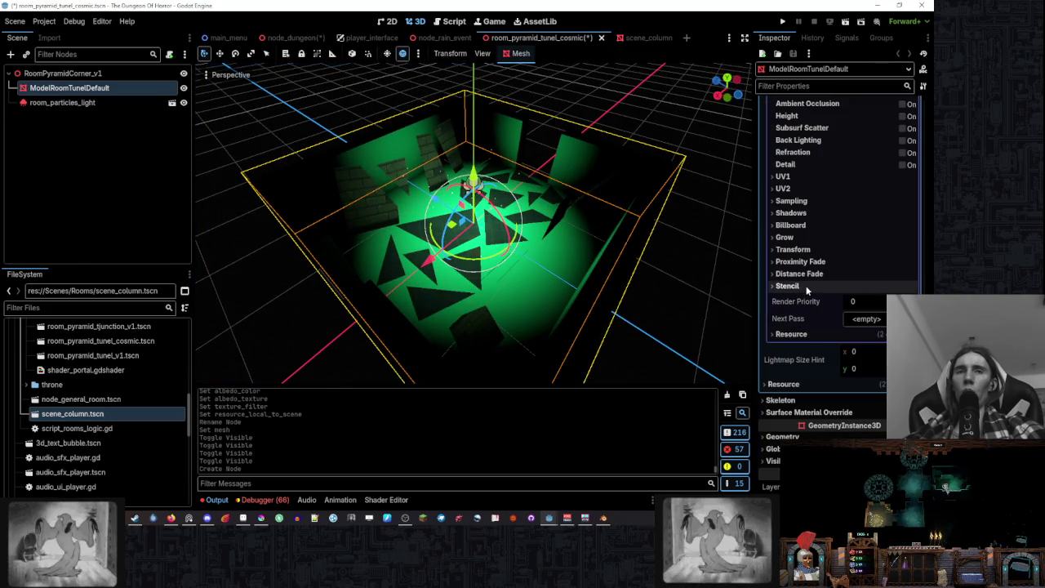
left_click(803, 333)
left_click(860, 351)
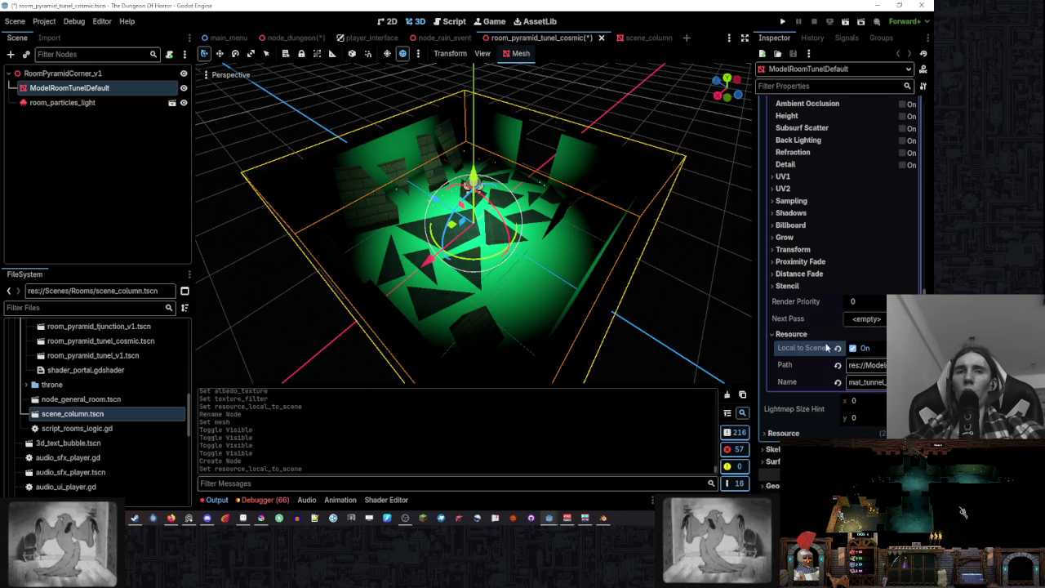
left_click(804, 334)
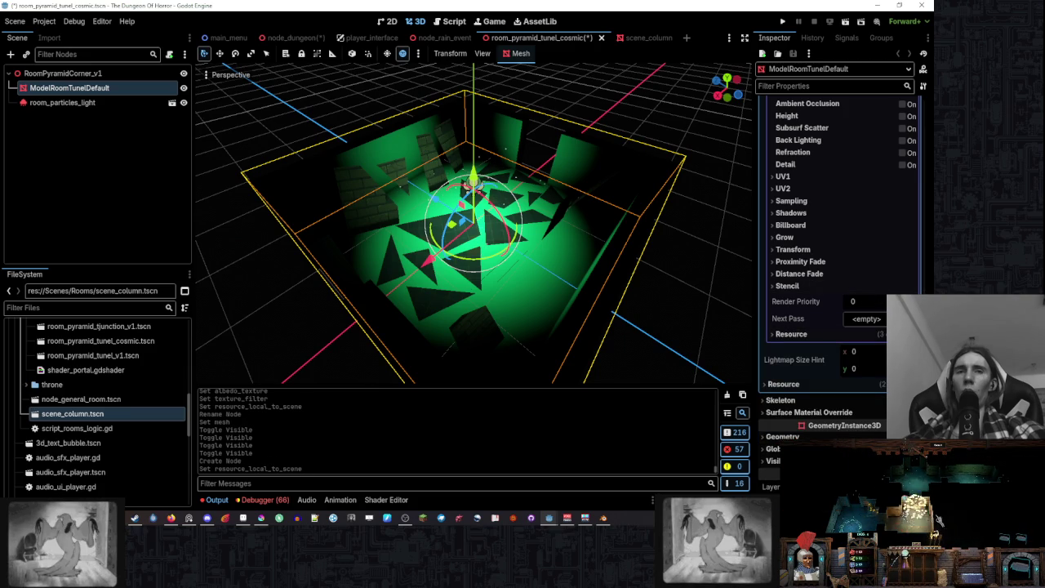
- Give that material render priority -1 and Custom stencil mode with Write, then show scene_column
left_click_drag(857, 302, 849, 301)
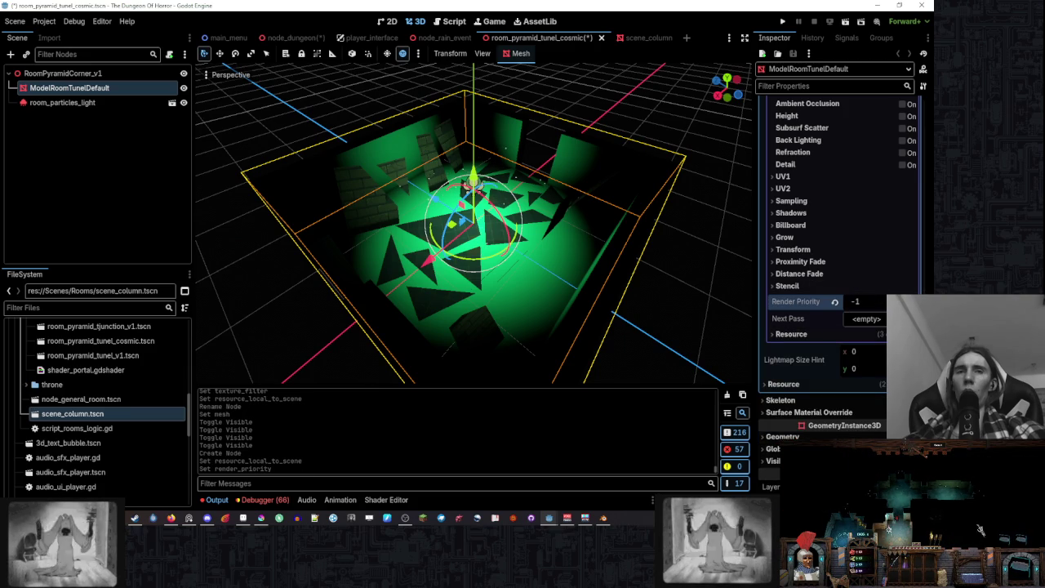
left_click(804, 286)
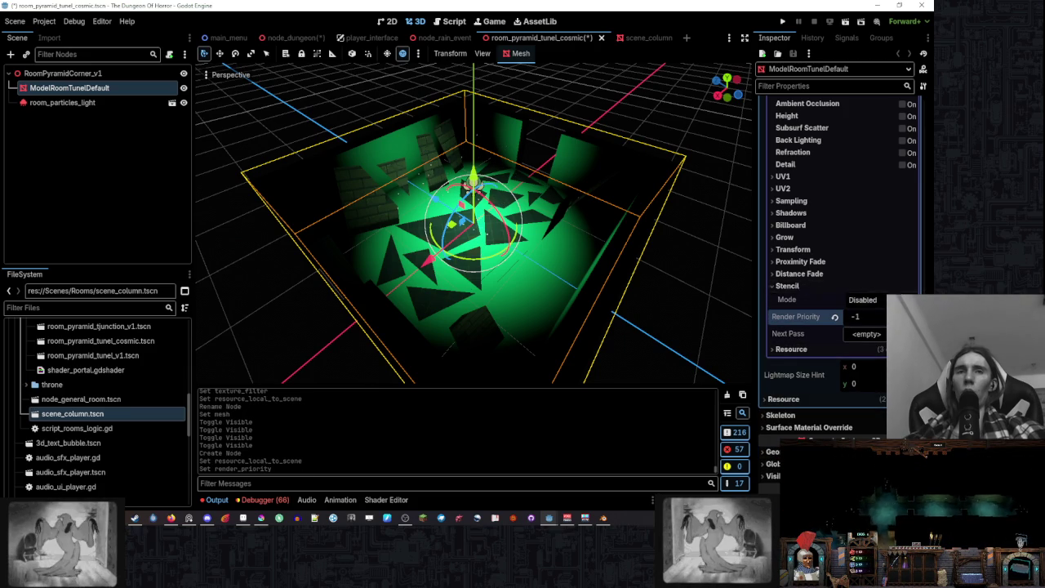
left_click(862, 300)
left_click(870, 353)
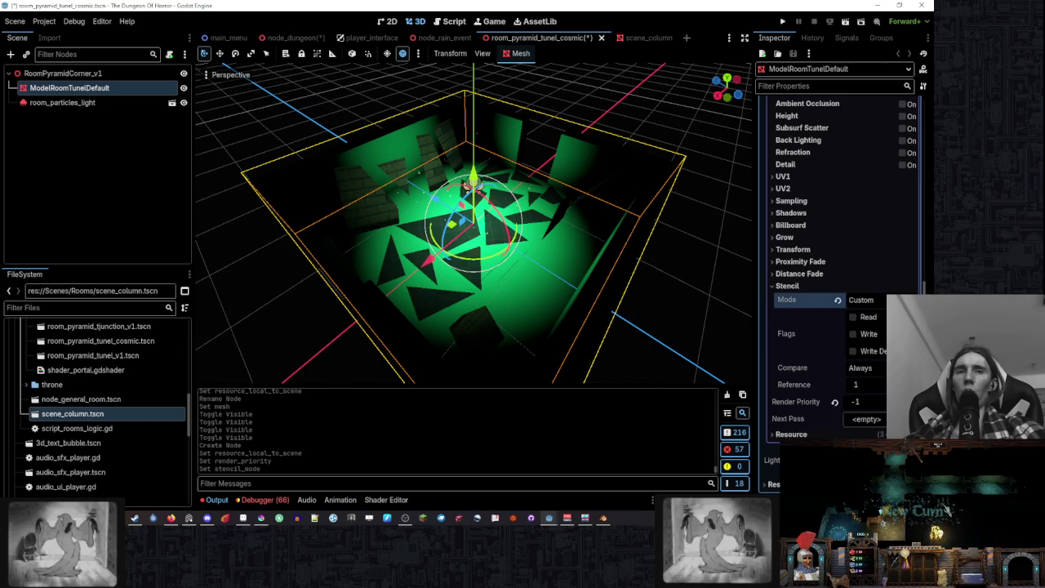
left_click(853, 334)
left_click(635, 38)
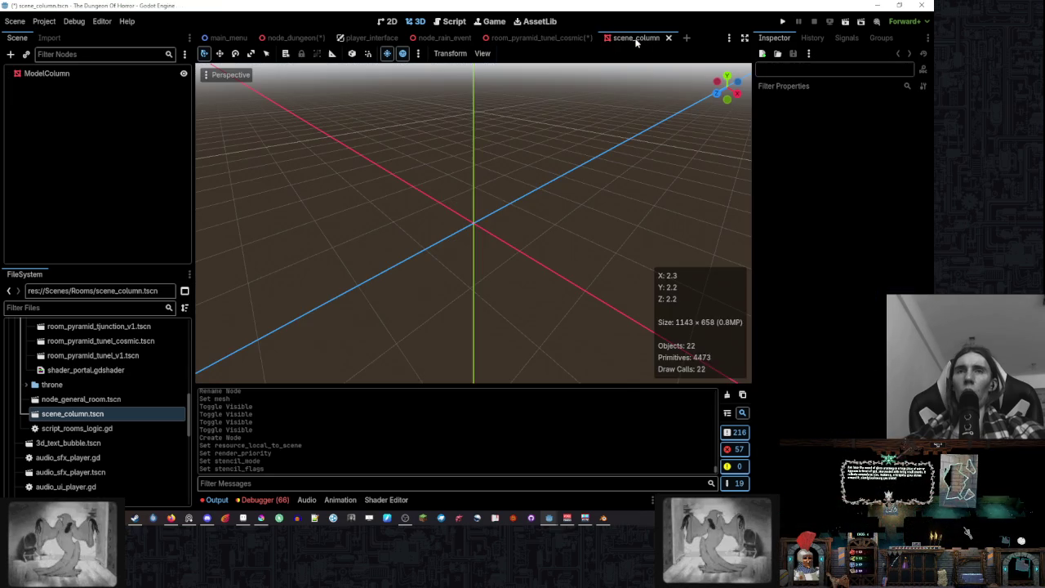
- Check ModelColumn's stencil settings, then set the cosmic tunnel material's Stencil Compare to Less Or Equal
left_click(92, 71)
scroll(813, 235, "down", 10)
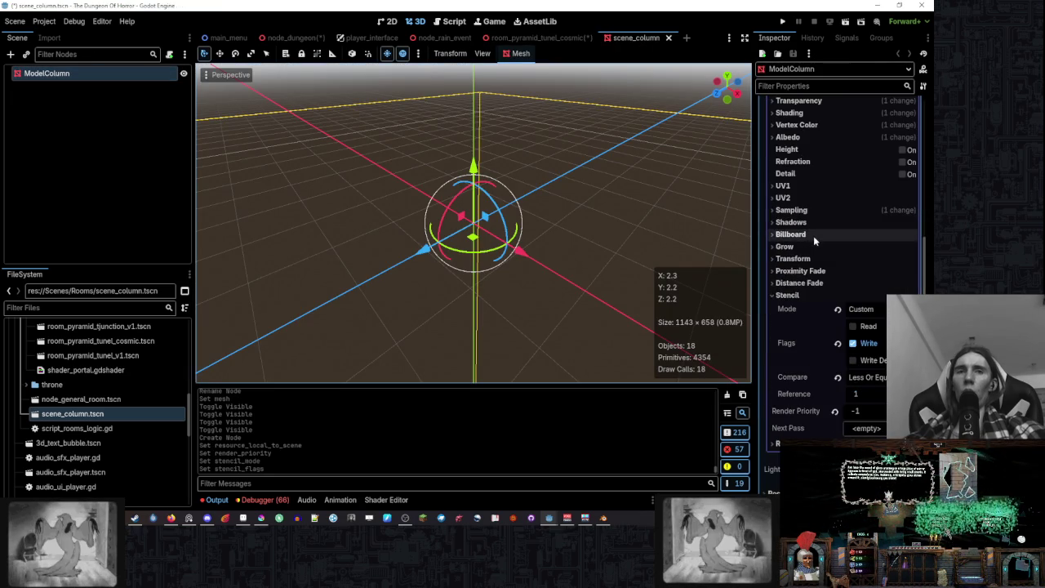
scroll(813, 237, "down", 2)
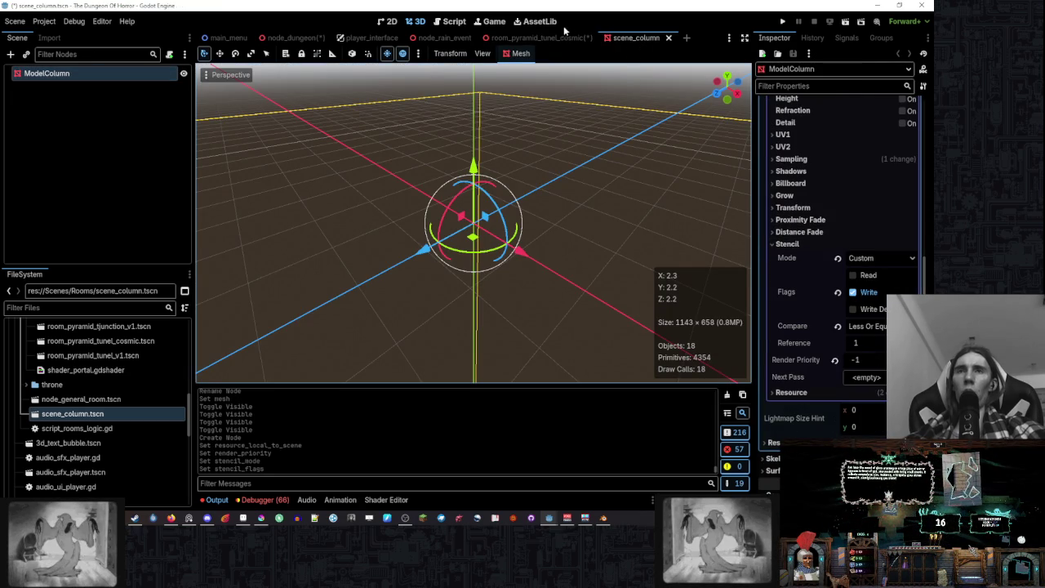
left_click(523, 38)
left_click(865, 368)
left_click(869, 422)
- Compare against the column scene again, deselect the room mesh and orbit around the pyramid room
left_click(657, 38)
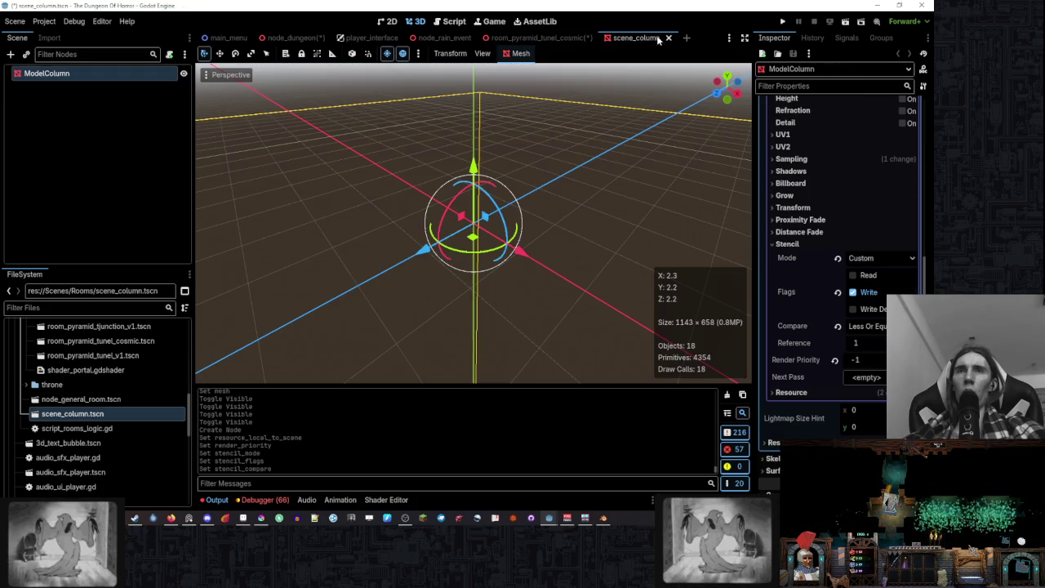
left_click(553, 38)
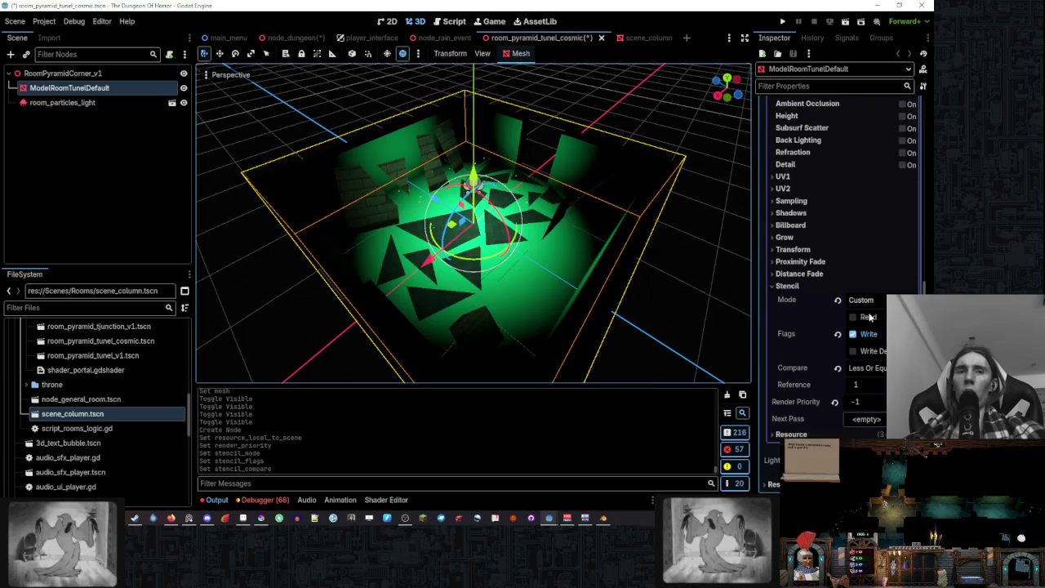
left_click(651, 112)
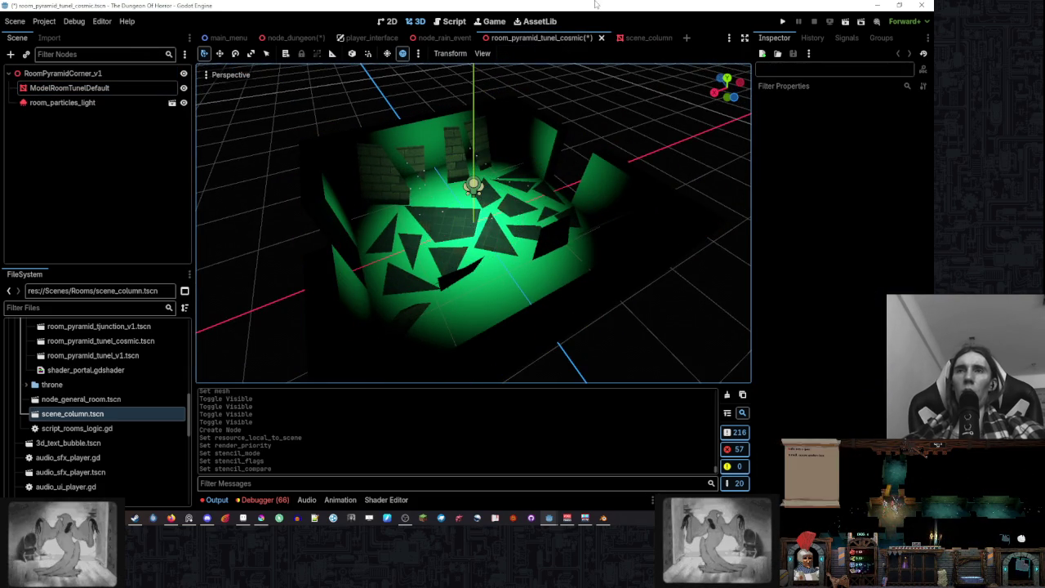
mouse_move(625, 119)
left_mouse_down()
mouse_move(548, 105)
mouse_move(430, 109)
mouse_move(431, 120)
left_mouse_up()
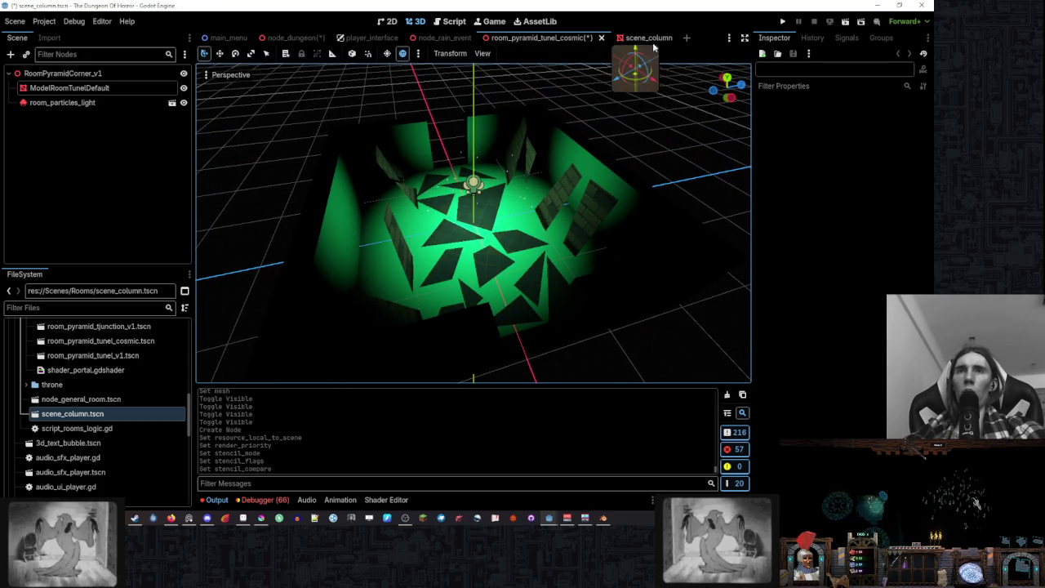
- Return to the scene_column scene and orbit to view the column upright
left_click(641, 38)
left_click(365, 38)
left_click(294, 38)
left_click(636, 38)
scroll(563, 200, "down", 5)
scroll(523, 276, "down", 5)
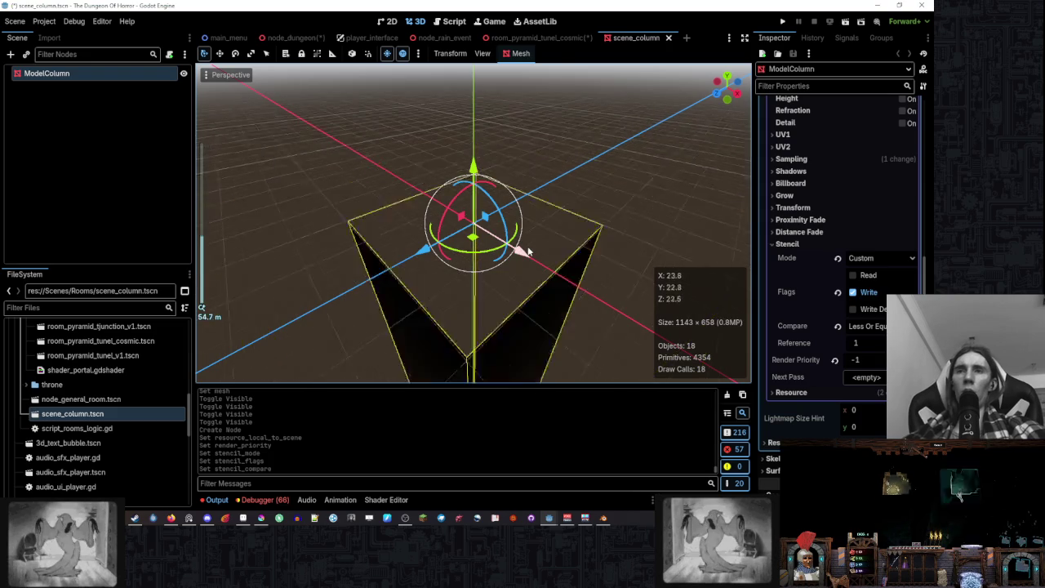
mouse_move(522, 275)
left_mouse_down()
mouse_move(521, 239)
mouse_move(551, 226)
mouse_move(562, 236)
mouse_move(540, 203)
left_mouse_up()
scroll(530, 229, "down", 5)
mouse_move(522, 252)
left_mouse_down()
mouse_move(615, 242)
mouse_move(480, 194)
mouse_move(603, 278)
left_mouse_up()
scroll(880, 199, "up", 10)
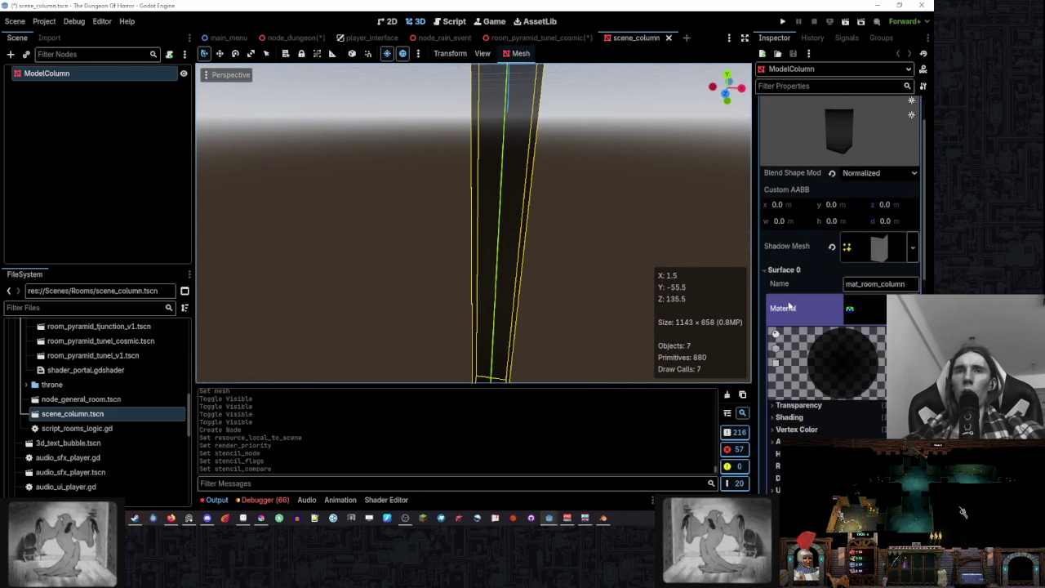
- Inspect the column's surface material and preview its Albedo texture
left_click_drag(852, 184, 877, 198)
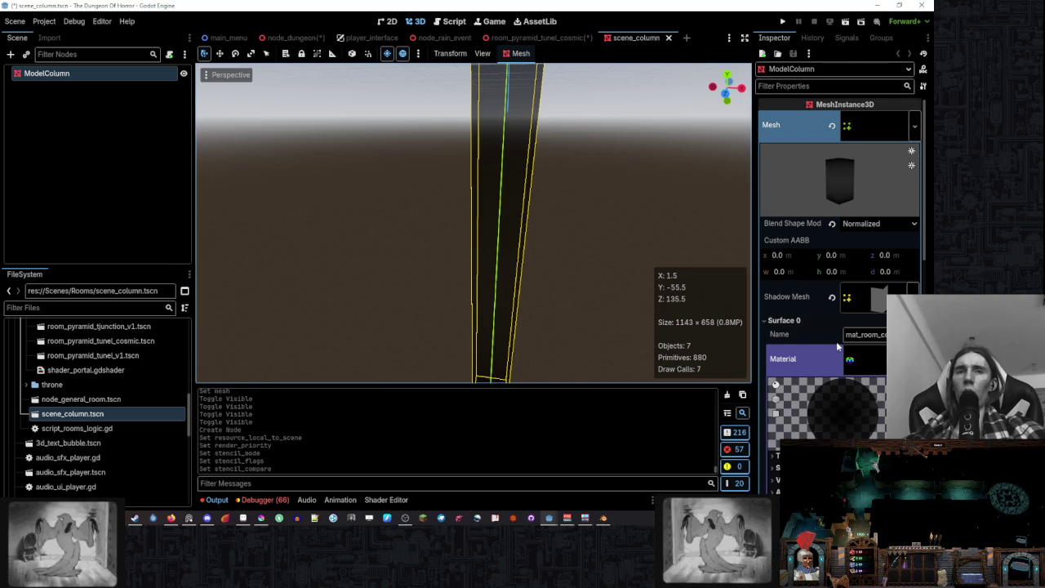
scroll(775, 245, "down", 3)
scroll(782, 393, "up", 2)
scroll(782, 393, "up", 1)
left_click(785, 331)
left_click(788, 310)
scroll(835, 343, "down", 3)
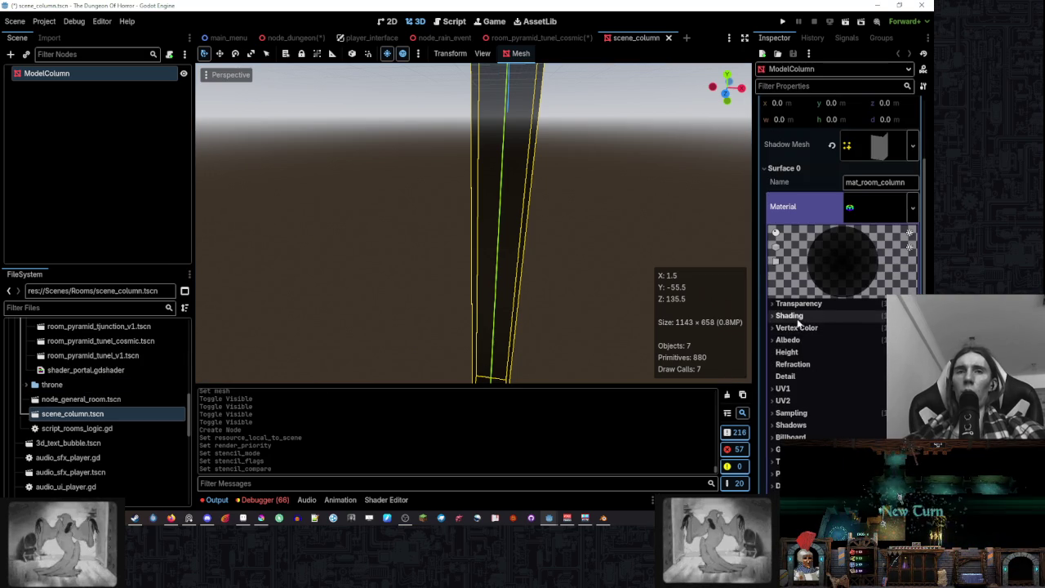
left_click(801, 341)
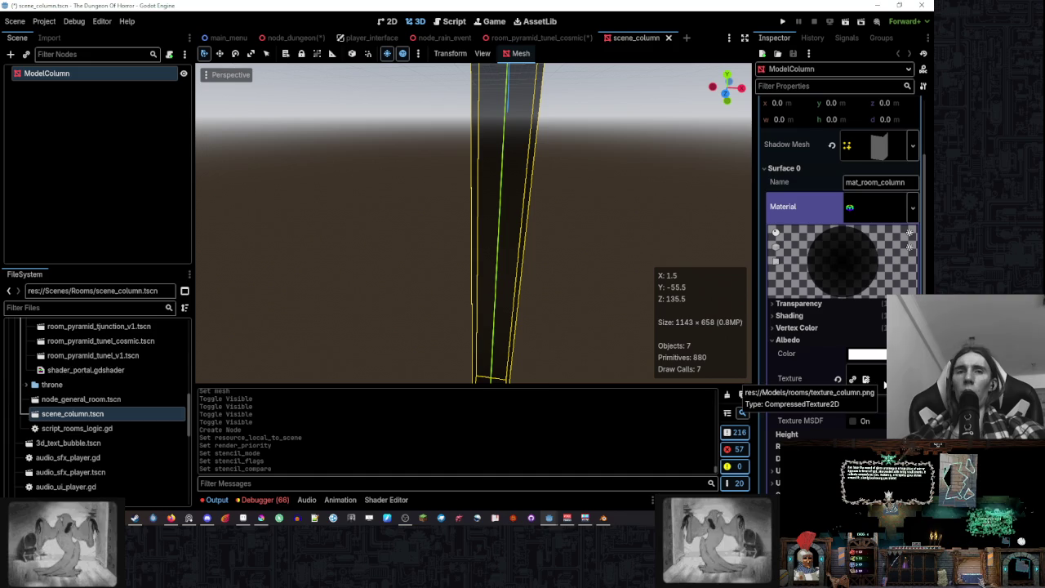
left_click(866, 379)
scroll(882, 389, "down", 3)
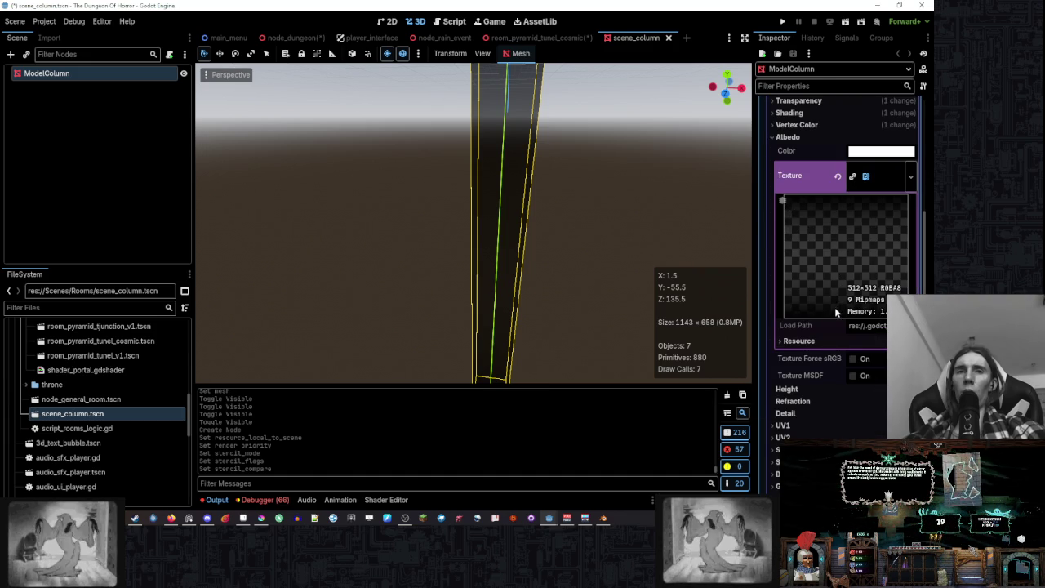
scroll(621, 218, "down", 5)
- Turn off the viewport's preview environment to get a plain grey background around the column
mouse_move(622, 218)
left_mouse_down()
mouse_move(507, 217)
mouse_move(517, 162)
mouse_move(599, 145)
mouse_move(608, 176)
mouse_move(624, 184)
mouse_move(638, 170)
mouse_move(515, 139)
mouse_move(487, 146)
left_mouse_up()
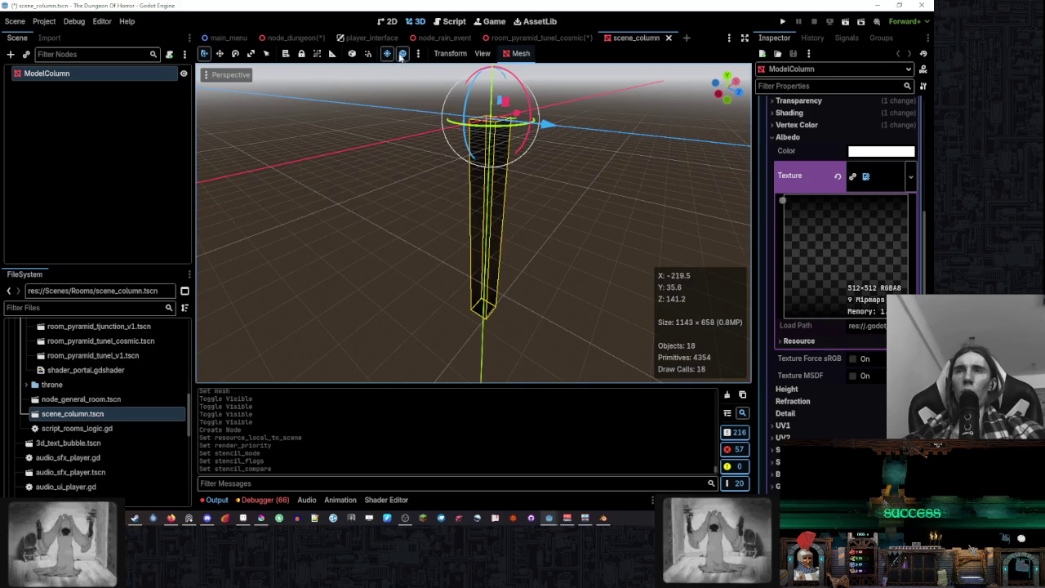
left_click(401, 54)
mouse_move(440, 75)
left_mouse_down()
mouse_move(634, 114)
mouse_move(594, 163)
mouse_move(572, 130)
left_mouse_up()
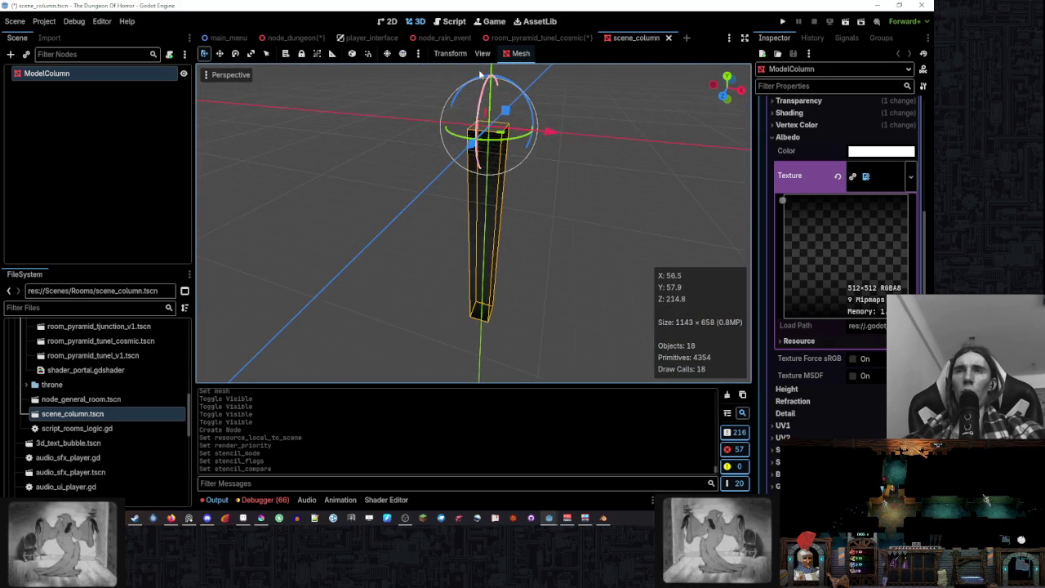
left_click(547, 40)
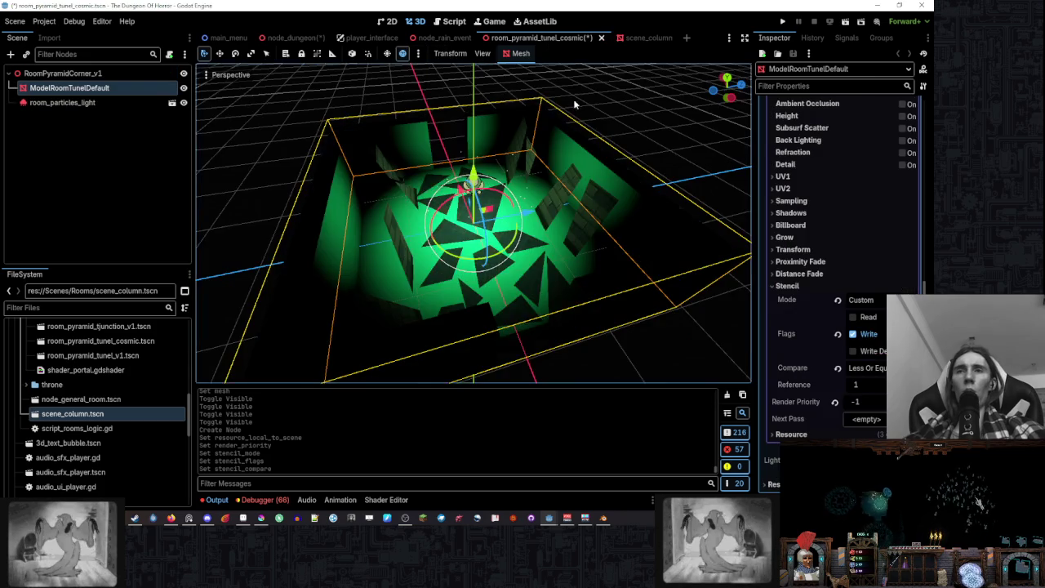
- Save the room_pyramid_tunel_cosmic scene
scroll(473, 221, "down", 3)
mouse_move(666, 196)
left_mouse_down()
mouse_move(538, 166)
mouse_move(639, 182)
left_mouse_up()
key("ctrl+s")
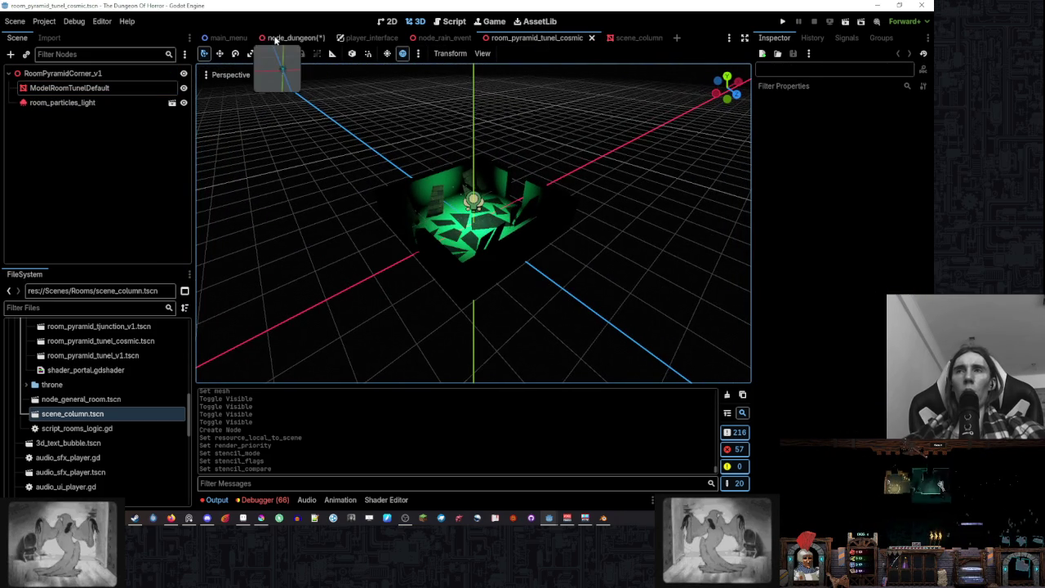
- In node_dungeon, drag room_pyramid_tunel_cosmic.tscn into the viewport as a test instance
left_click(285, 37)
scroll(622, 182, "down", 3)
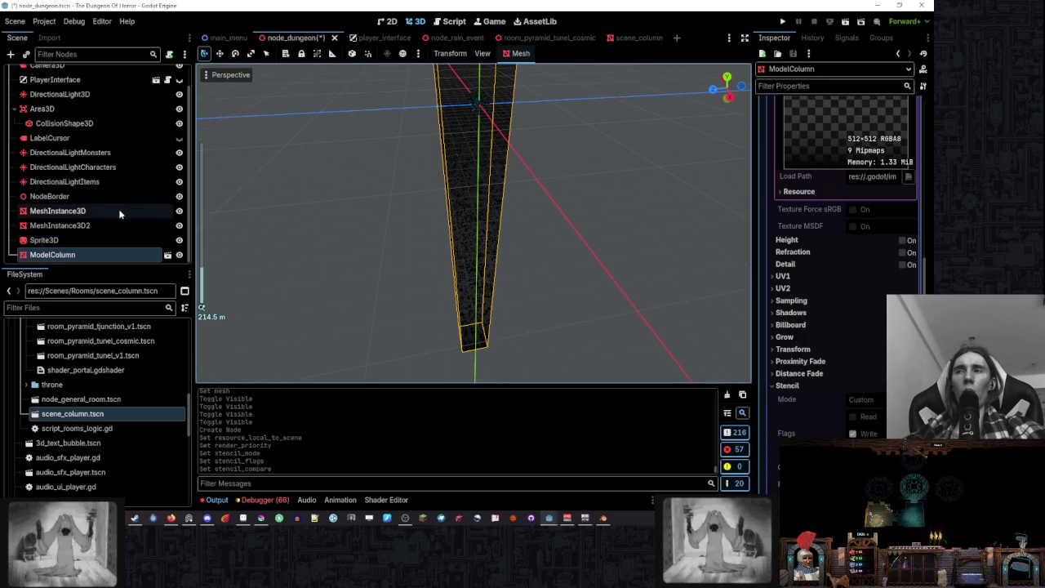
right_click(122, 254)
left_click(252, 470)
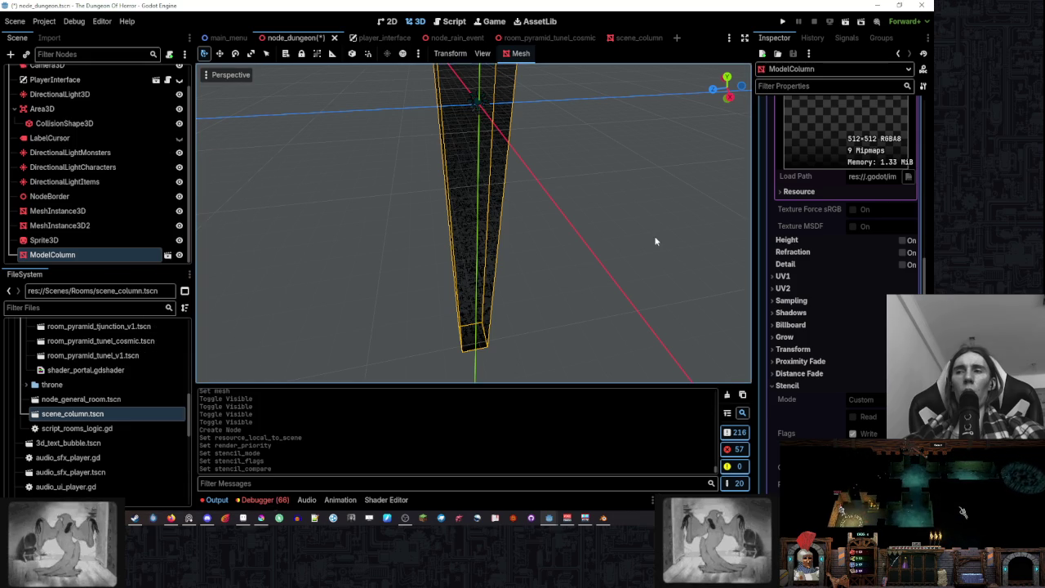
scroll(154, 408, "up", 3)
left_click_drag(141, 458, 628, 163)
- Check the placed room's Transform, then delete the RoomPyramidCorner_v1 instance from node_dungeon
scroll(506, 209, "up", 5)
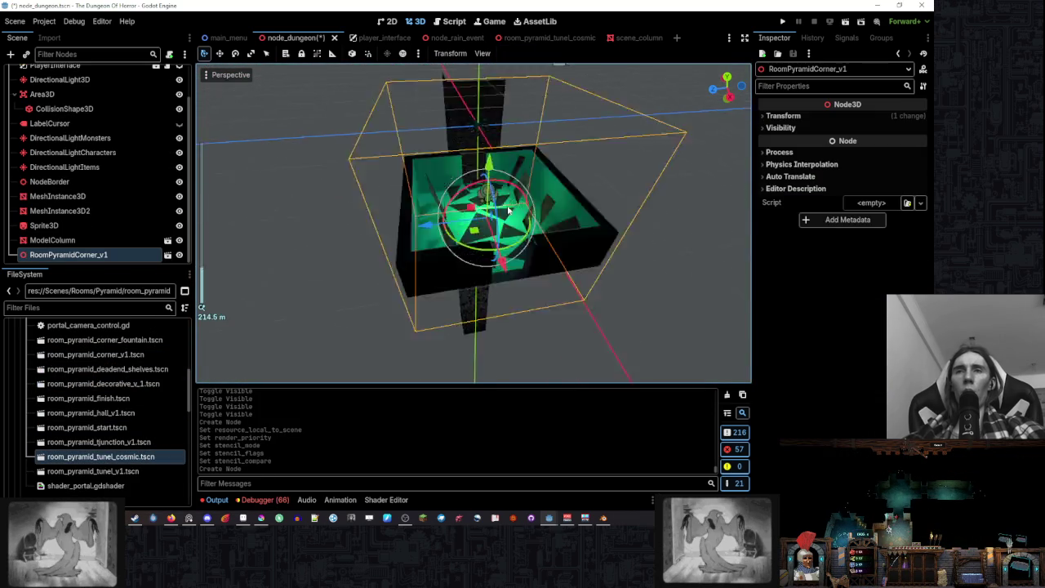
scroll(501, 215, "down", 3)
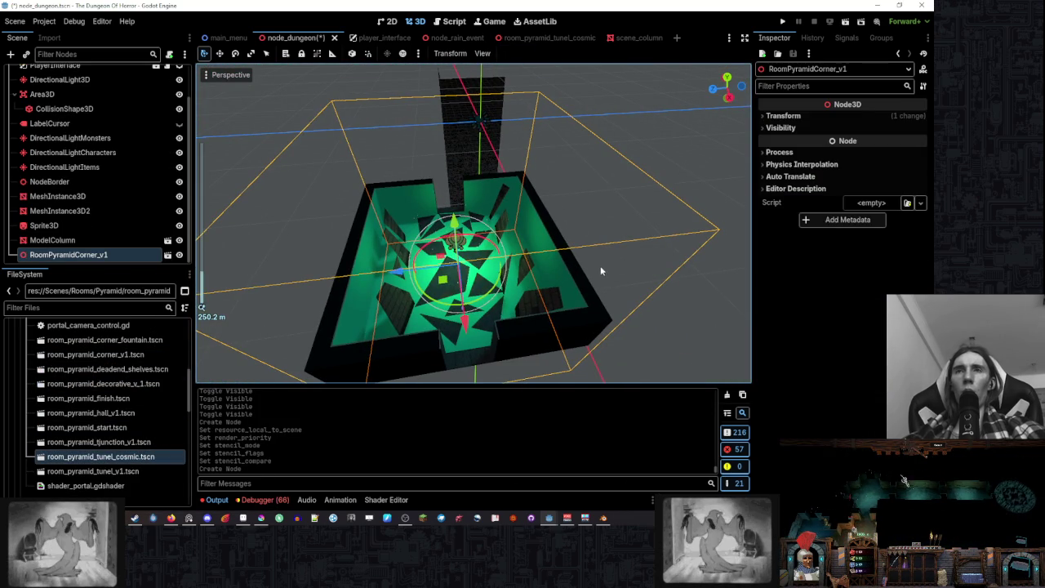
left_click(804, 117)
left_click(804, 117)
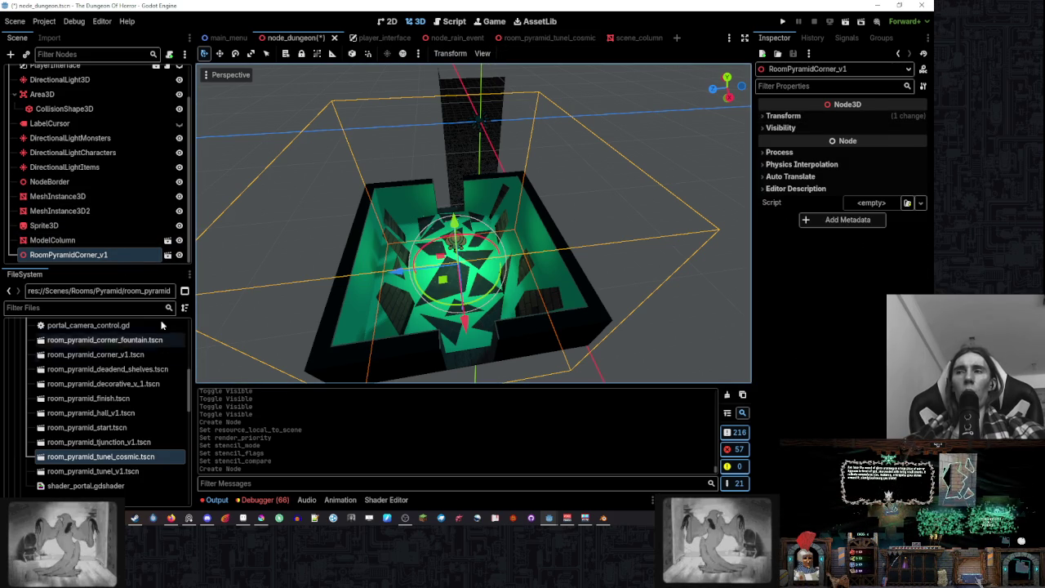
left_click(115, 240)
left_click(115, 255)
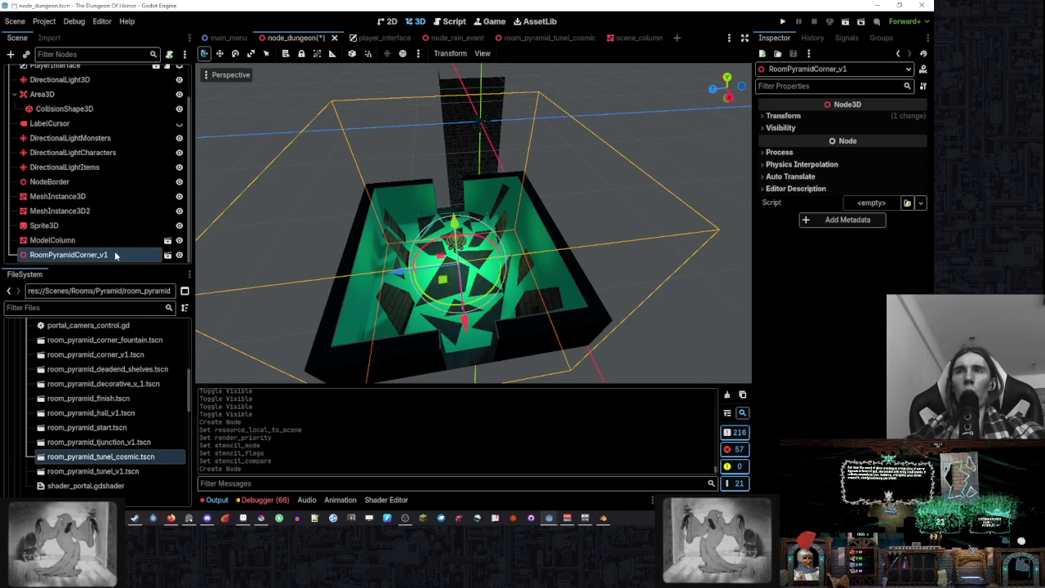
right_click(116, 257)
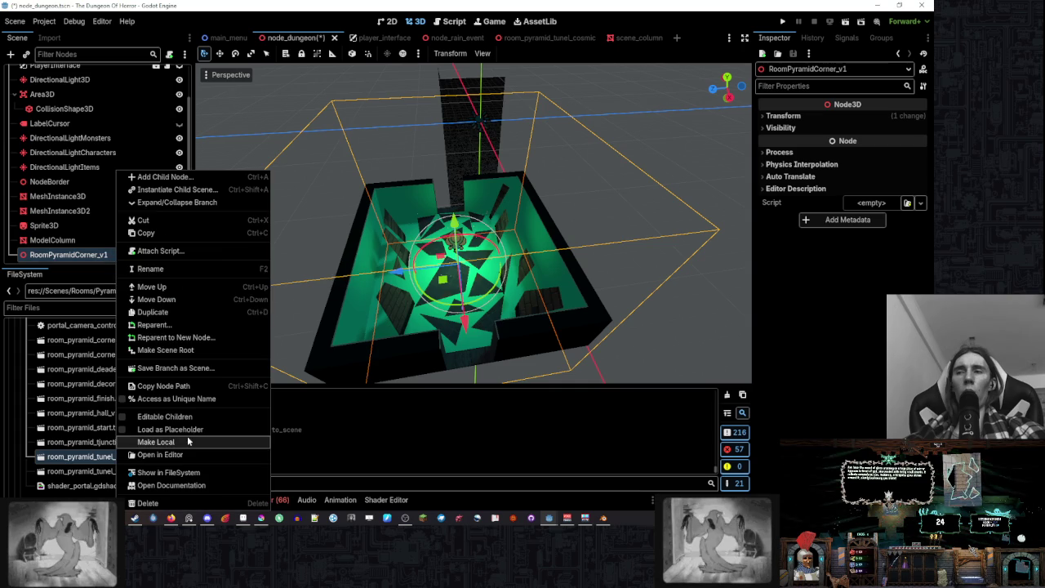
left_click(187, 503)
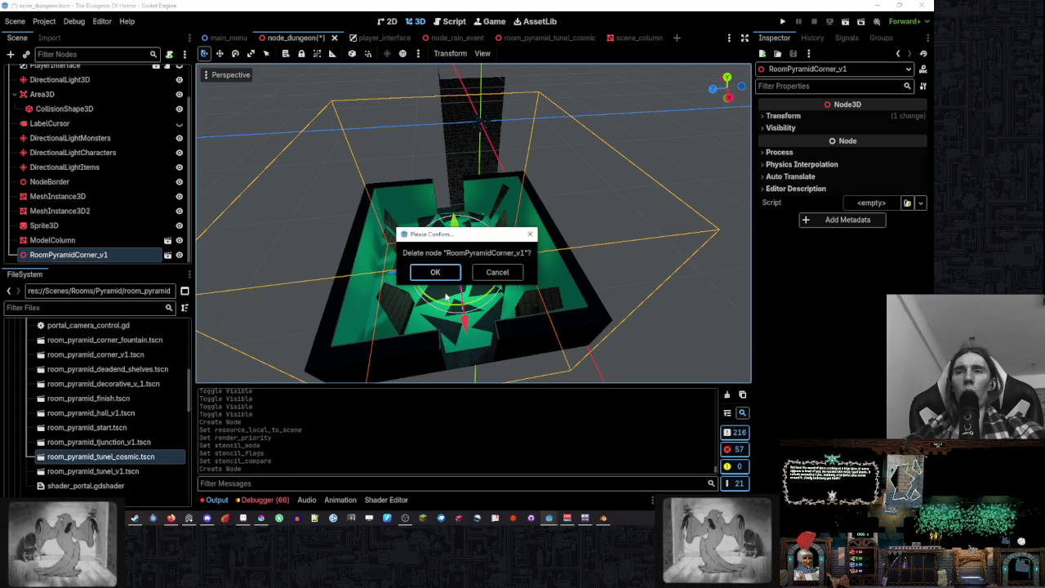
left_click(447, 275)
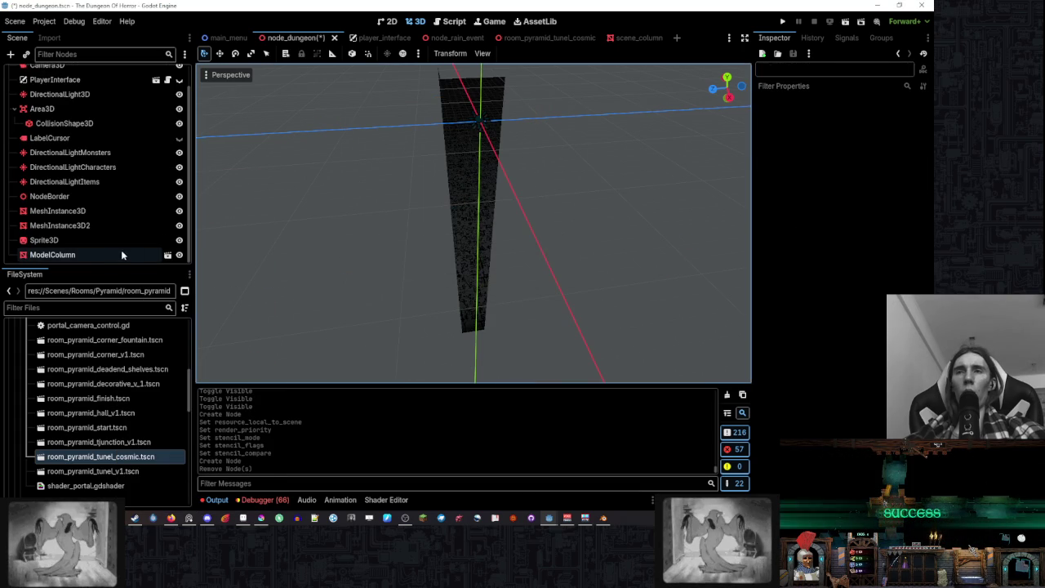
- Frame and orbit around ModelColumn in node_dungeon, then open room_pyramid_tunel_cosmic.tscn
double_click(121, 255)
mouse_move(485, 233)
left_mouse_down()
mouse_move(541, 242)
mouse_move(513, 221)
mouse_move(520, 175)
left_mouse_up()
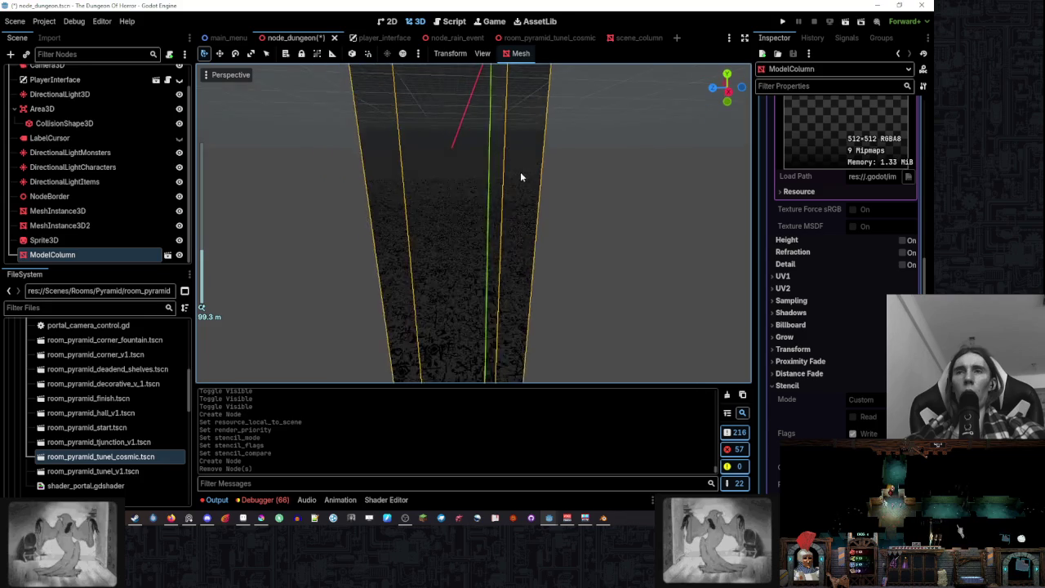
scroll(564, 182, "up", 5)
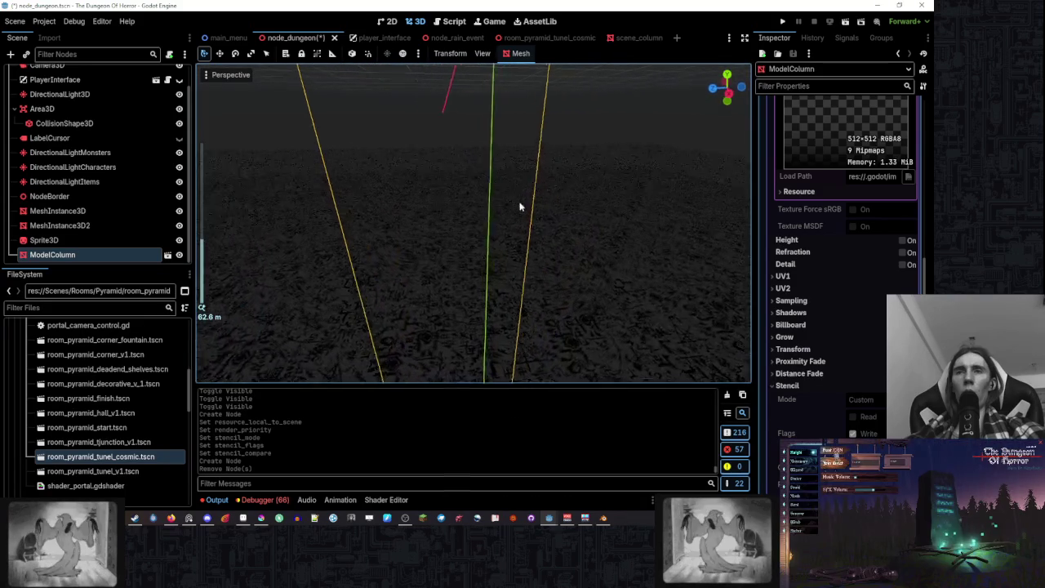
scroll(519, 206, "down", 4)
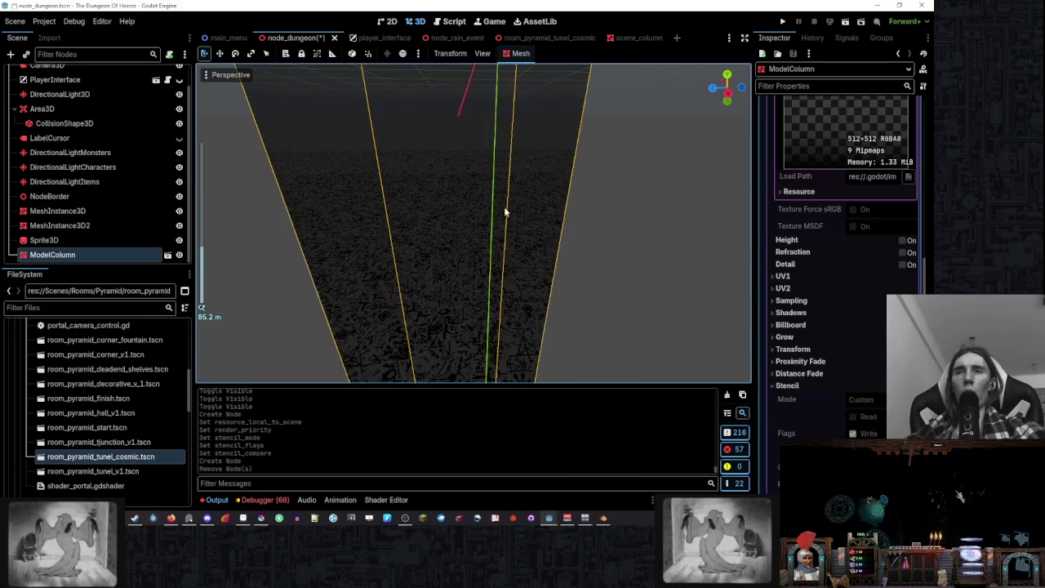
scroll(505, 212, "down", 3)
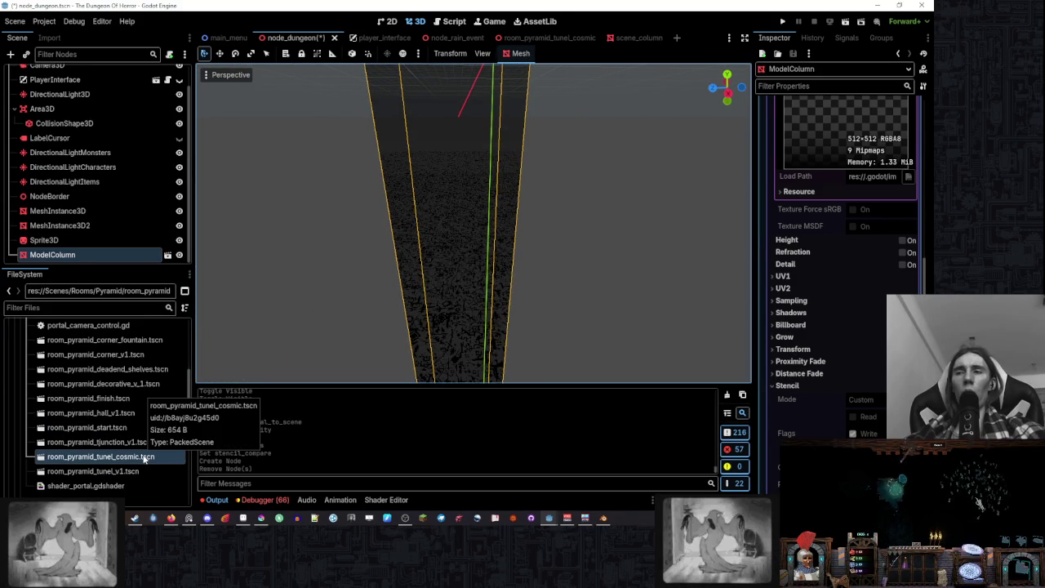
double_click(144, 458)
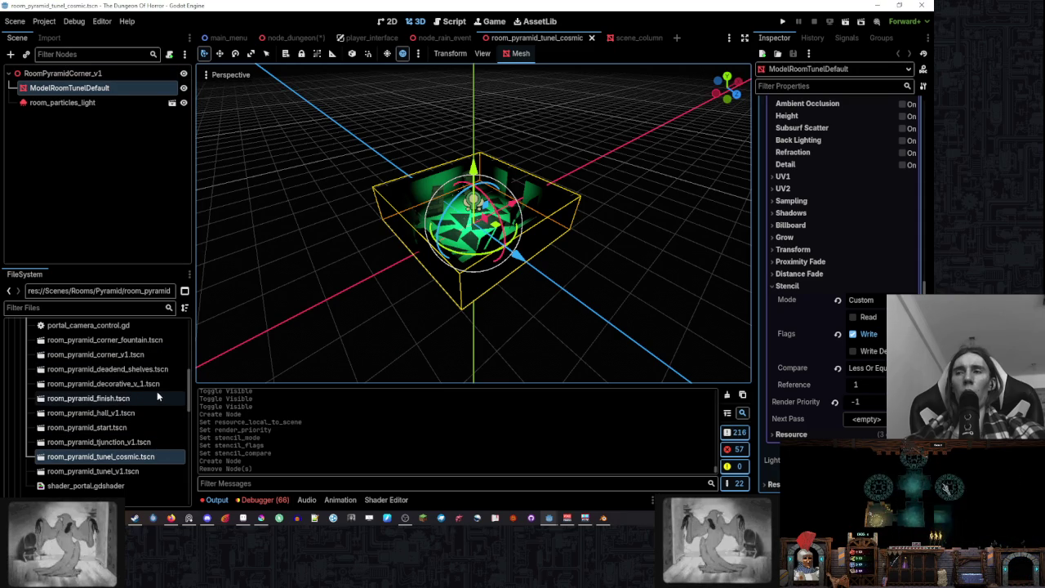
- Restore the room_pyramid_tunel_v1 scene's root node name to RoomPyramidCorner_v1
double_click(157, 473)
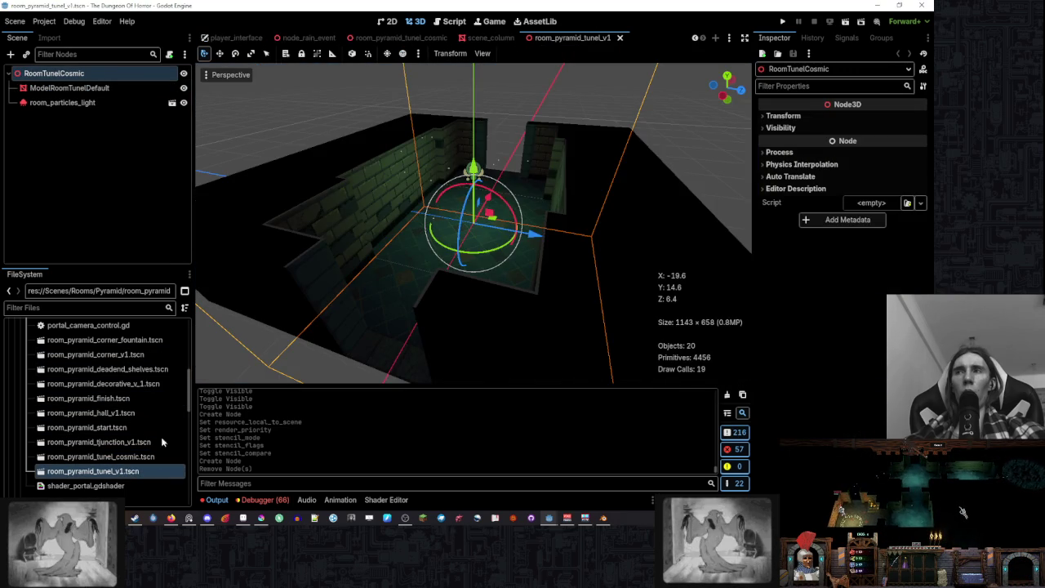
double_click(120, 74)
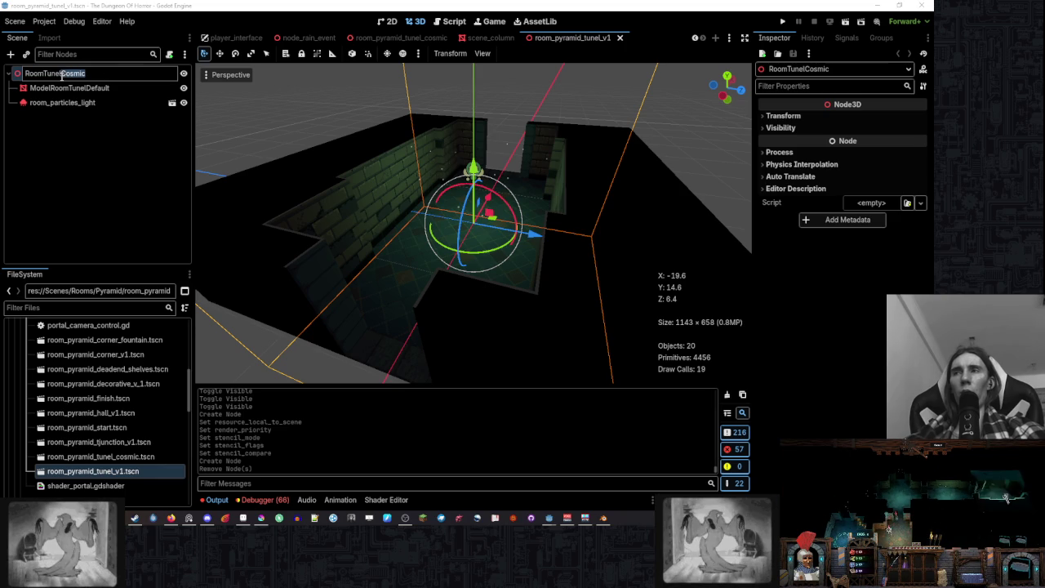
key("BackSpace")
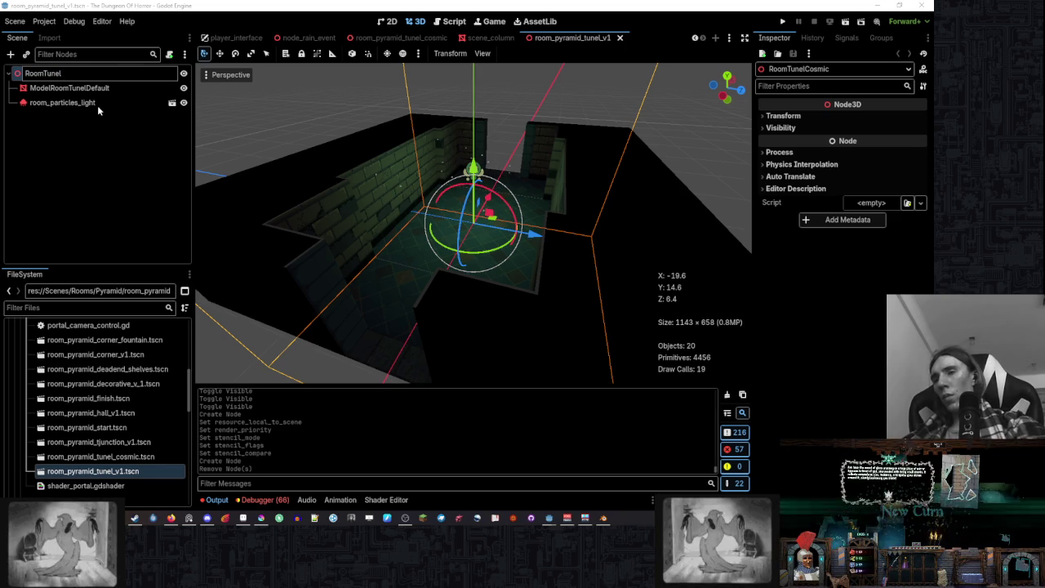
key("Escape")
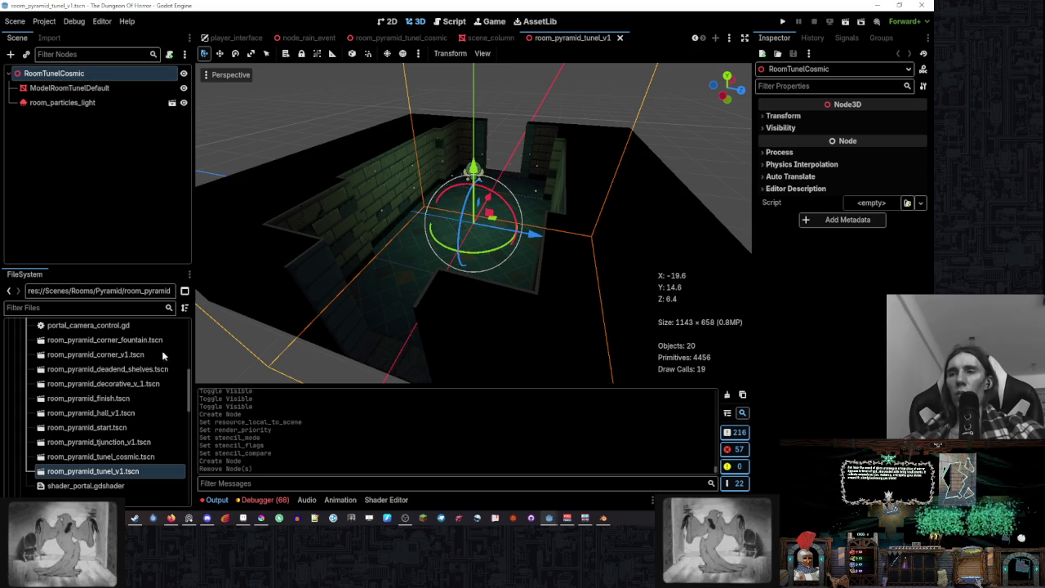
left_click(98, 456)
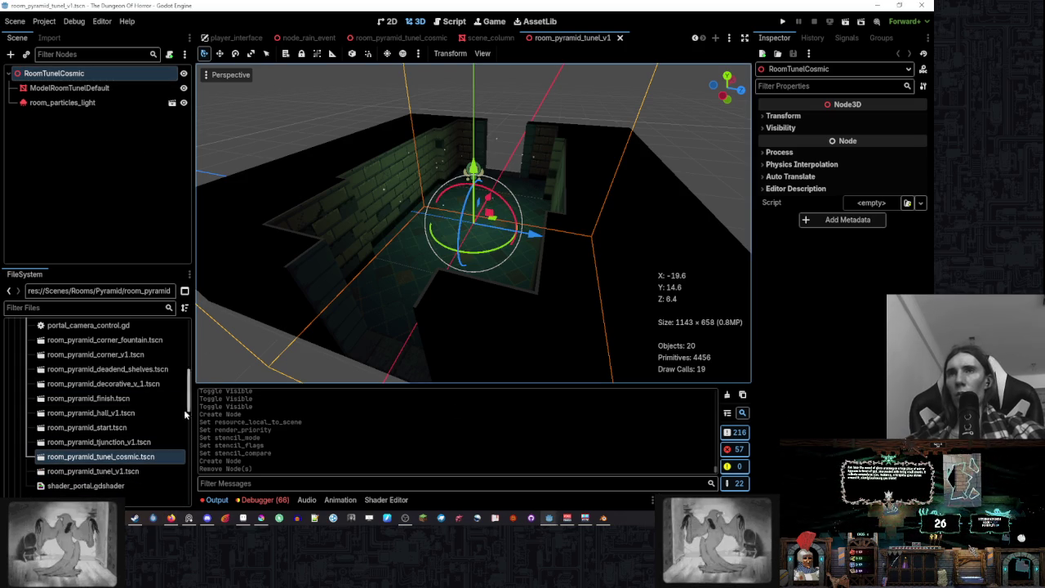
double_click(150, 456)
double_click(116, 74)
key("ctrl+c")
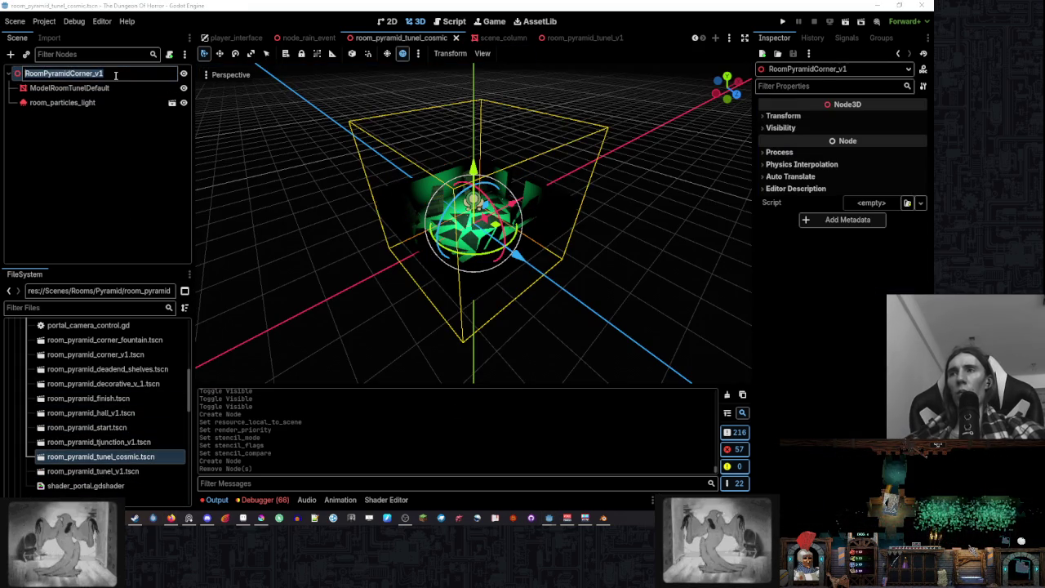
double_click(137, 471)
double_click(111, 73)
key("ctrl+v")
key("Return")
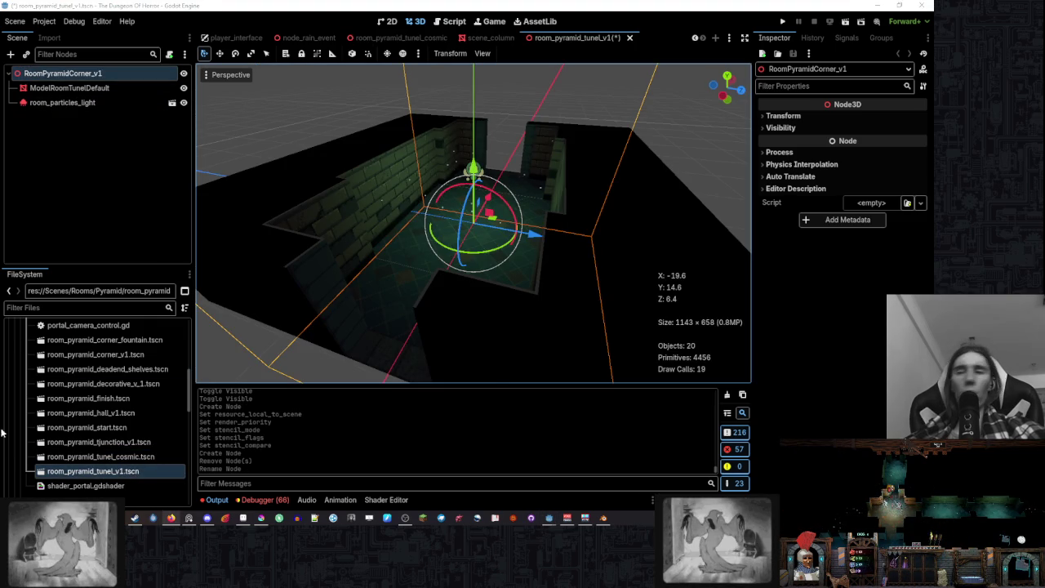
- Rename the cosmic tunnel scene's root node to RoomTunelCosmic and save it
left_click(130, 456)
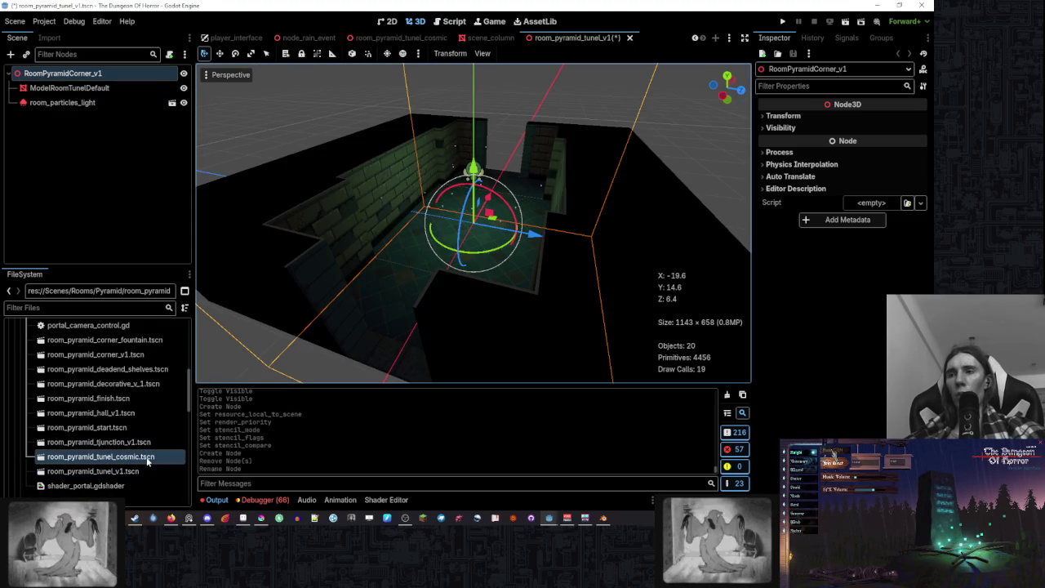
double_click(148, 459)
double_click(117, 74)
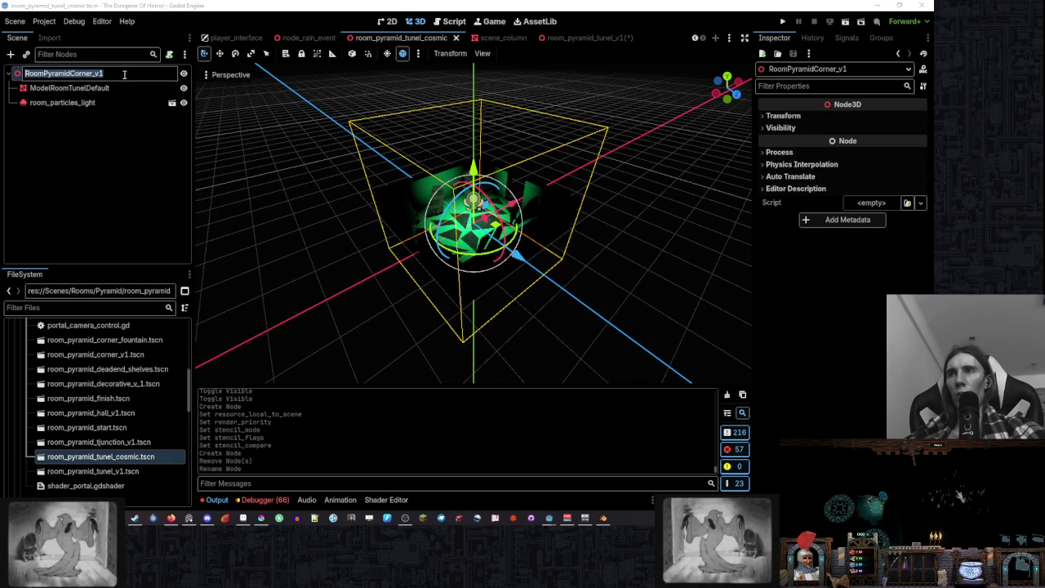
type("RoomTunelCosmic")
key("Return")
key("ctrl+s")
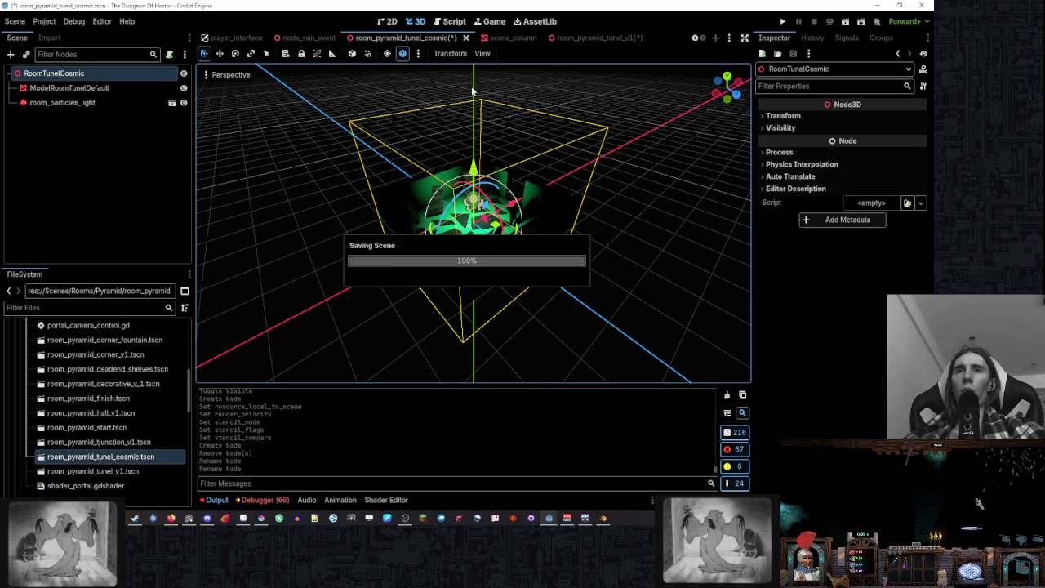
- Look over the tunnel_v1 and column scenes and select the cosmic room's ModelRoomTunelDefault mesh
left_click(608, 41)
left_click(624, 39)
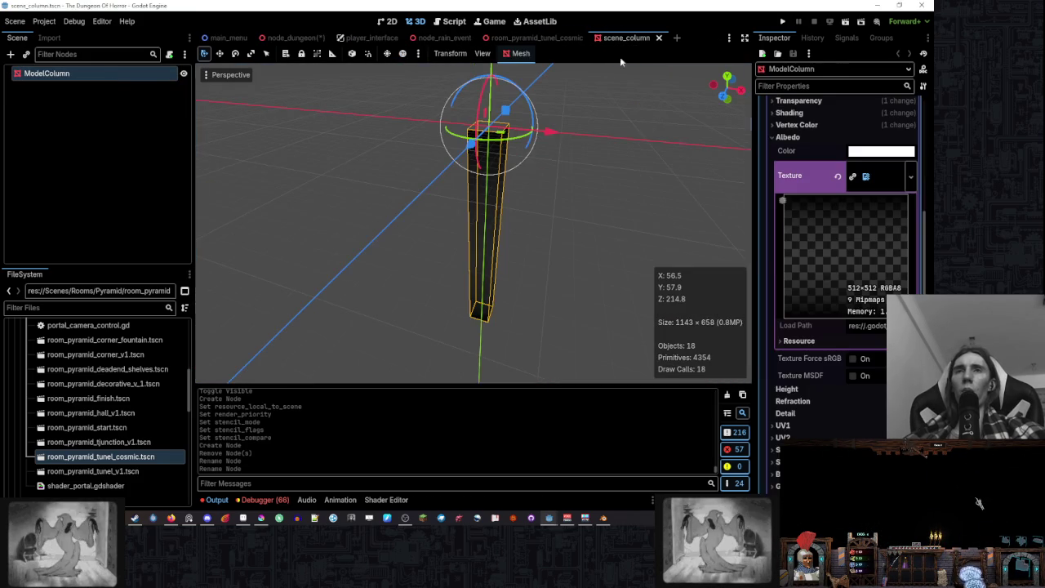
left_click(562, 39)
scroll(485, 201, "down", 2)
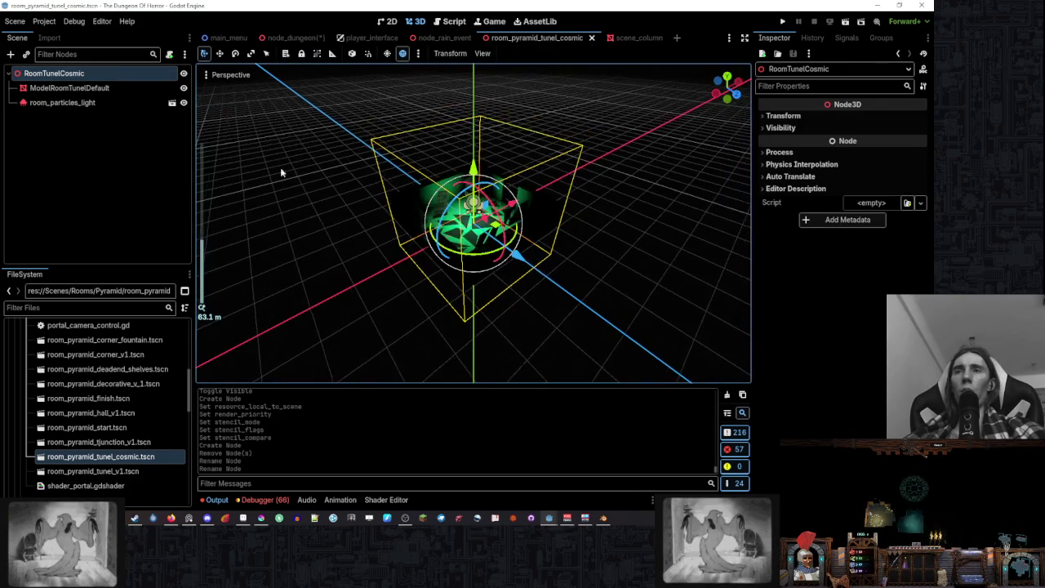
left_click(70, 87)
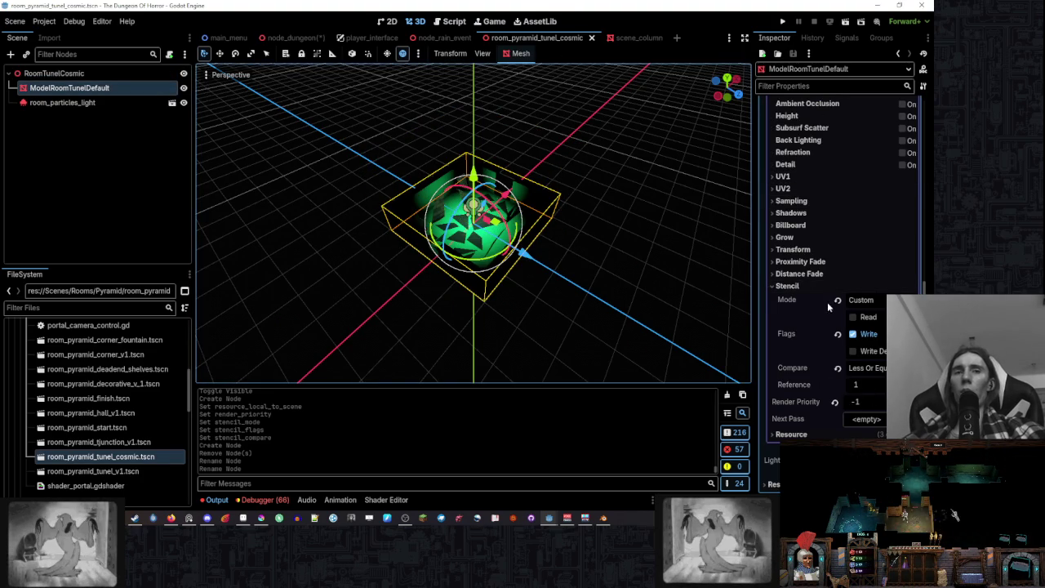
left_click(291, 38)
scroll(272, 194, "down", 3)
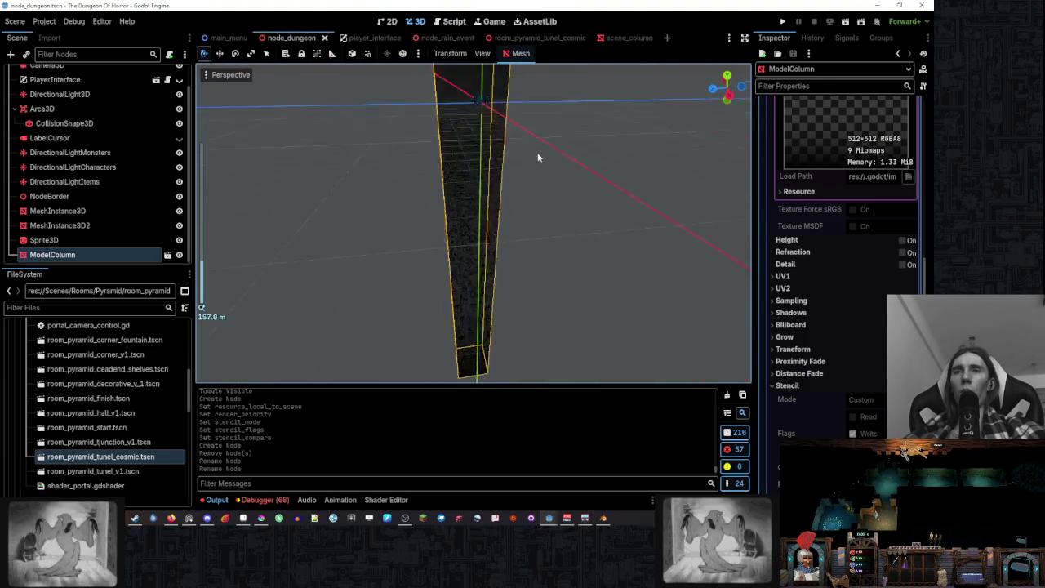
- Place a room_pyramid_tunel_cosmic.tscn instance into node_dungeon and look down into it
scroll(537, 151, "up", 3)
left_click_drag(100, 456, 581, 239)
scroll(581, 239, "down", 5)
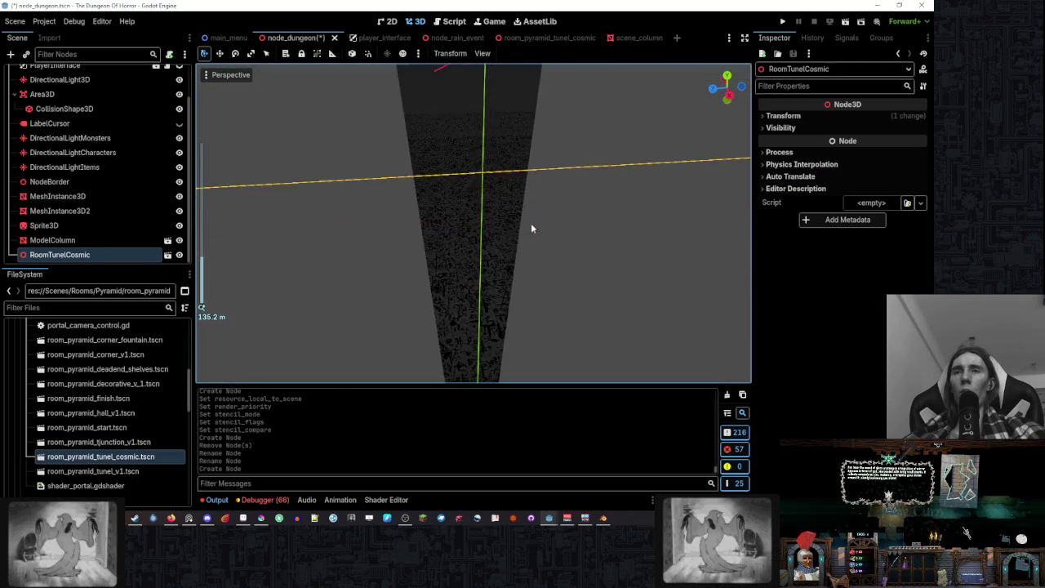
left_click_drag(515, 237, 524, 241)
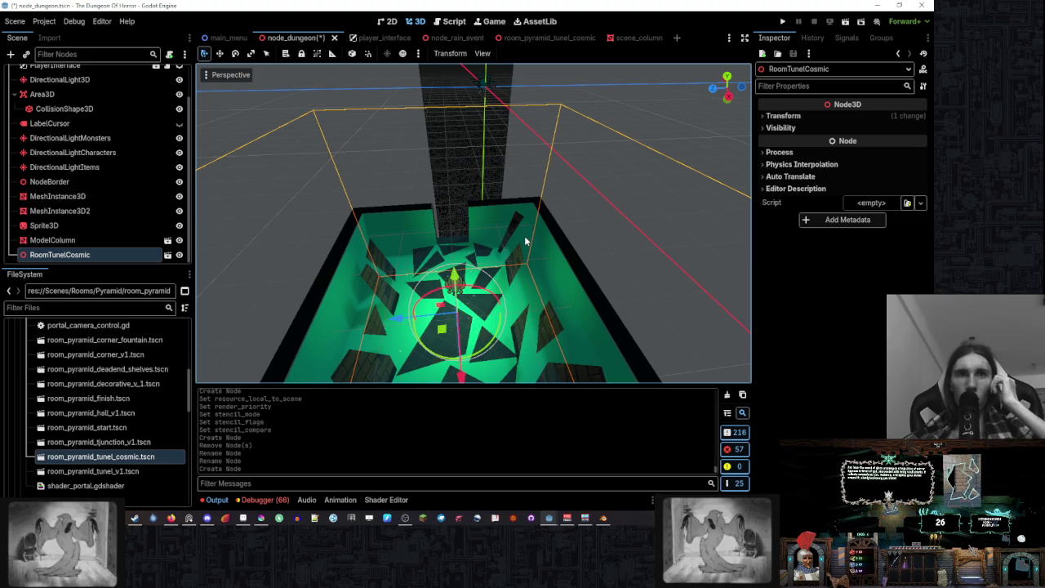
left_click(543, 38)
scroll(841, 256, "up", 5)
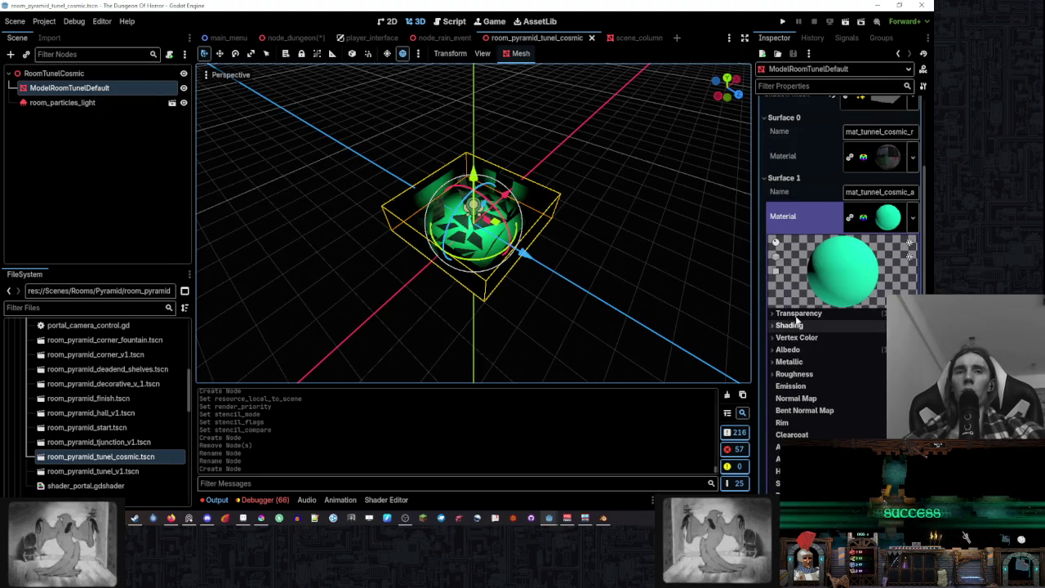
- Review the column material's Transparency, Shading and Vertex Color settings for reference
left_click(629, 42)
scroll(823, 239, "up", 5)
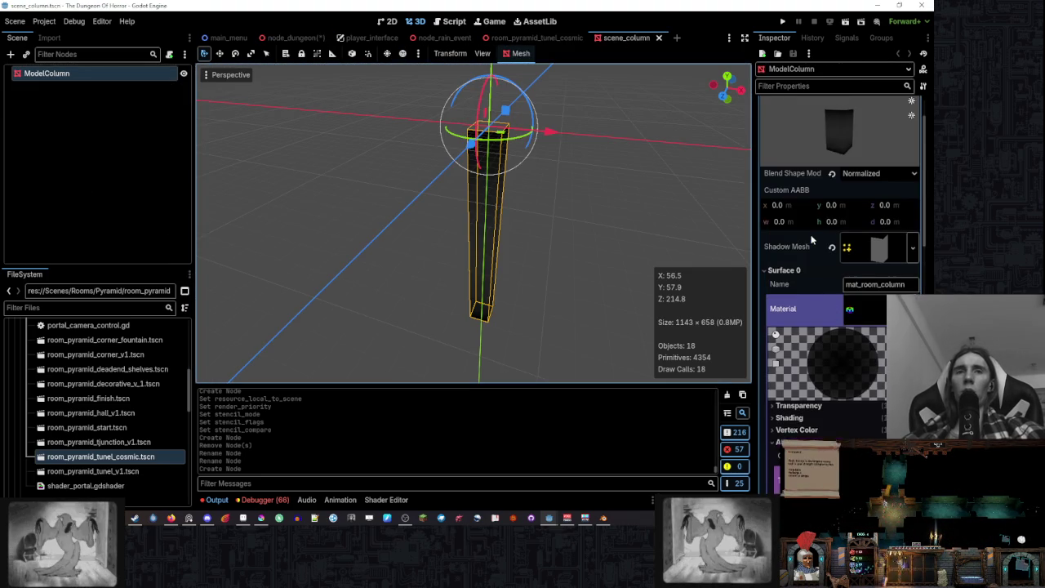
scroll(798, 277, "down", 4)
left_click(800, 254)
left_click(803, 254)
left_click(792, 266)
left_click(792, 266)
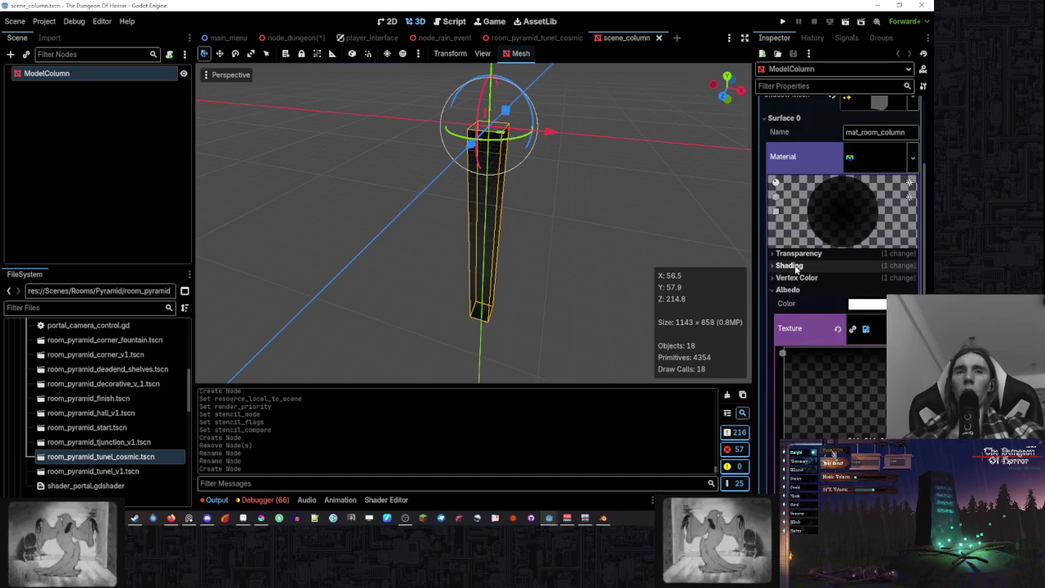
left_click(803, 279)
left_click(802, 278)
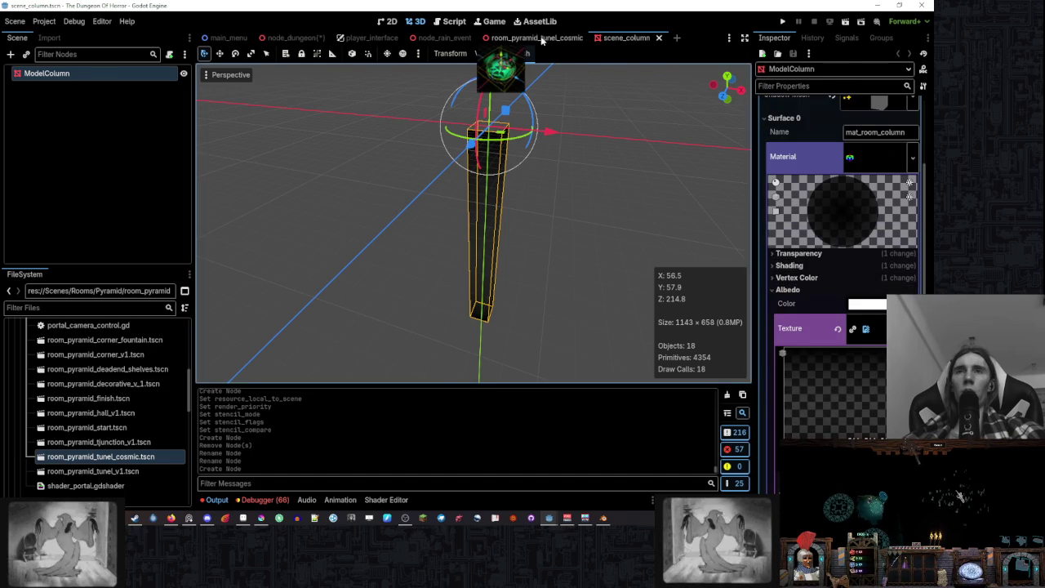
left_click(534, 38)
- Set the tunnel material's Transparency to Alpha and Shading Mode to Unshaded
scroll(808, 302, "down", 2)
left_click(798, 262)
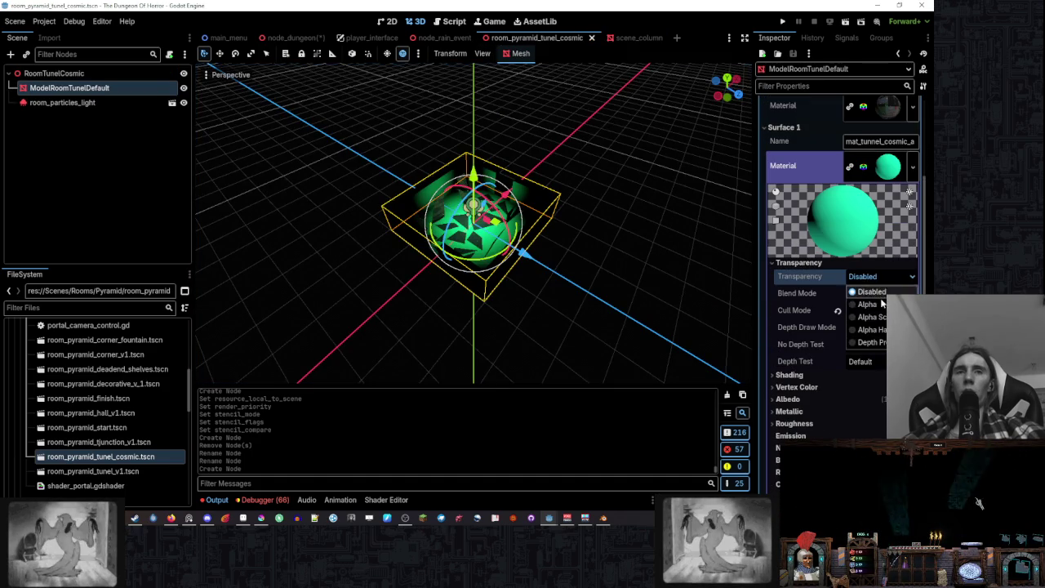
left_click(799, 264)
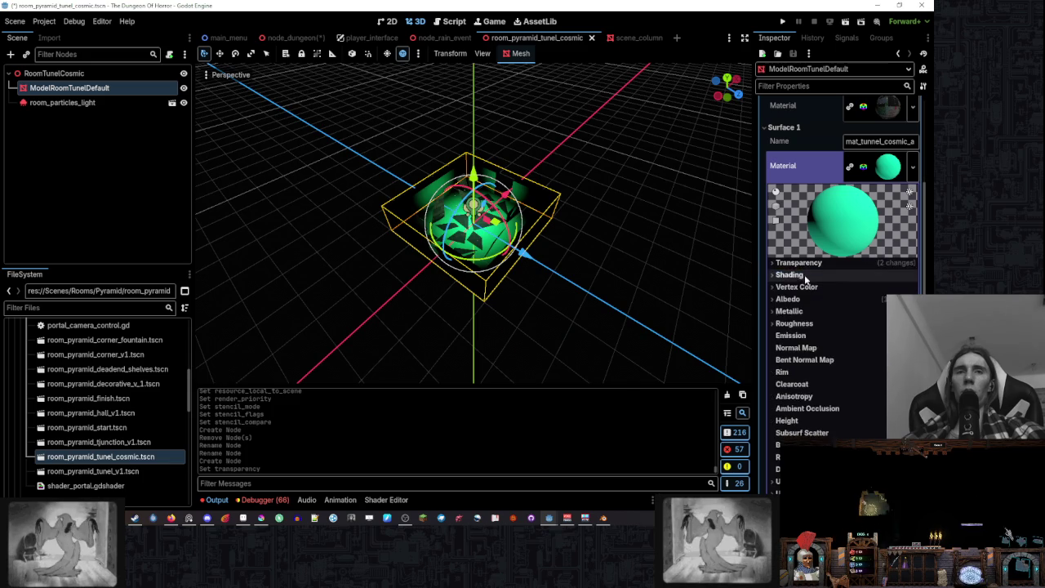
left_click(804, 275)
left_click(878, 288)
left_click(855, 298)
left_click(789, 274)
key("f")
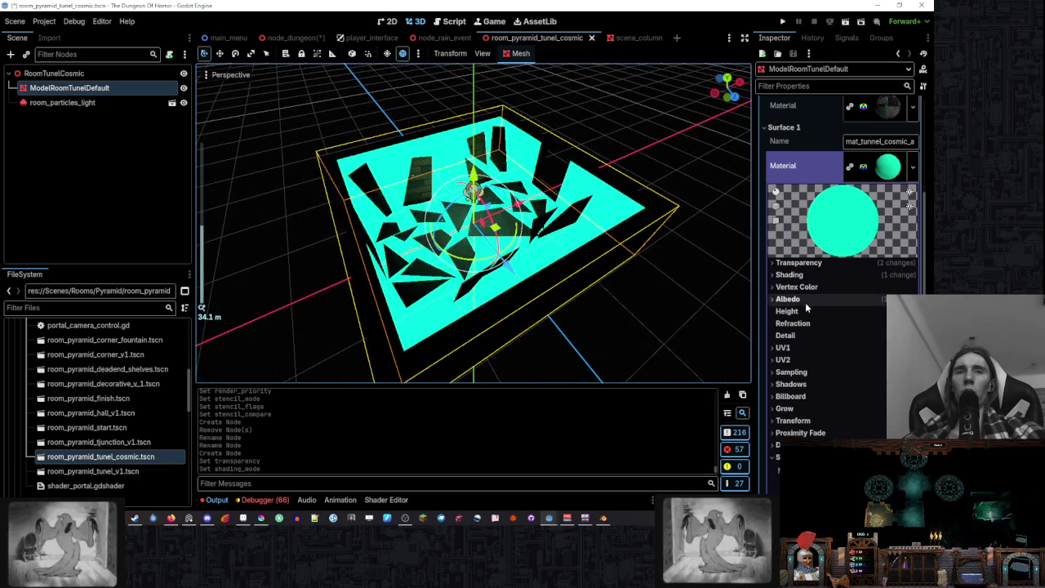
- Enable Vertex Color > Use as Albedo on the tunnel material
left_click(788, 298)
left_click(796, 286)
left_click(857, 299)
left_click(789, 274)
left_click(790, 275)
left_click(796, 286)
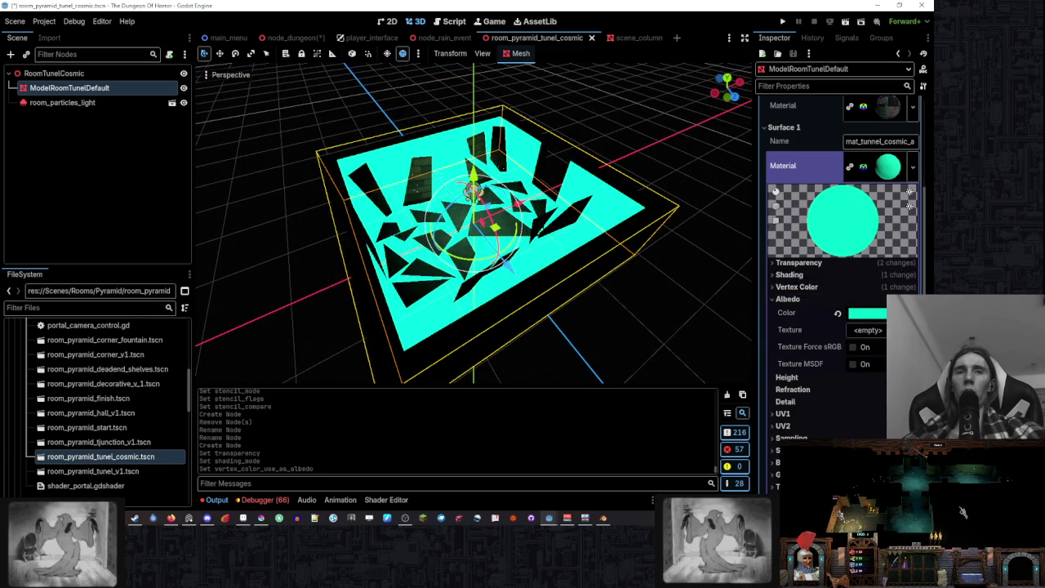
- Lower the Albedo Color alpha to 20, giving a translucent 00ffcc14 green tint
left_click(867, 313)
left_click_drag(849, 243, 807, 243)
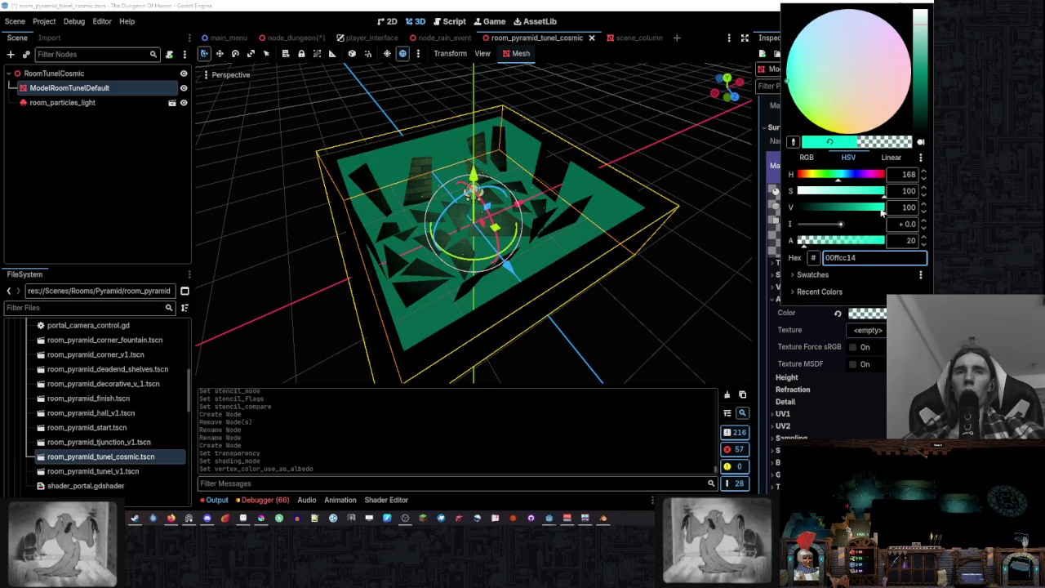
left_click(761, 231)
scroll(633, 271, "up", 6)
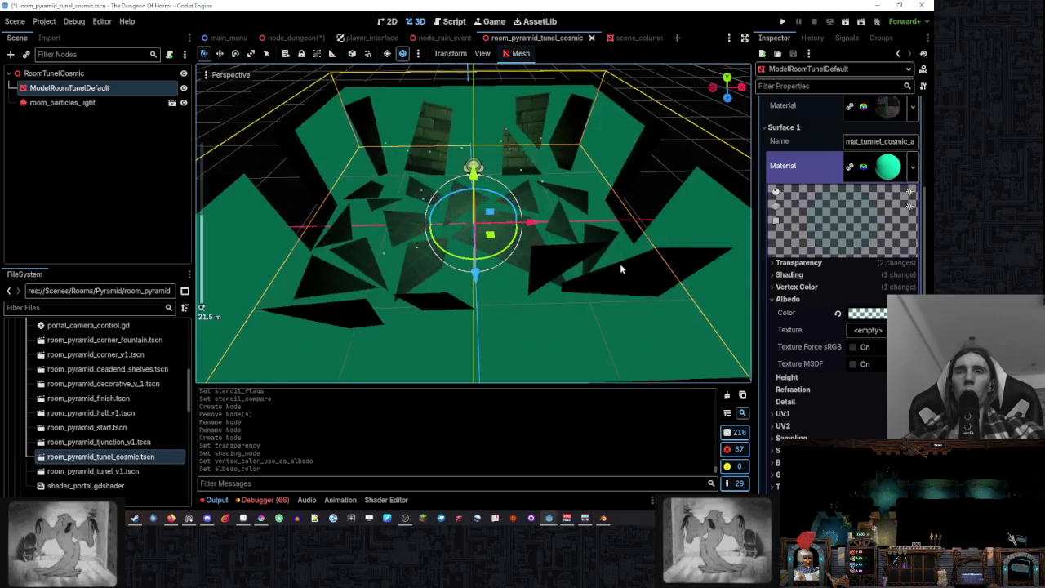
mouse_move(562, 282)
left_mouse_down()
mouse_move(516, 303)
mouse_move(590, 270)
left_mouse_up()
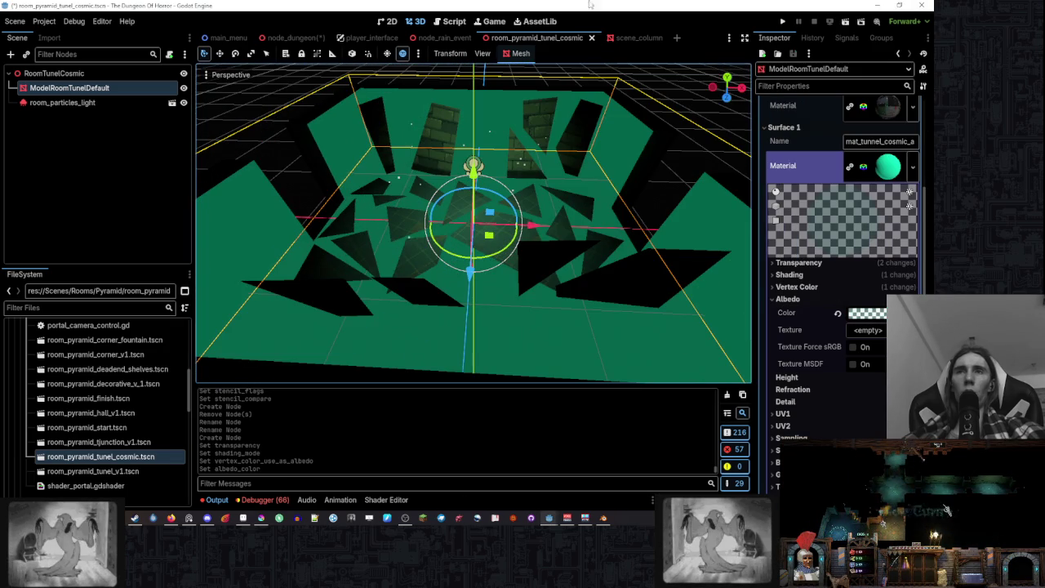
left_click(287, 37)
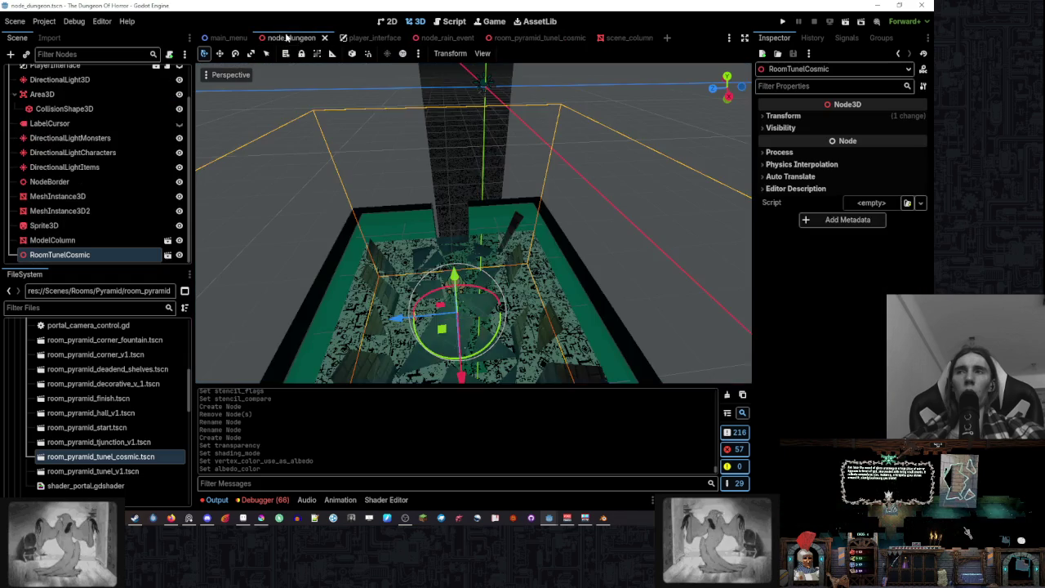
- Frame RoomTunelCosmic in node_dungeon and orbit around it to inspect its translucent green panels
scroll(489, 169, "down", 5)
scroll(508, 175, "up", 8)
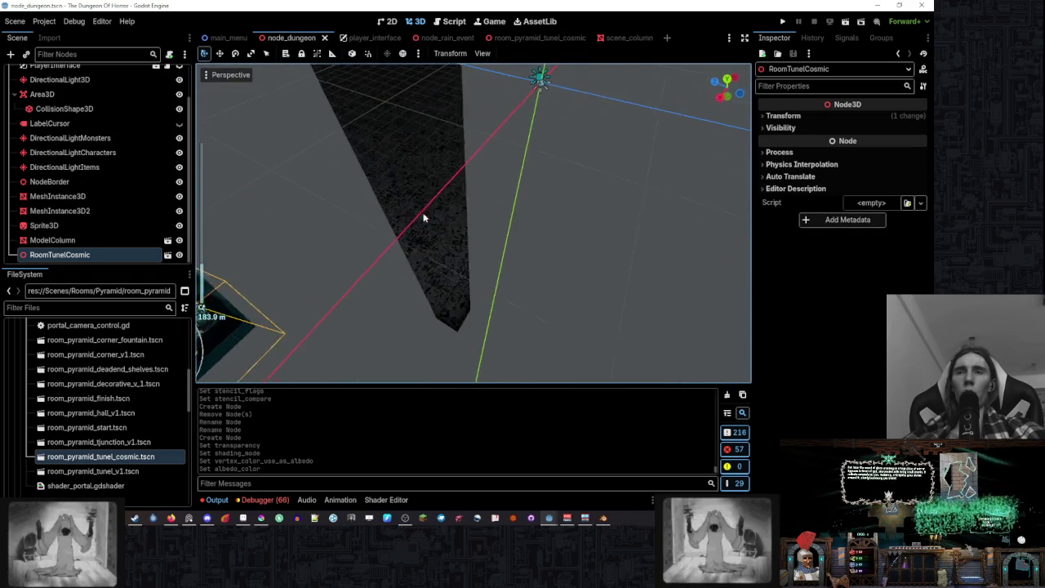
key("f")
mouse_move(458, 155)
left_mouse_down()
mouse_move(419, 154)
mouse_move(420, 185)
mouse_move(501, 187)
mouse_move(558, 171)
mouse_move(548, 177)
left_mouse_up()
scroll(603, 229, "down", 2)
mouse_move(602, 229)
left_mouse_down()
mouse_move(470, 217)
mouse_move(490, 220)
mouse_move(473, 236)
left_mouse_up()
scroll(470, 217, "up", 3)
scroll(473, 236, "up", 1)
scroll(473, 236, "up", 8)
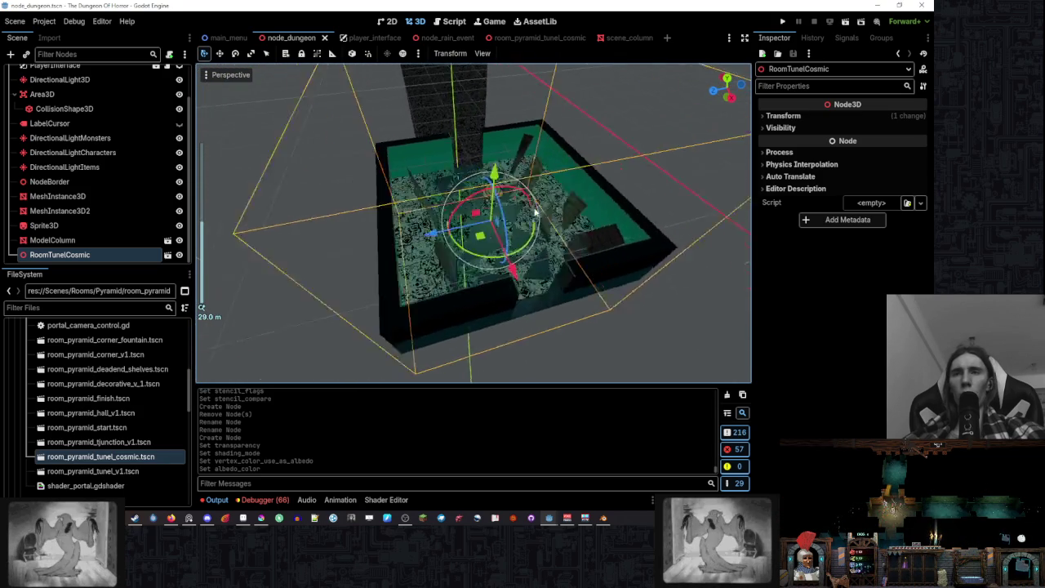
mouse_move(563, 210)
left_mouse_down()
mouse_move(450, 177)
mouse_move(457, 164)
mouse_move(441, 144)
mouse_move(557, 143)
mouse_move(641, 219)
mouse_move(630, 249)
mouse_move(620, 144)
mouse_move(528, 177)
mouse_move(577, 190)
mouse_move(577, 212)
left_mouse_up()
scroll(528, 178, "up", 2)
scroll(563, 186, "down", 8)
left_click(167, 254)
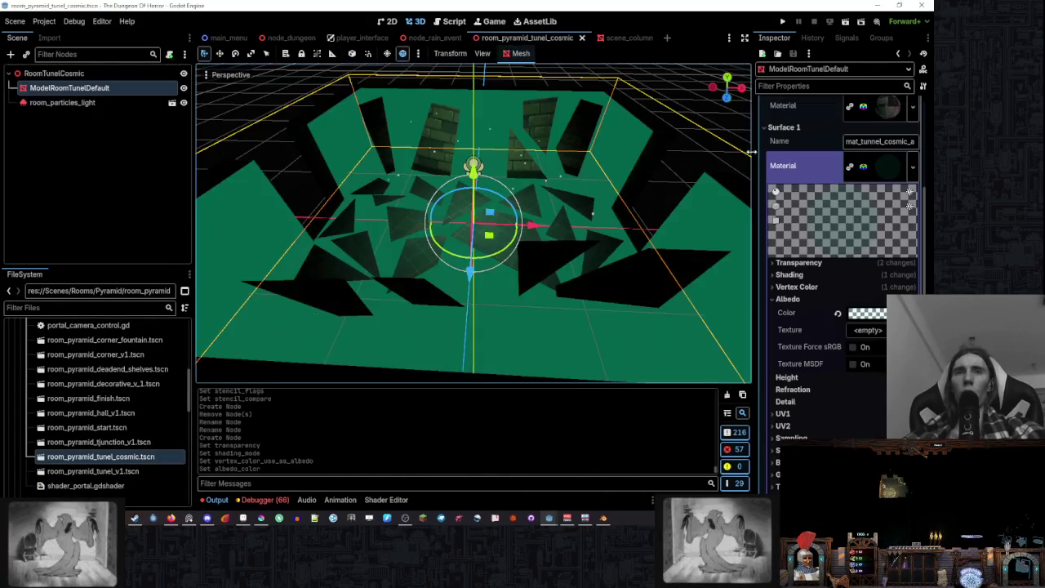
- Set the tunnel room material's Albedo tint to near-transparent black (00000014) and save the scene
left_click(867, 312)
left_click_drag(857, 209, 684, 219)
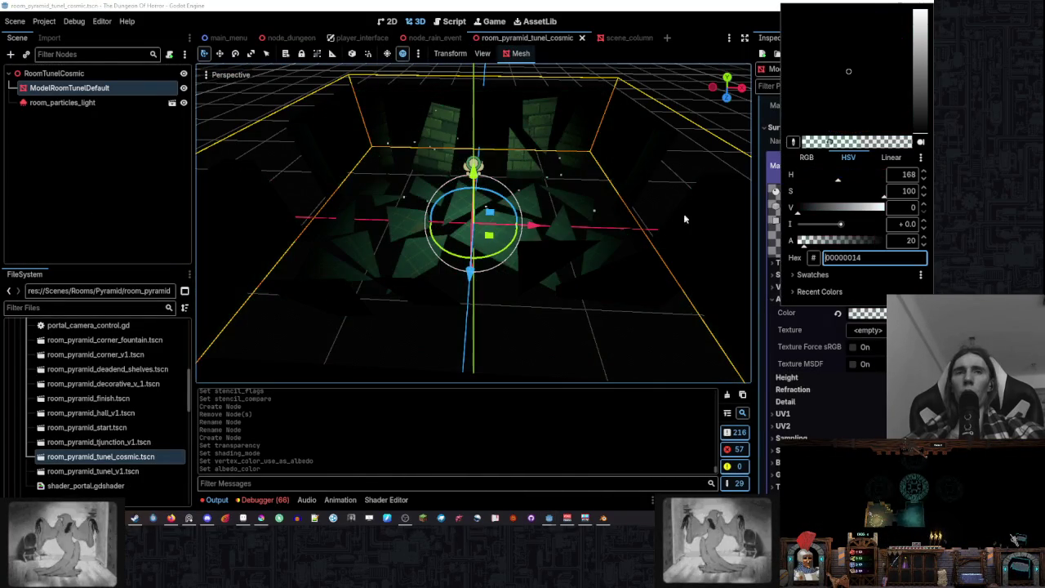
left_click(476, 5)
key("ctrl+s")
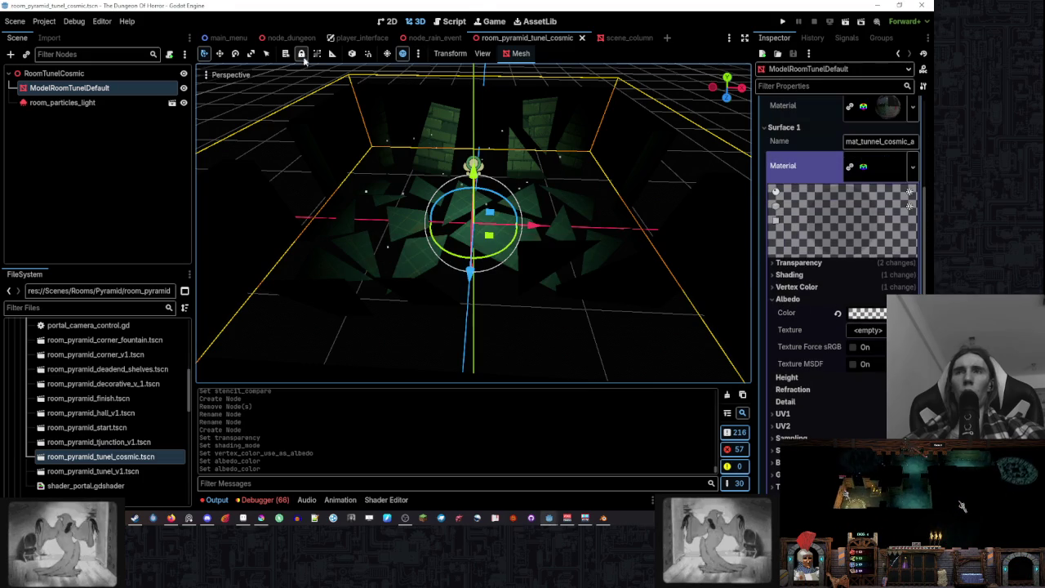
- Return to node_dungeon and inspect the placed RoomTunelCosmic instance and ModelColumn
left_click(291, 37)
scroll(457, 187, "up", 3)
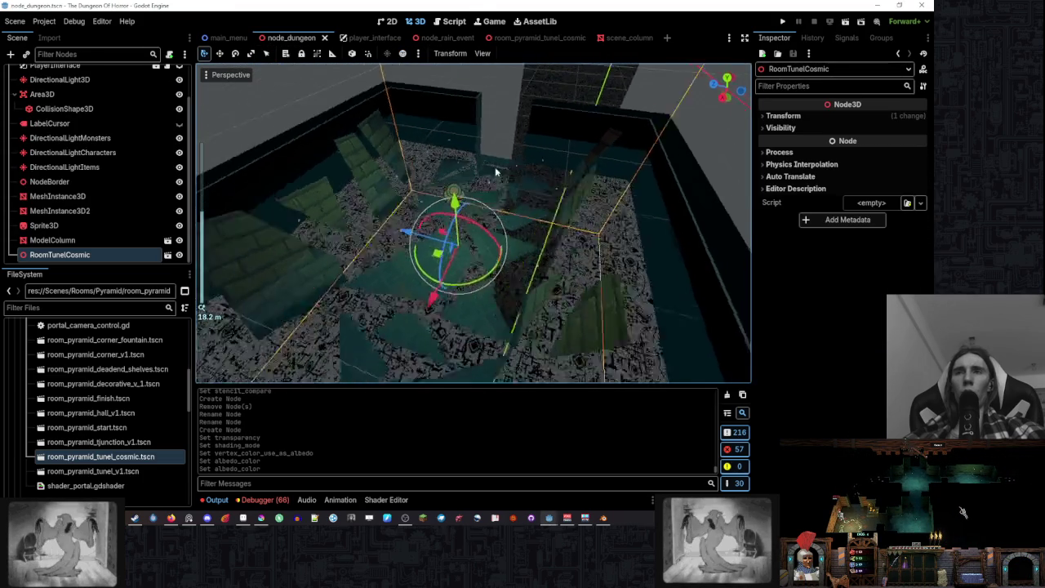
mouse_move(401, 154)
left_mouse_down()
mouse_move(374, 150)
mouse_move(408, 140)
mouse_move(592, 141)
mouse_move(510, 154)
mouse_move(627, 193)
mouse_move(672, 193)
mouse_move(447, 248)
mouse_move(421, 186)
mouse_move(515, 175)
mouse_move(418, 182)
mouse_move(439, 188)
mouse_move(511, 111)
mouse_move(513, 163)
mouse_move(498, 158)
mouse_move(470, 211)
mouse_move(484, 127)
left_mouse_up()
scroll(457, 180, "down", 2)
scroll(418, 183, "down", 2)
scroll(470, 211, "up", 3)
scroll(471, 211, "up", 3)
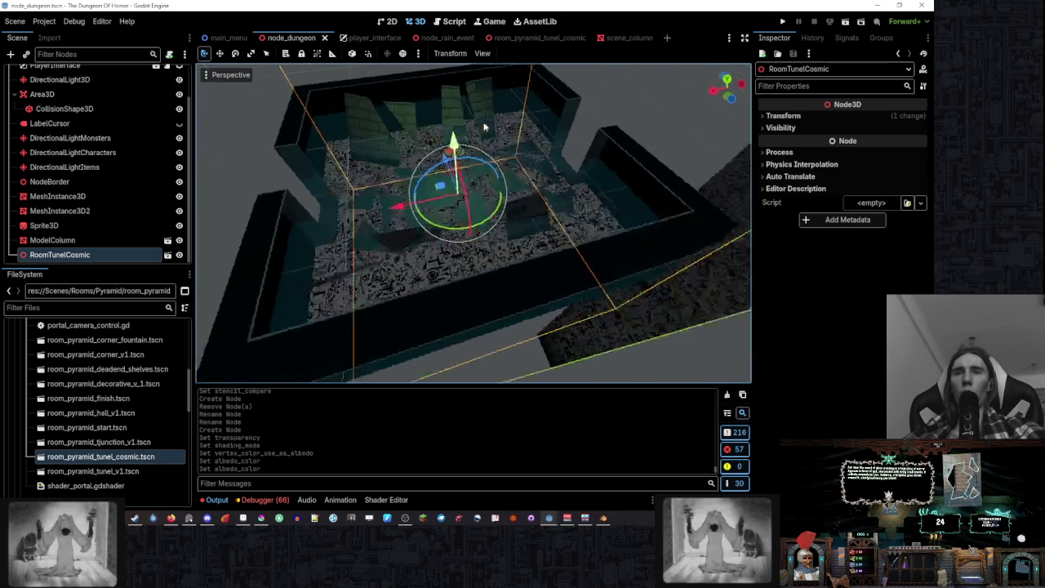
scroll(484, 126, "down", 5)
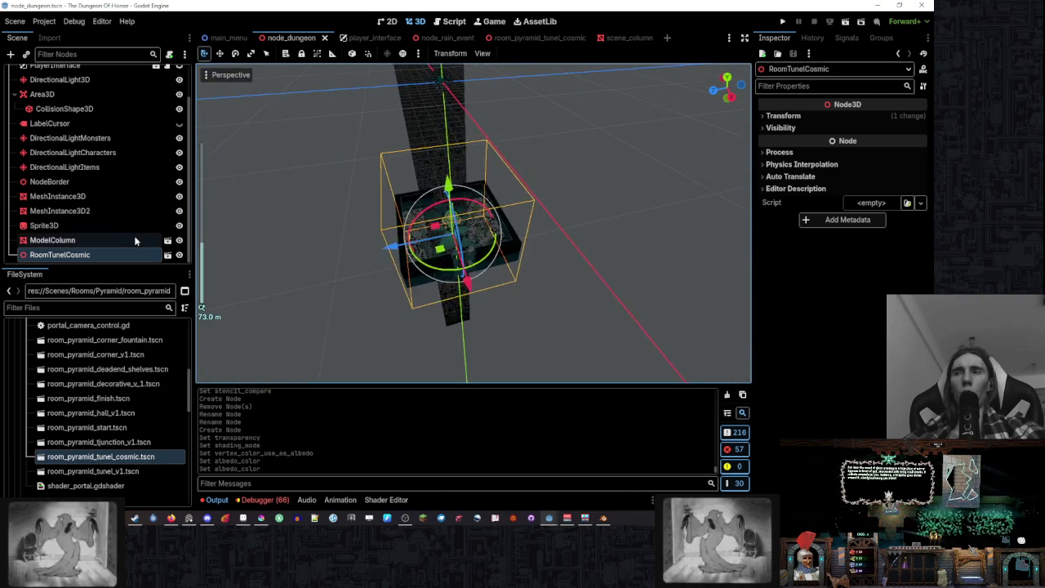
left_click(130, 239)
left_click(123, 254)
- Delete the RoomTunelCosmic instance from the dungeon scene
right_click(126, 249)
key("Escape")
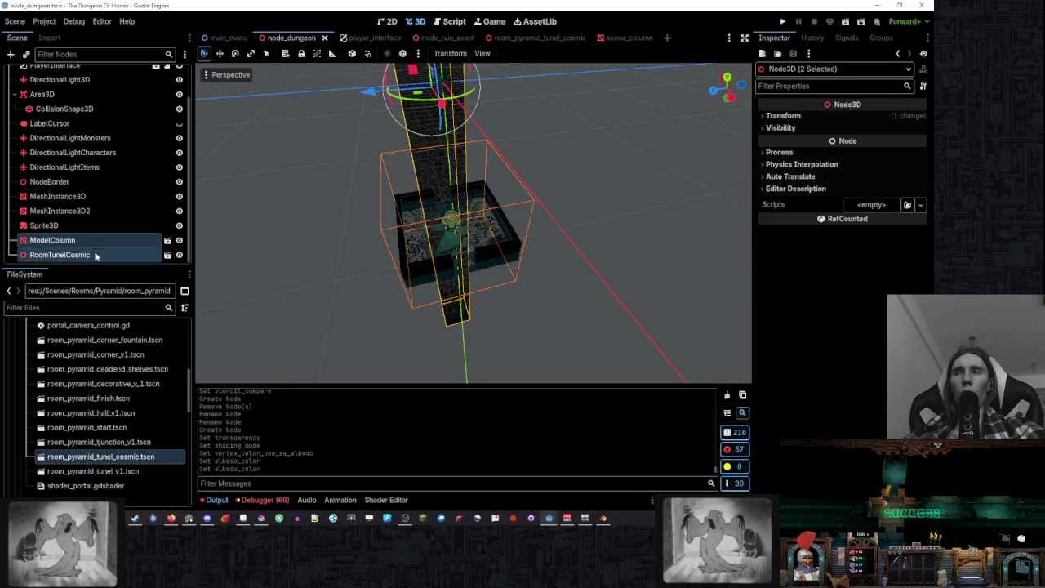
left_click(107, 242)
right_click(106, 254)
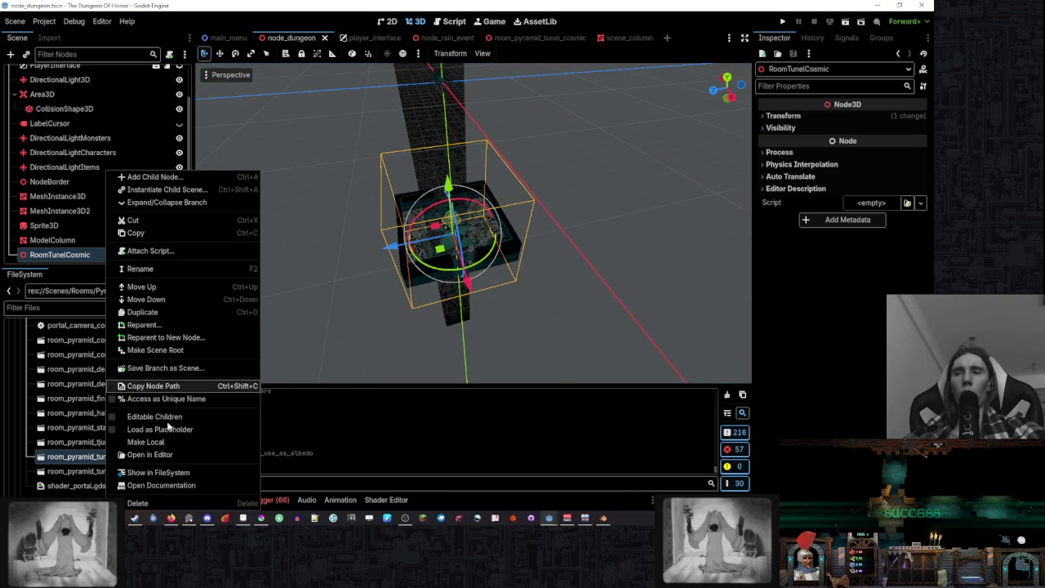
left_click(164, 503)
left_click(441, 272)
- Delete the ModelColumn node from the dungeon and switch to the cosmic pyramid tunnel room scene
right_click(123, 256)
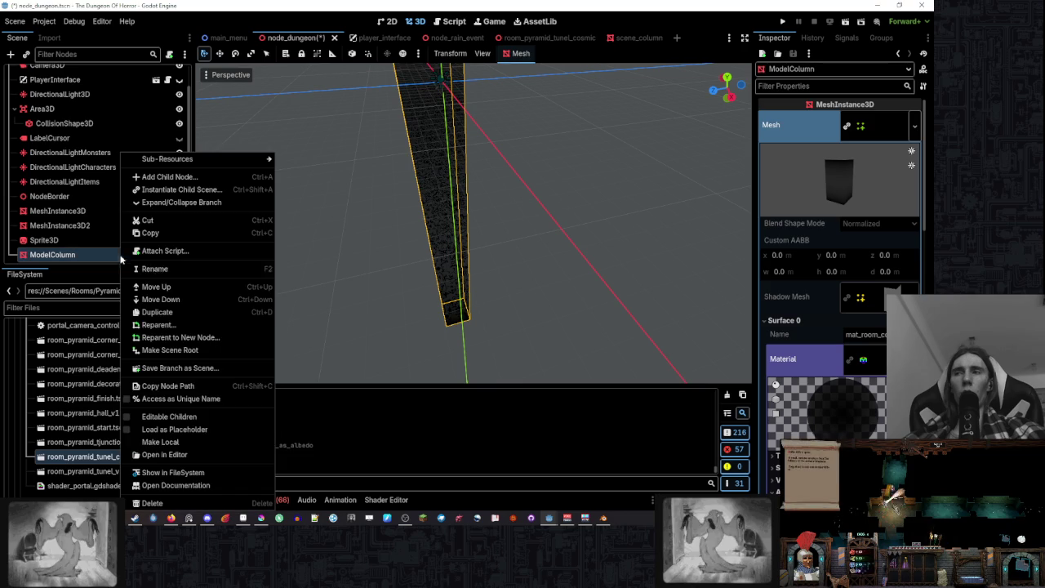
left_click(232, 503)
left_click(440, 272)
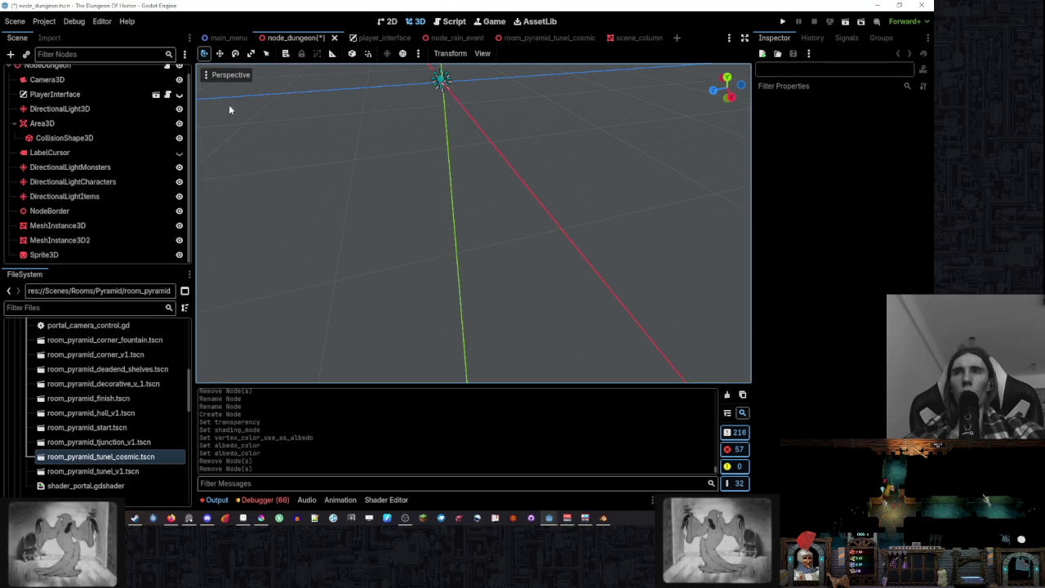
left_click(562, 38)
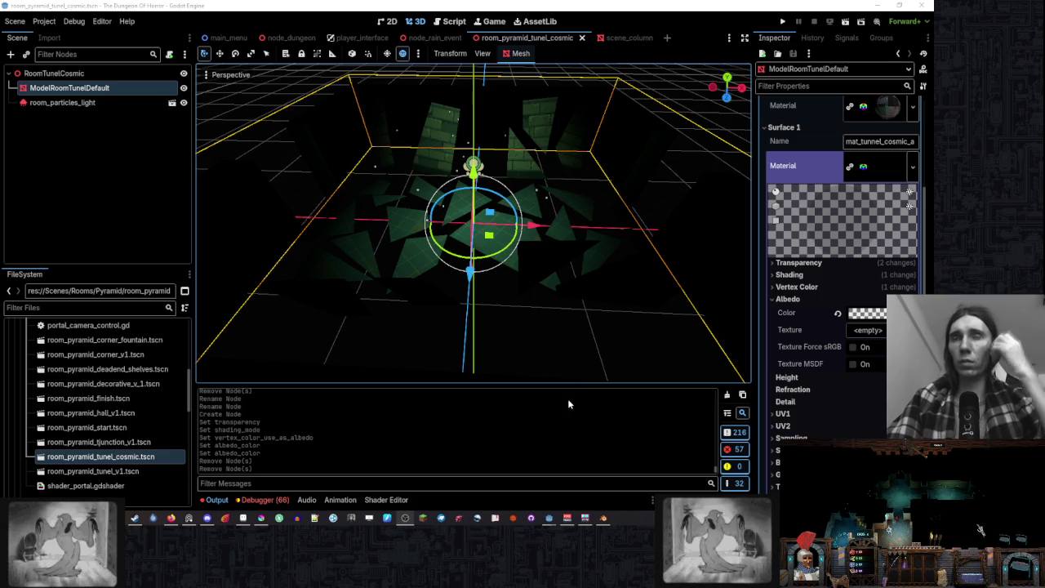
left_click(445, 24)
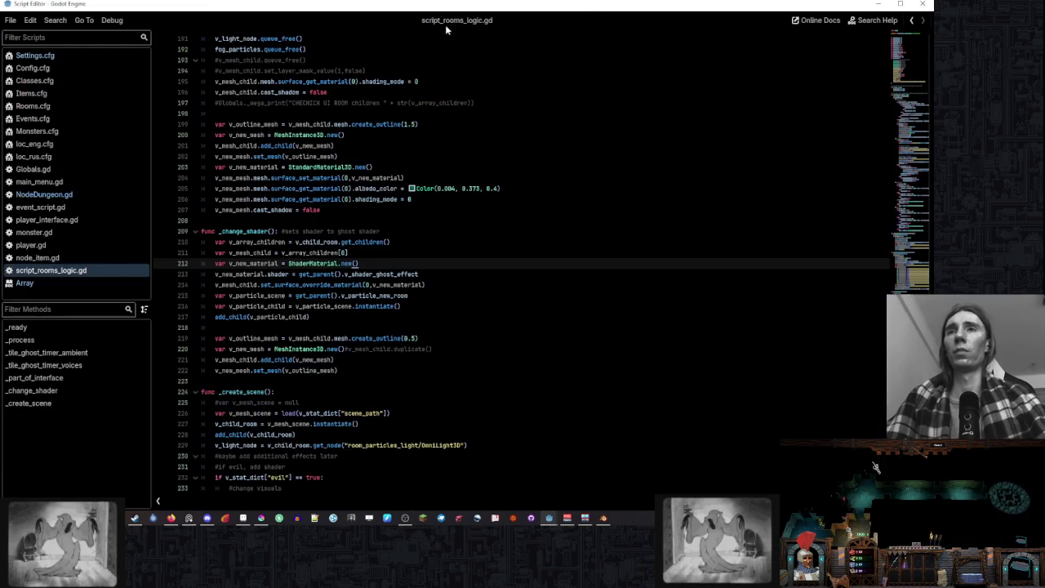
- In Config.cfg, duplicate the crypt_tjunction line in the dungeon rooms list
left_click(84, 52)
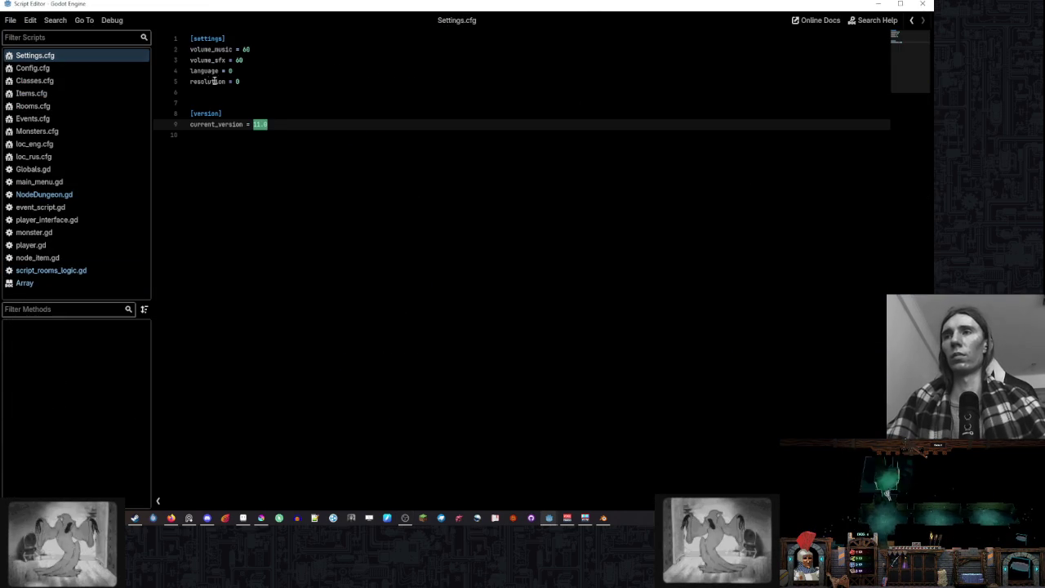
left_click(81, 68)
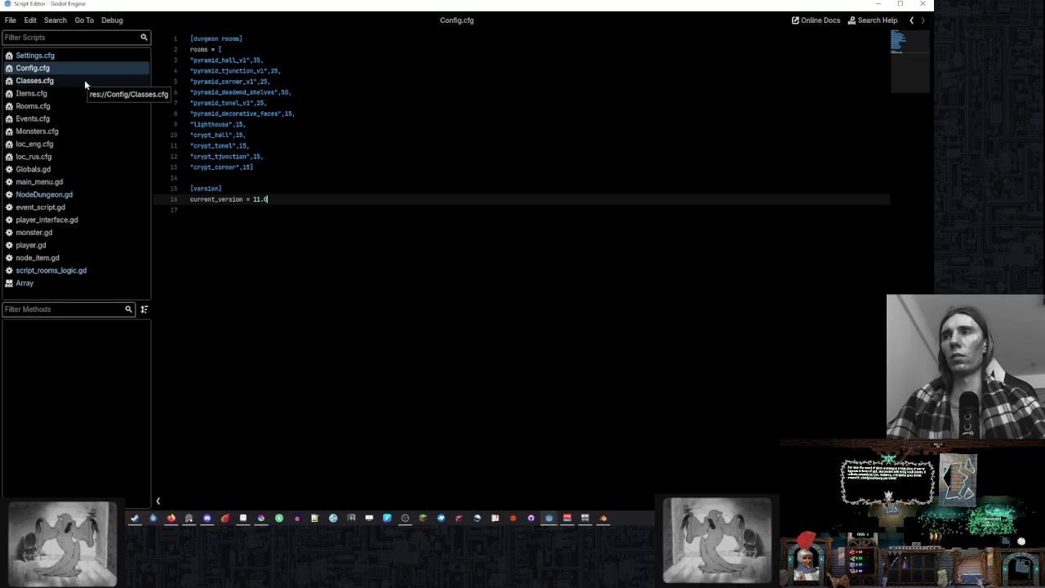
triple_click(267, 154)
key("ctrl+c")
left_click(270, 155)
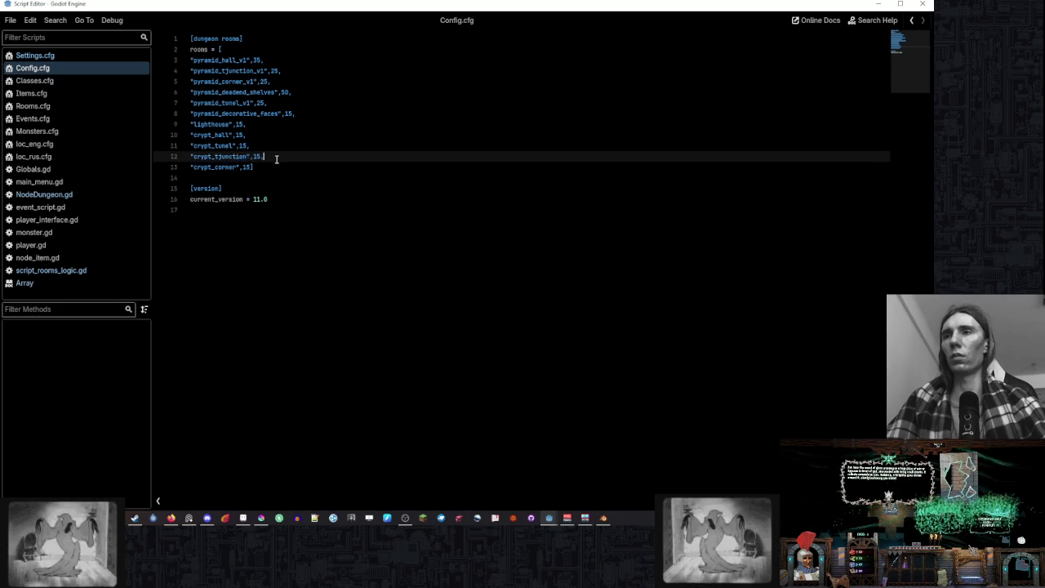
key("Return")
key("ctrl+v")
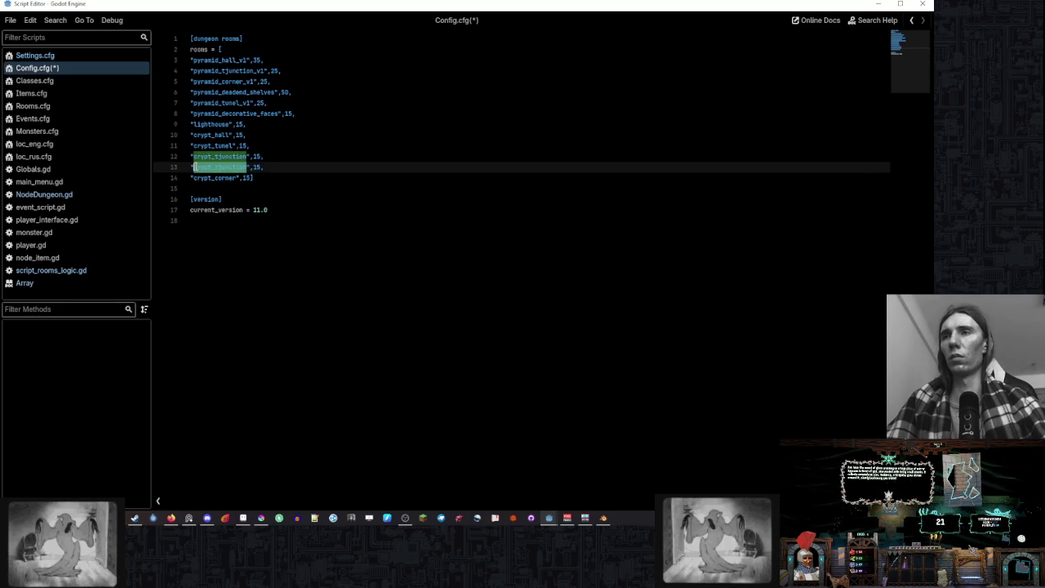
- Rename the duplicated entry to pyramid_tunel_cosmic with weight 150000 and save
left_click(266, 81)
double_click(244, 103)
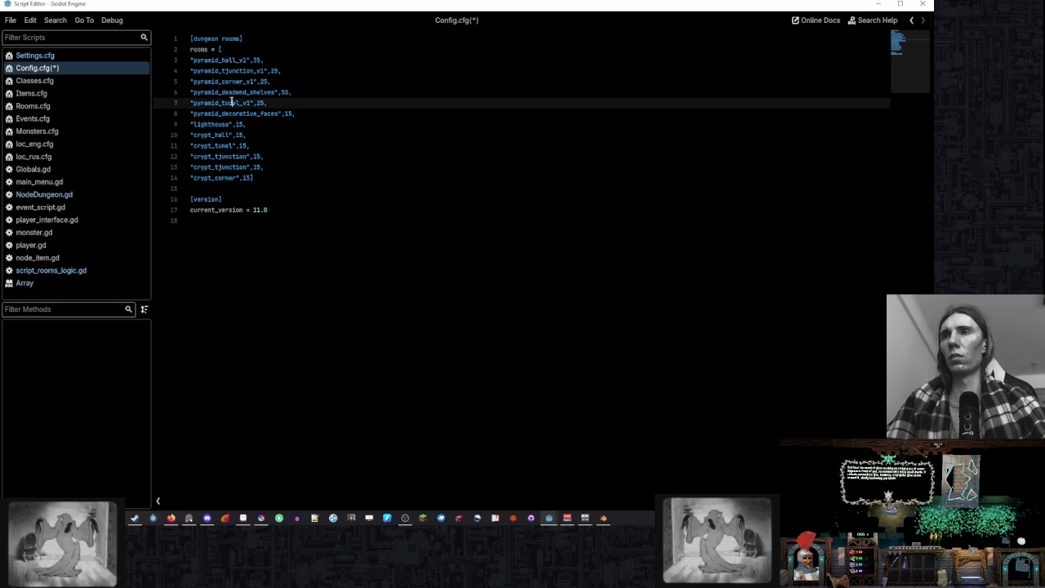
double_click(229, 167)
key("ctrl+v")
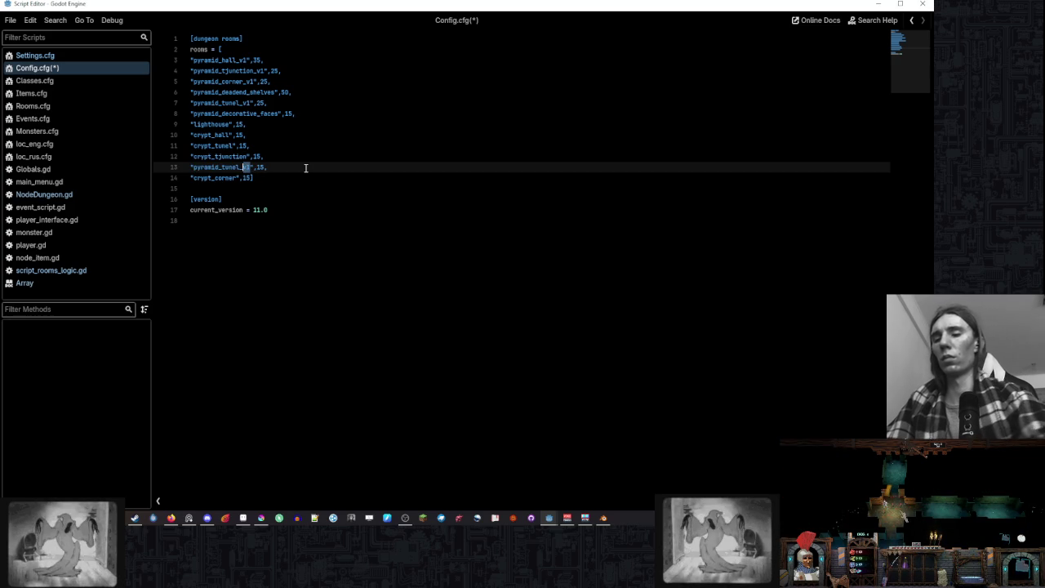
key("BackSpace")
key("BackSpace")
type("com")
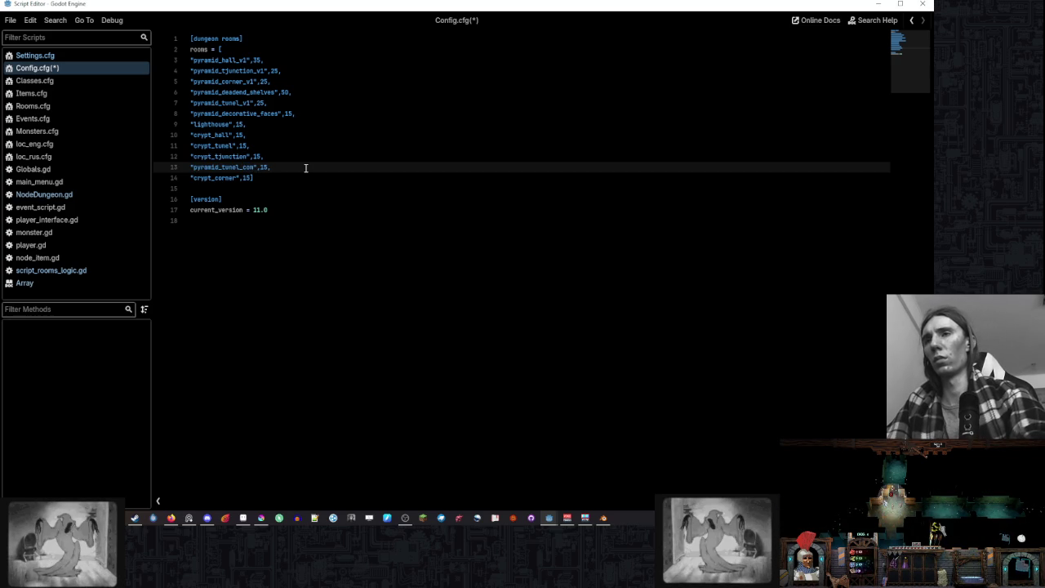
key("BackSpace")
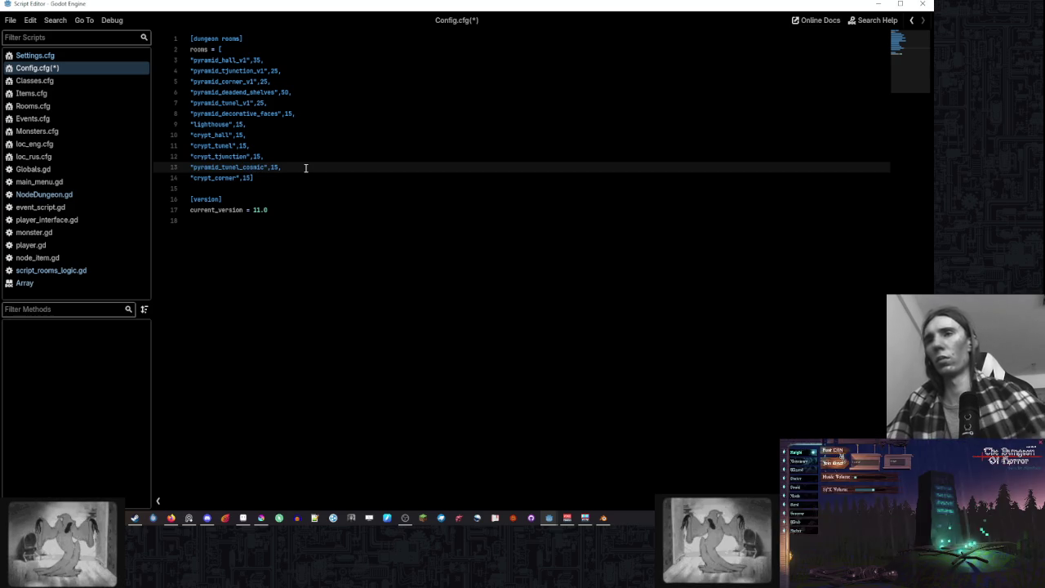
left_click(297, 168)
type(",")
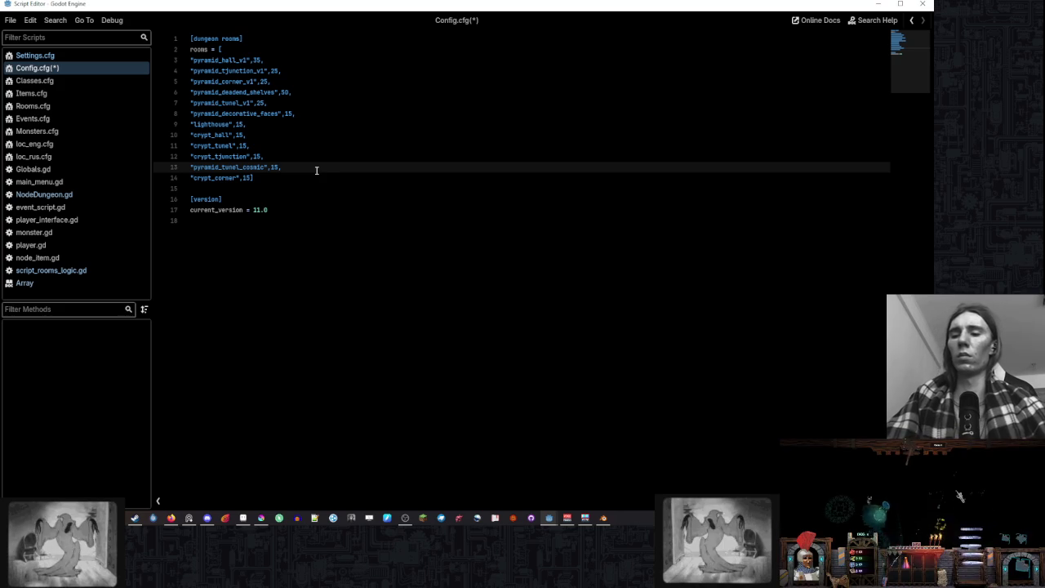
type("0000")
left_click(324, 155)
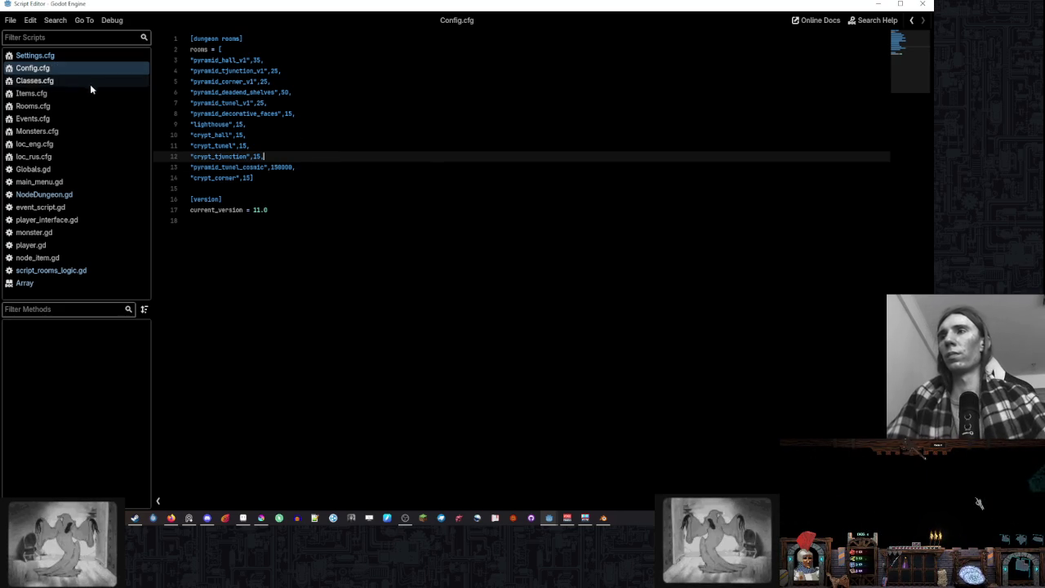
left_click(74, 106)
- Copy the pyramid_tunel_v1 block in Rooms.cfg and paste it after the crypt_corner block
mouse_move(908, 245)
left_mouse_down()
mouse_move(894, 74)
mouse_move(897, 214)
left_mouse_up()
left_click(351, 362)
scroll(351, 361, "down", 7)
scroll(879, 243, "up", 4)
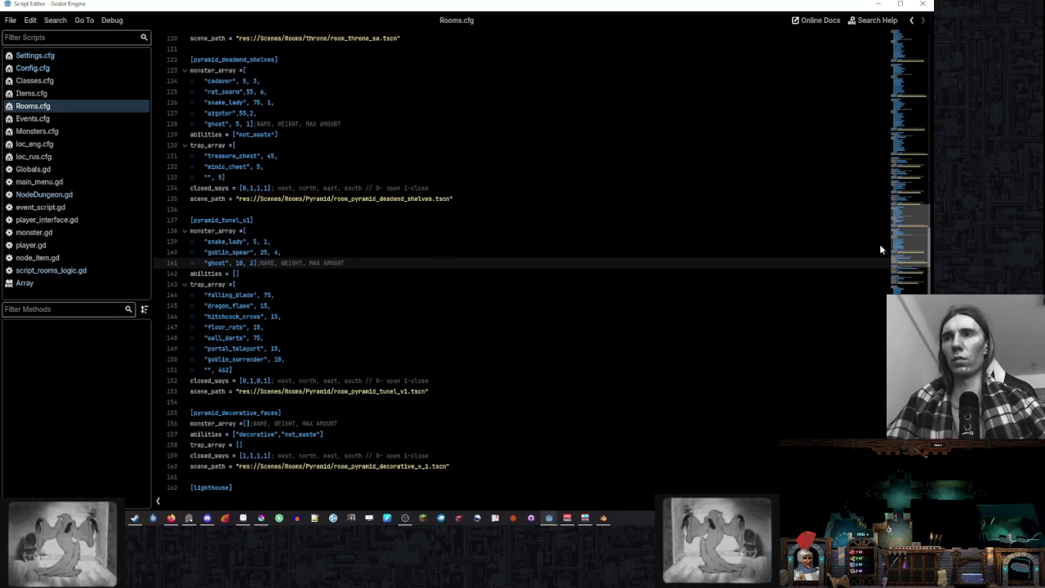
scroll(879, 243, "down", 6)
scroll(876, 277, "up", 15)
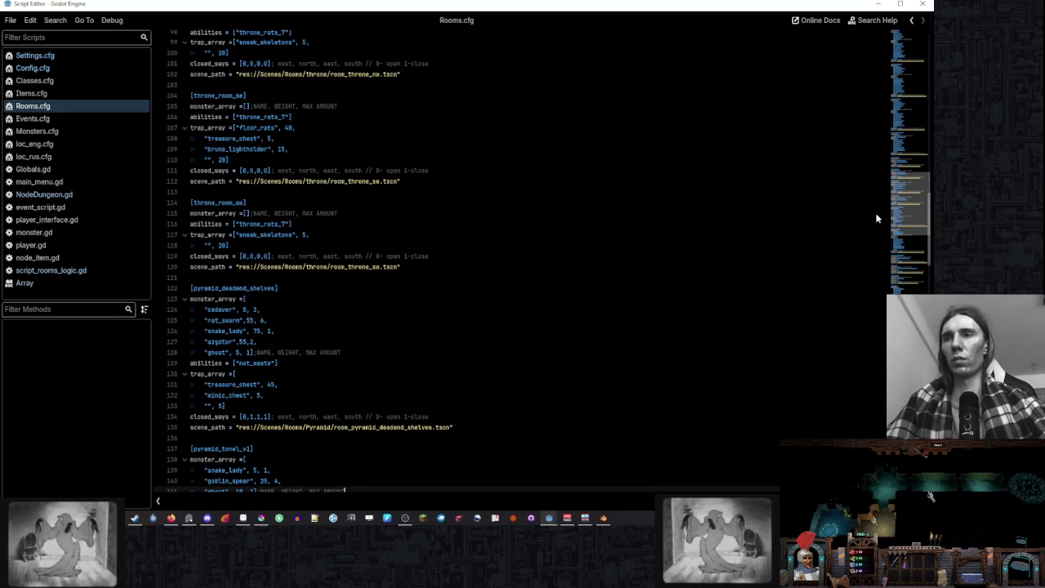
scroll(880, 188, "down", 11)
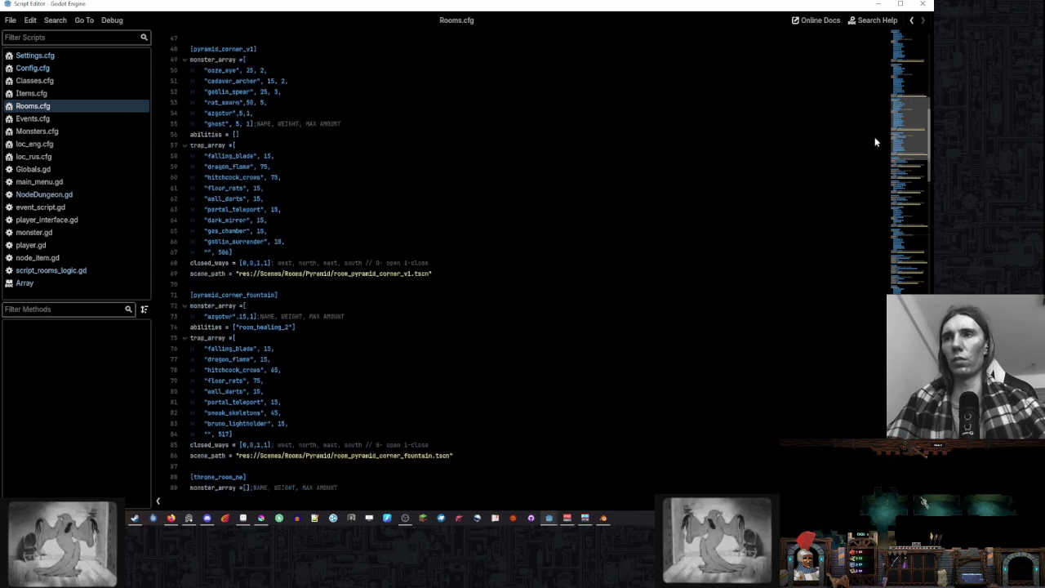
scroll(869, 245, "down", 3)
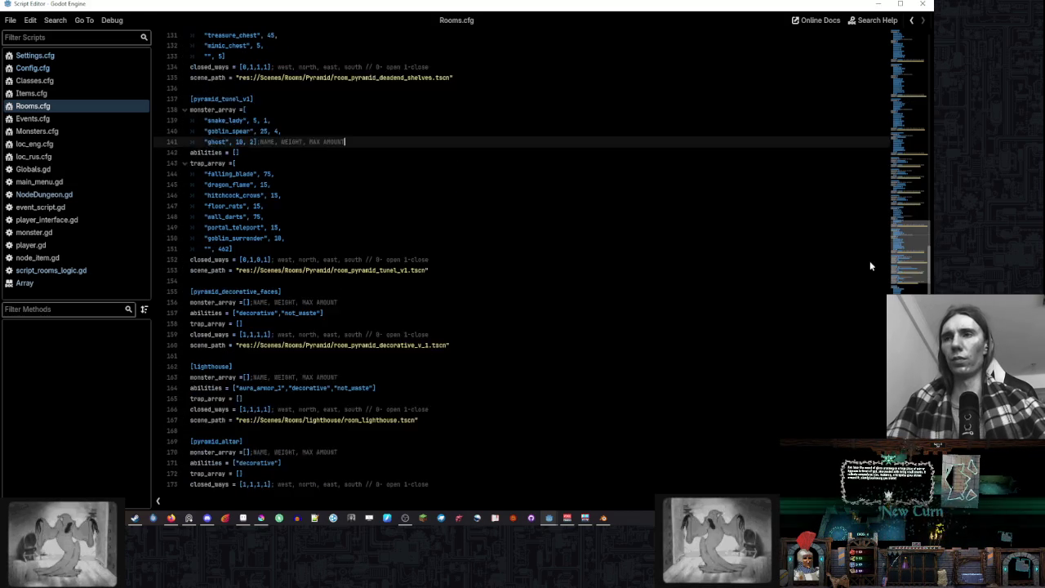
scroll(869, 260, "up", 1)
left_click_drag(444, 287, 449, 102)
scroll(451, 204, "down", 20)
left_click(453, 270)
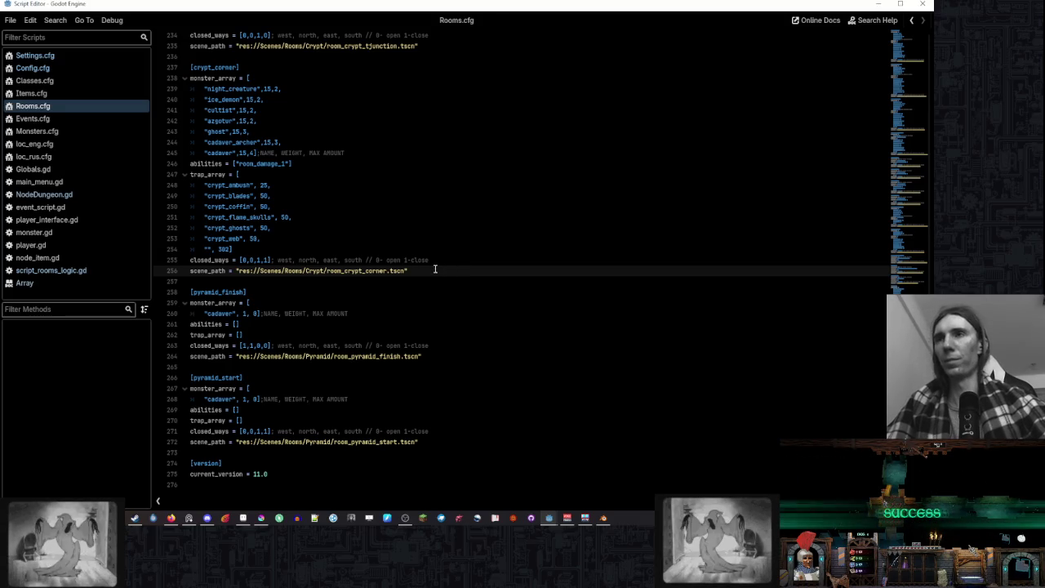
key("Return")
key("Return")
key("ctrl+v")
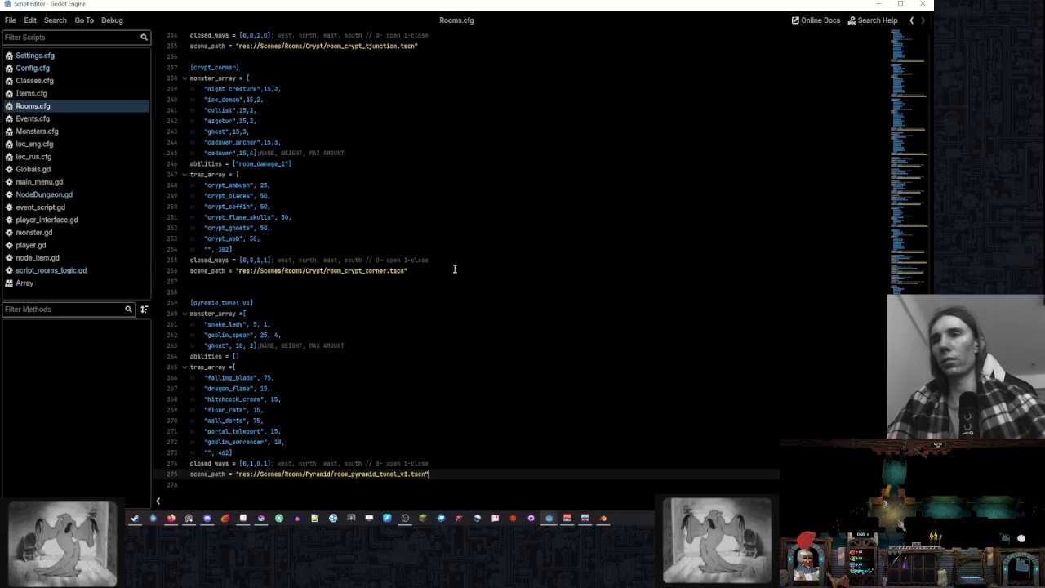
- Remove the extra blank line and replace v1 in the copied section's name
scroll(455, 270, "down", 2)
left_click(258, 221)
key("BackSpace")
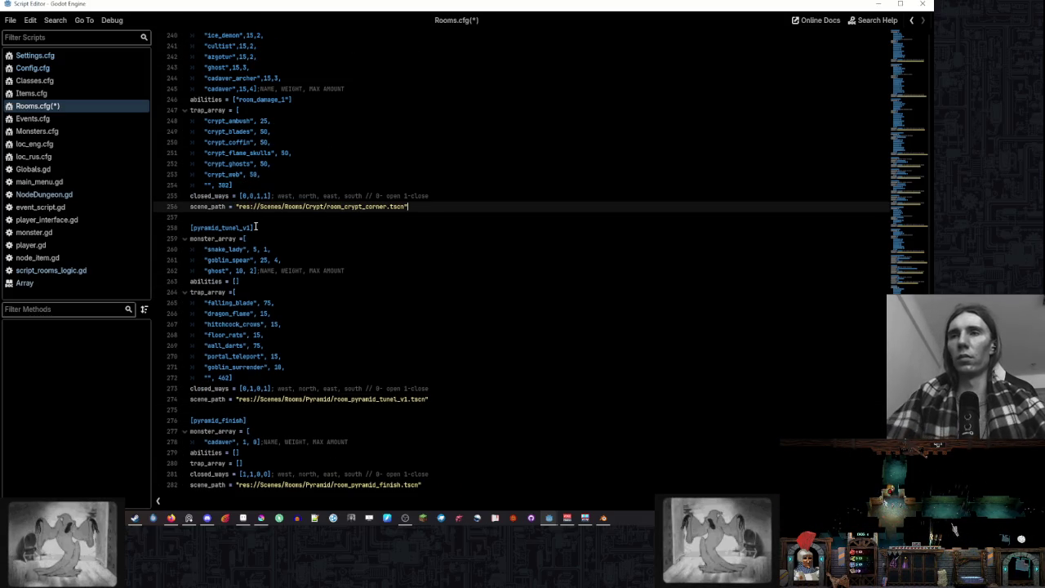
left_click_drag(252, 228, 243, 227)
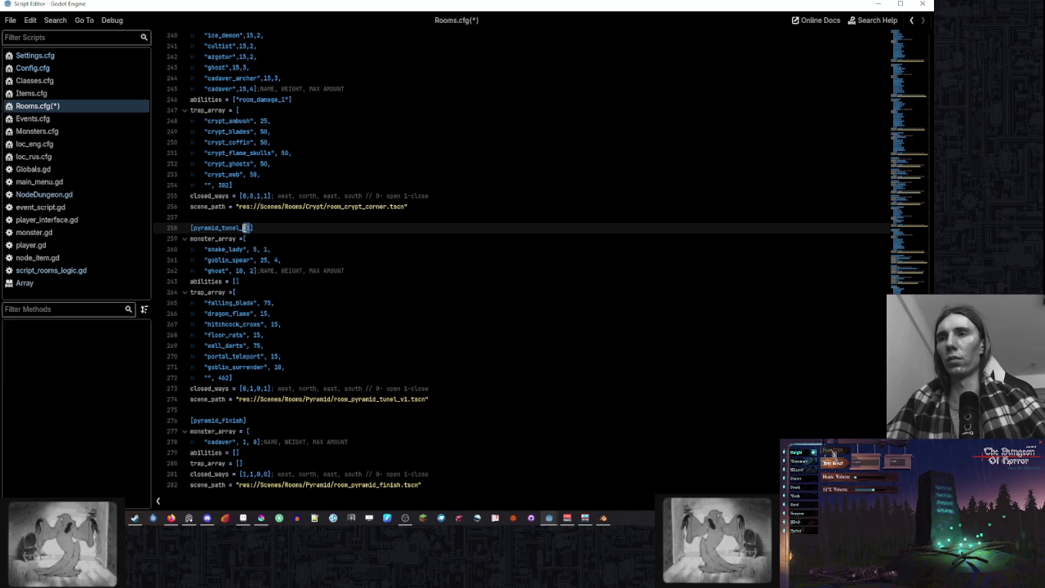
type("boss")
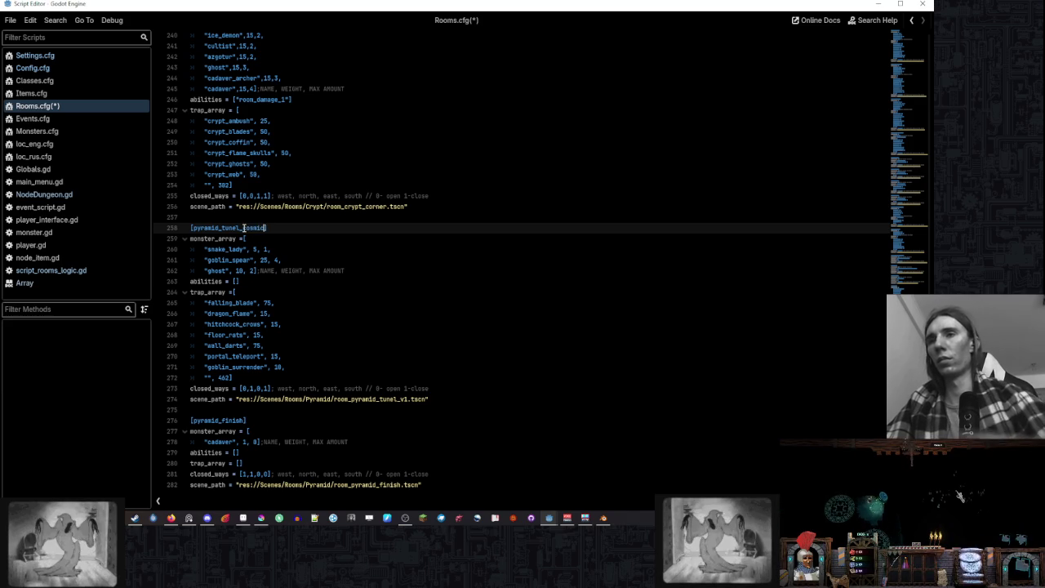
- Empty the new room's monster and named trap lists and set its trap total to 10
left_click(335, 264)
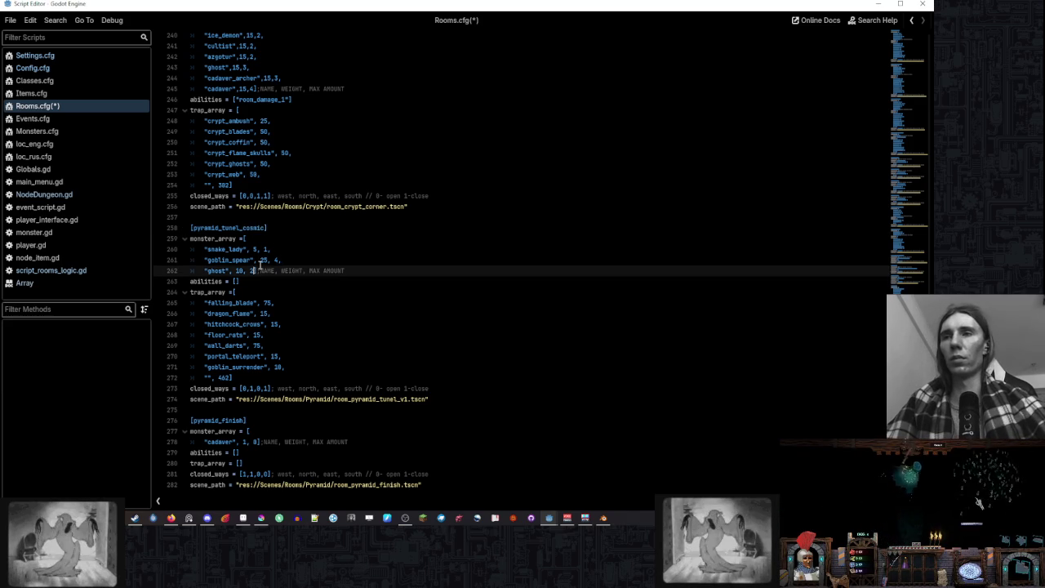
left_click_drag(255, 271, 268, 239)
key("BackSpace")
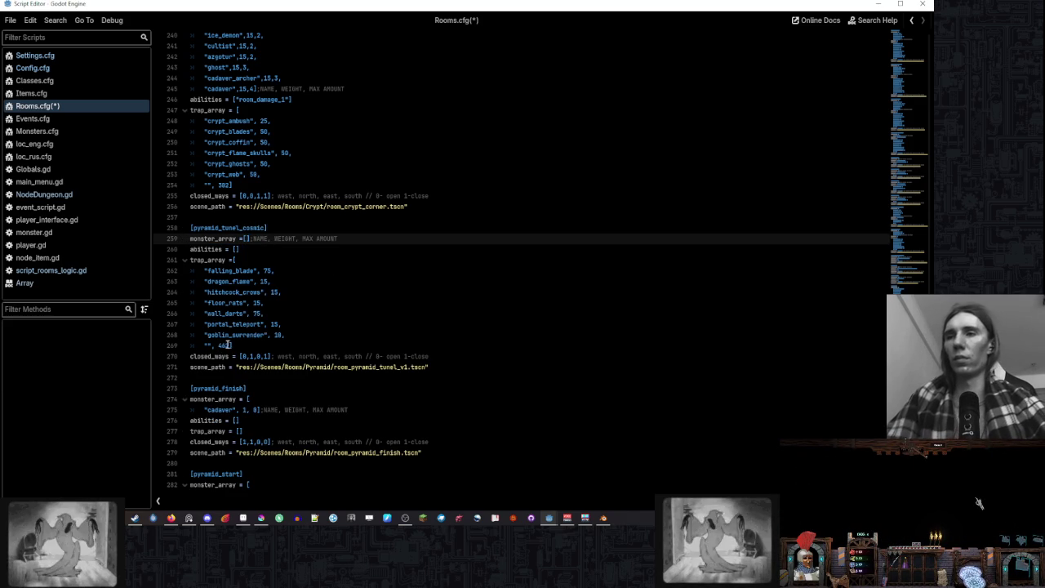
left_click(295, 330)
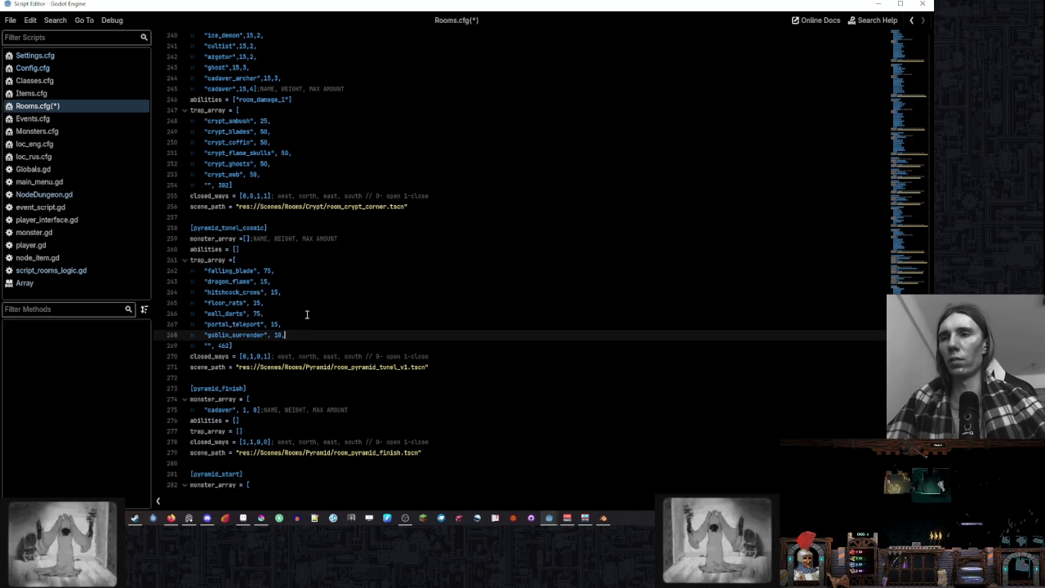
left_click(274, 260, "shift")
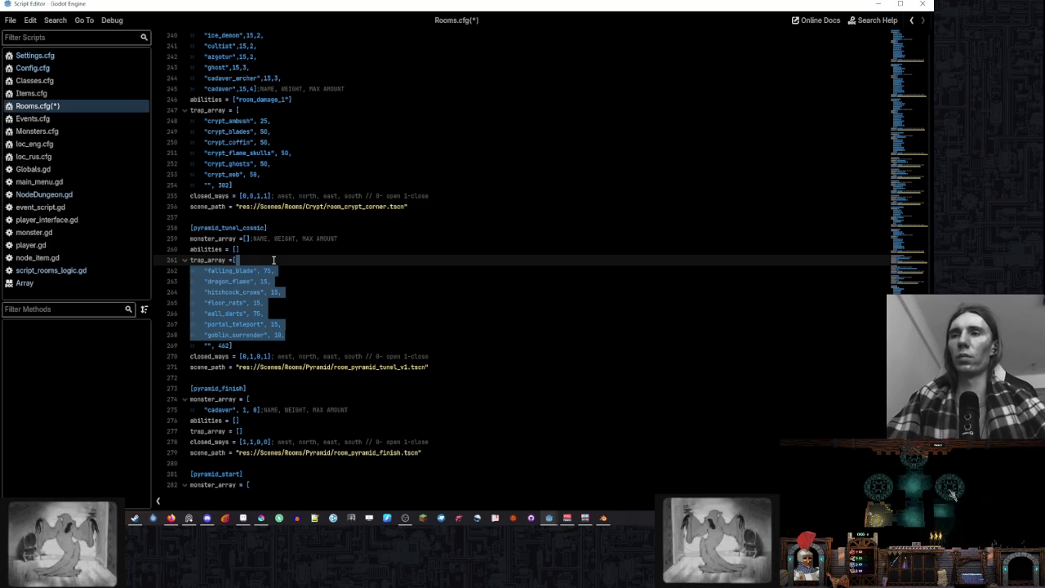
key("BackSpace")
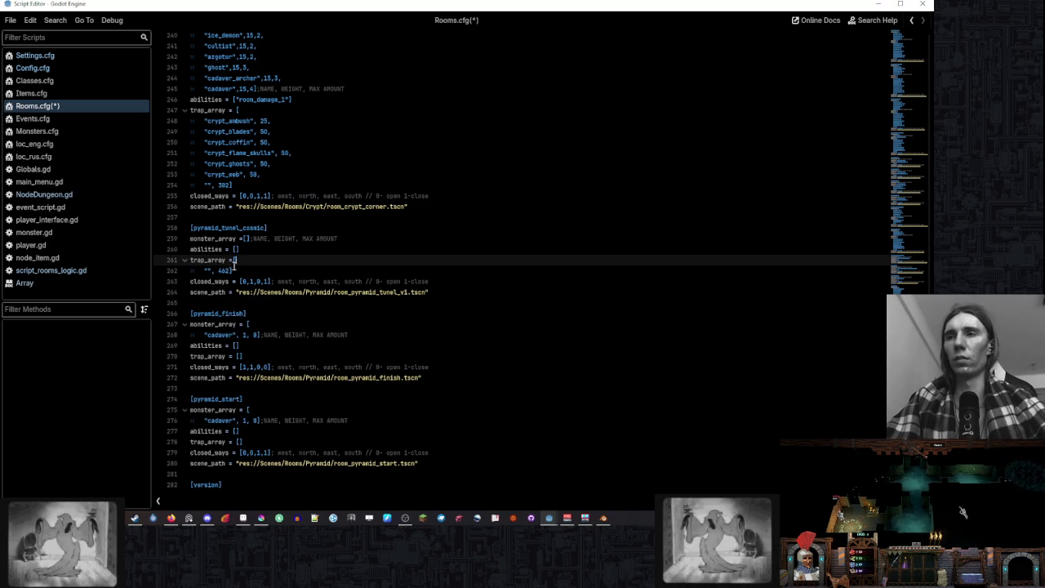
double_click(227, 269)
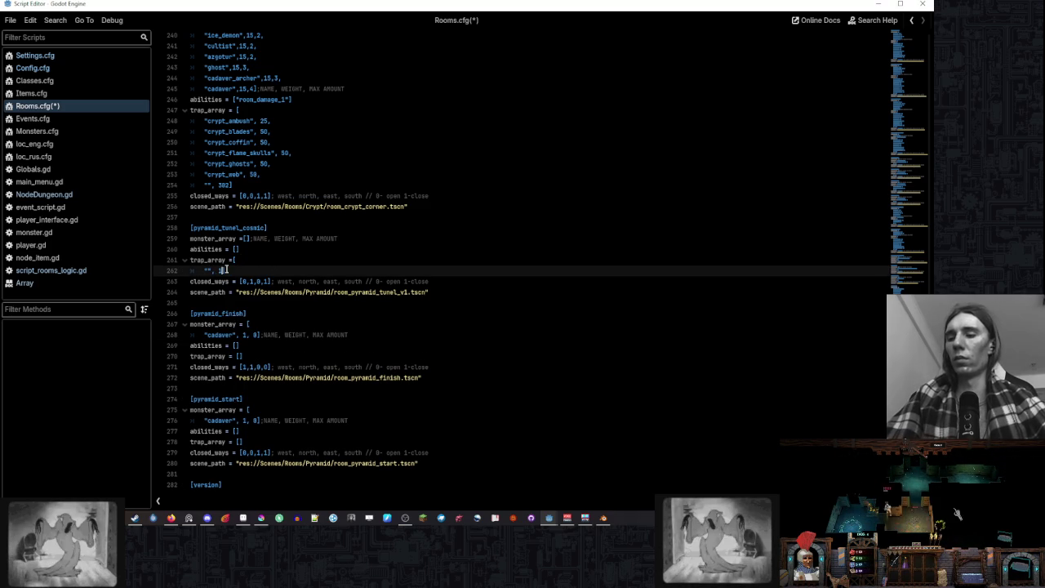
type("10")
left_click(275, 263)
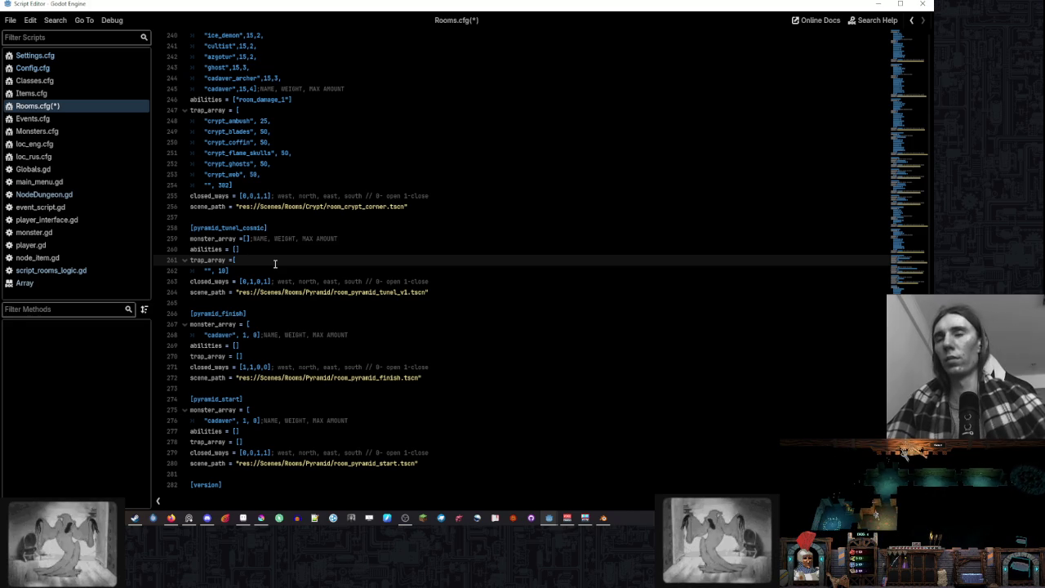
- Point the pyramid_tunel_cosmic scene_path to room_pyramid_tunel_cosmic.tscn and save the file
scroll(312, 301, "up", 20)
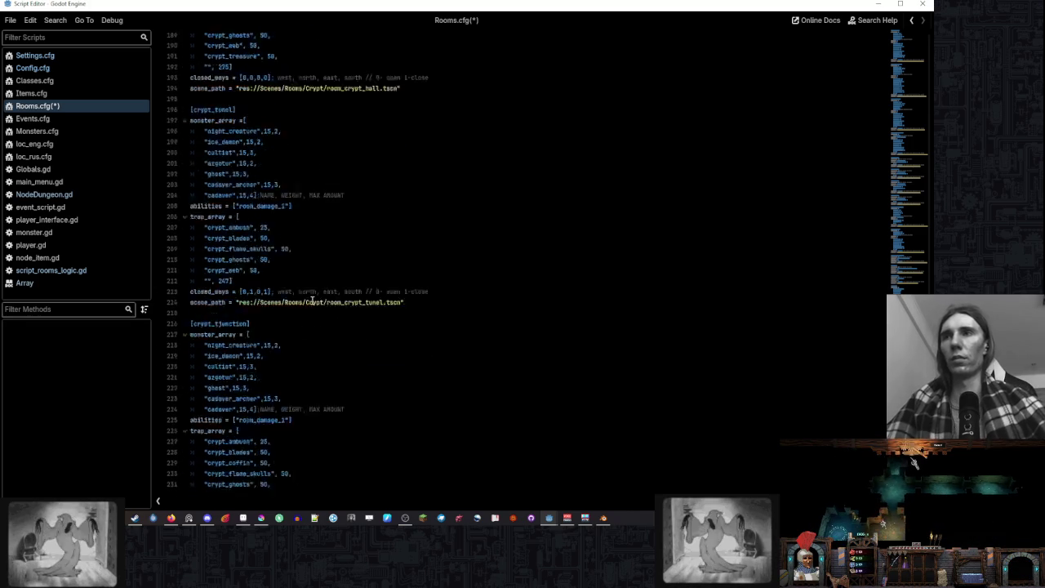
scroll(311, 301, "up", 7)
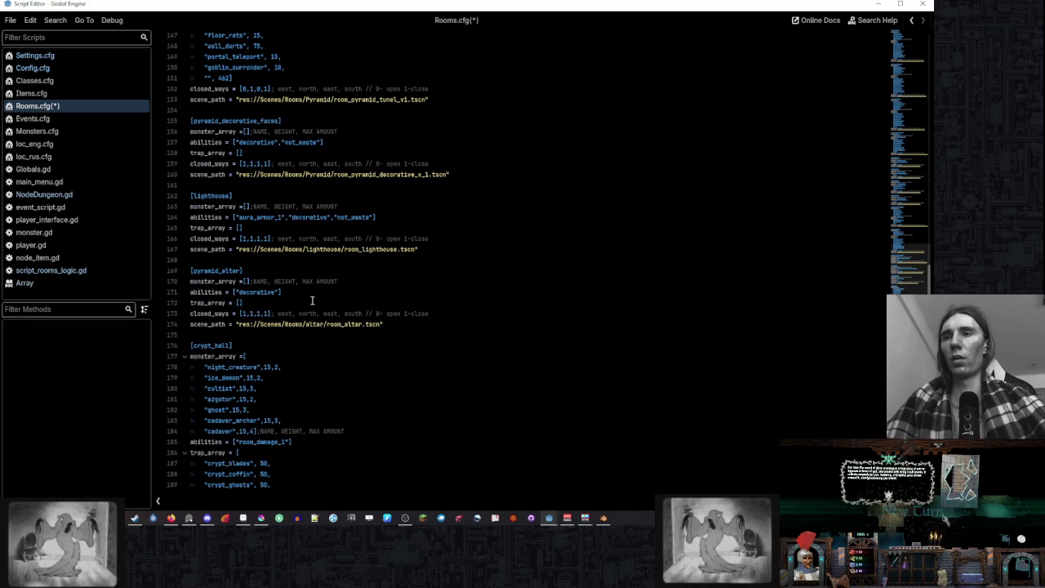
scroll(311, 301, "down", 20)
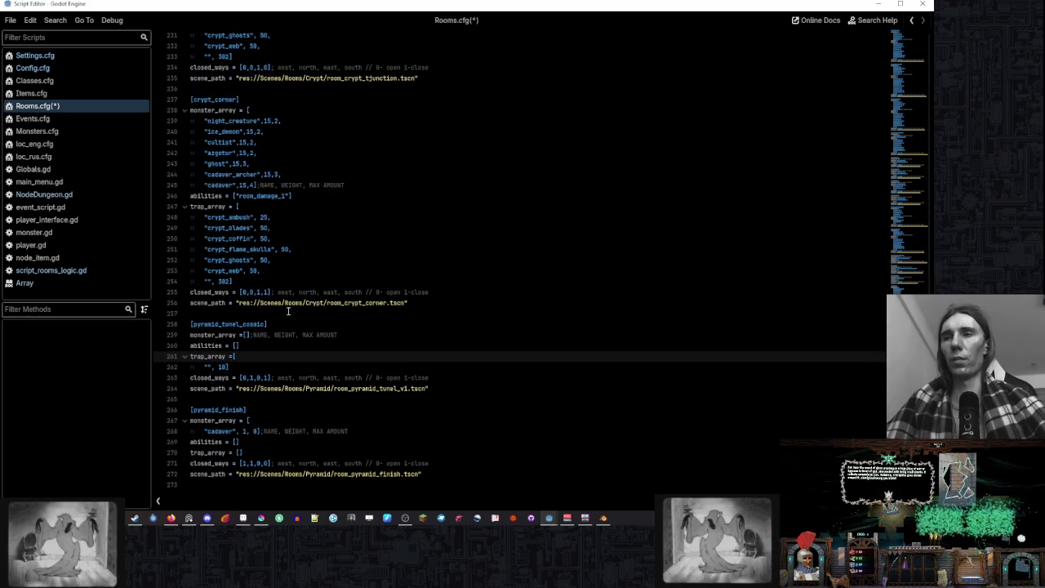
left_click(228, 366)
scroll(292, 323, "up", 10)
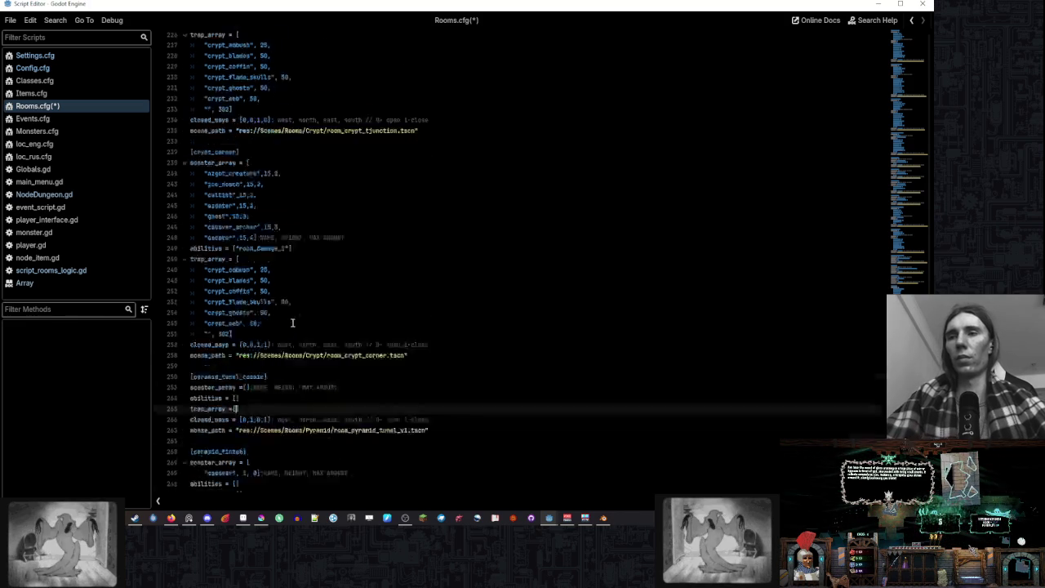
scroll(292, 323, "up", 7)
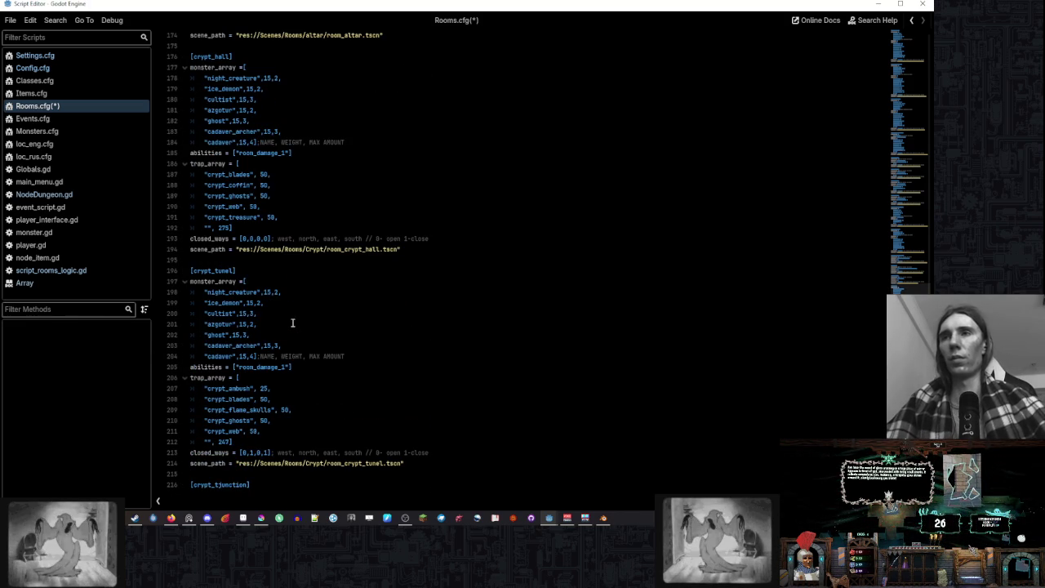
scroll(293, 323, "up", 7)
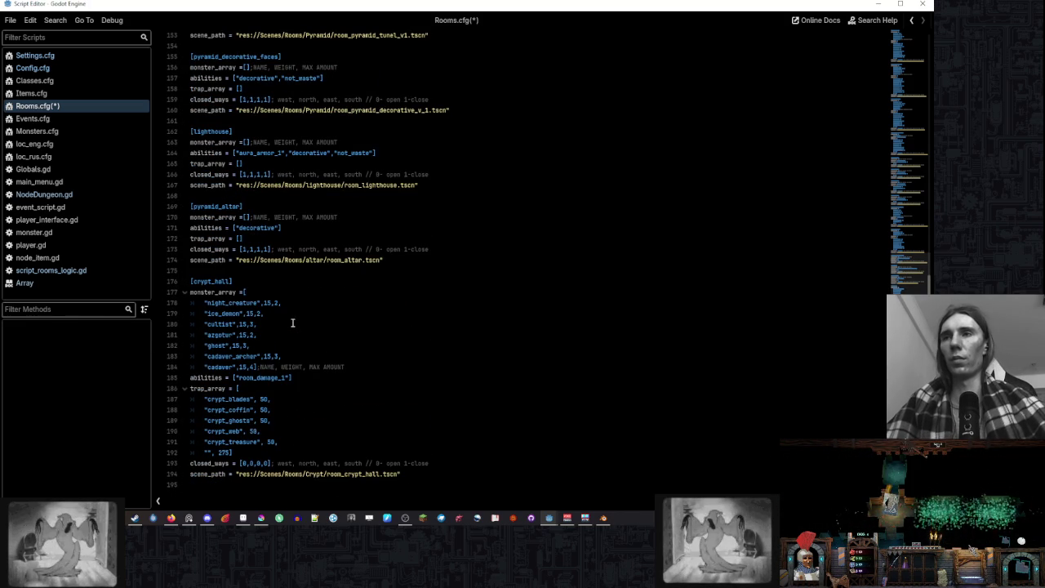
scroll(292, 324, "down", 20)
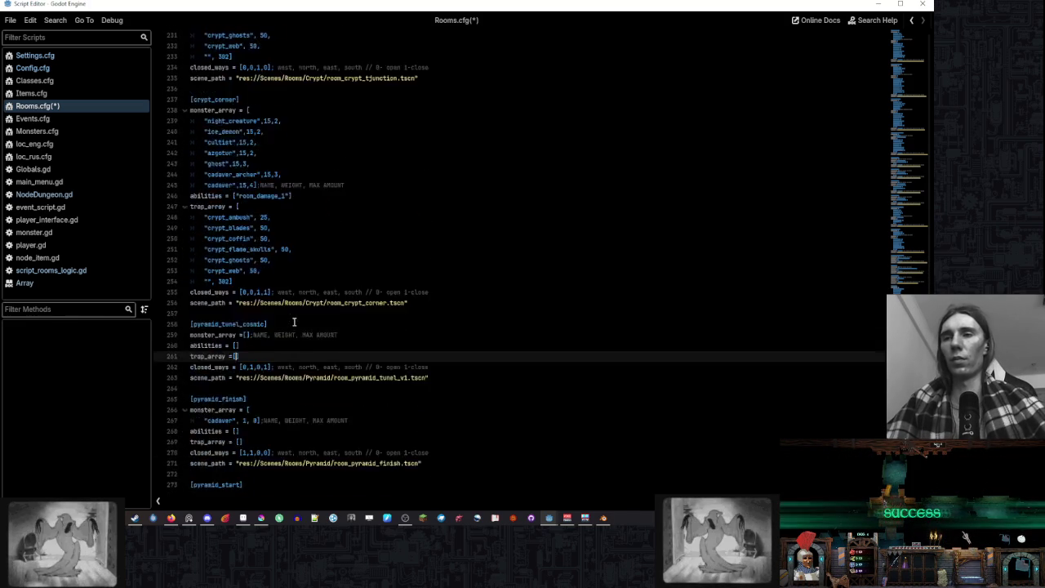
left_click(449, 264)
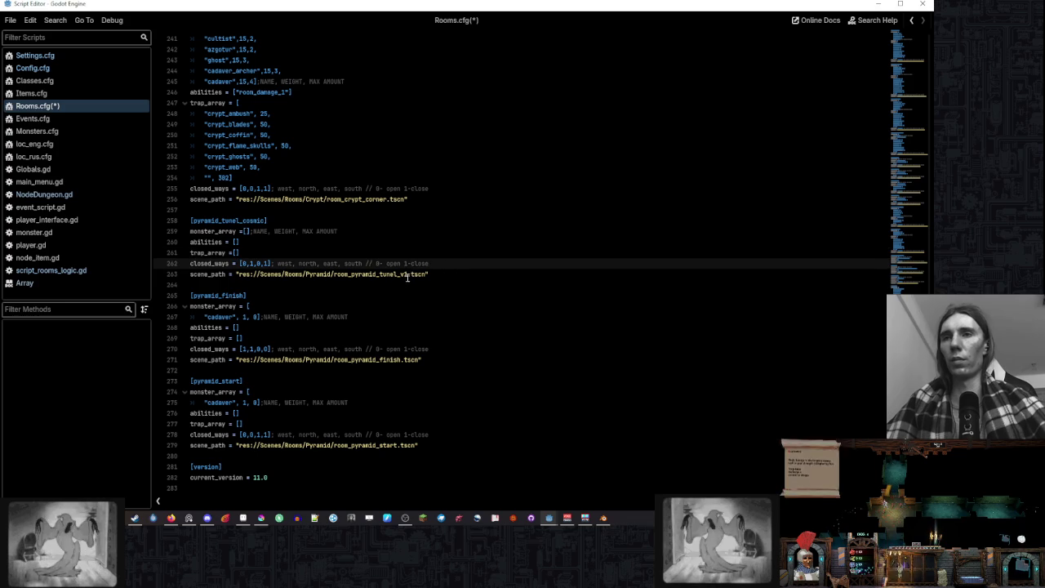
left_click_drag(400, 274, 406, 275)
type("cosmic")
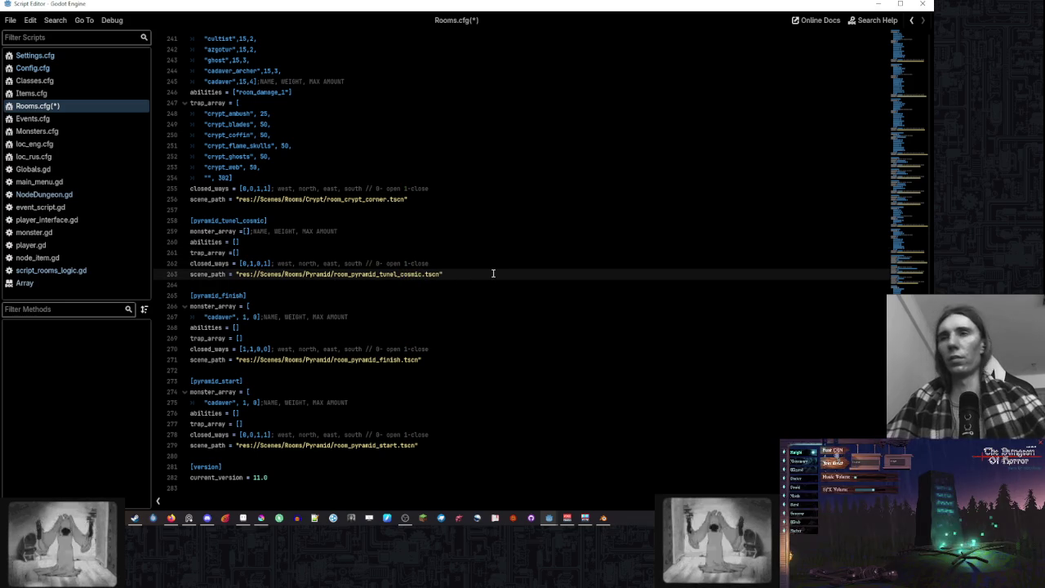
left_click(488, 245)
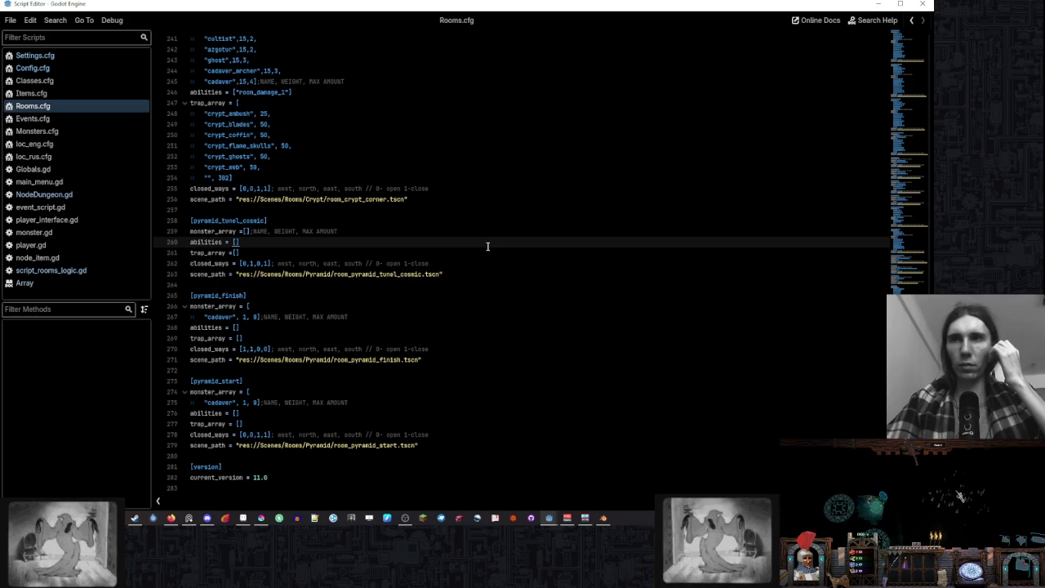
mouse_move(549, 514)
left_click(496, 478)
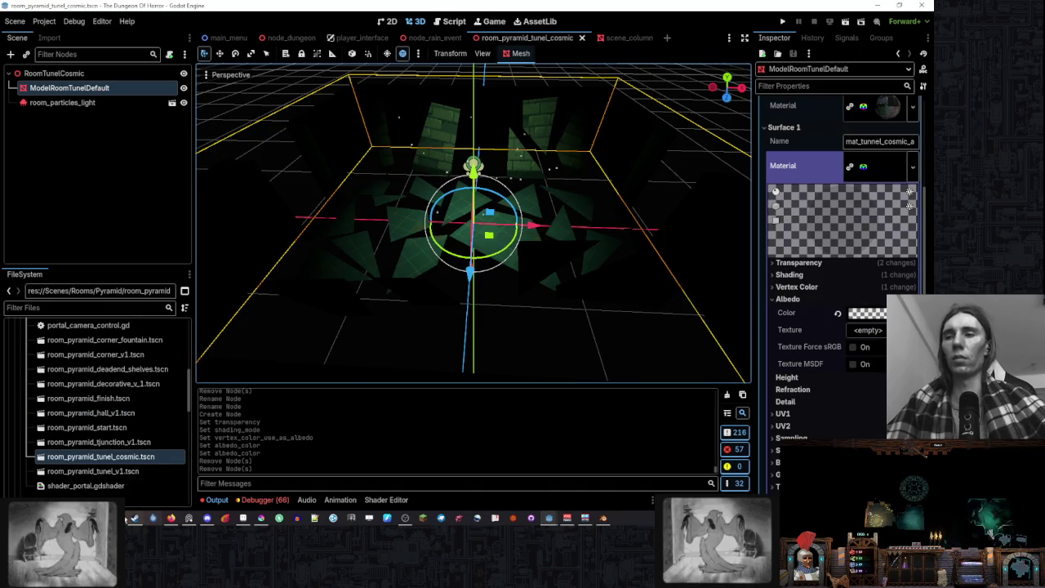
- Delete all files in the game's app_userdata Config folder, then run the project in debug mode
key("alt+Tab")
left_click(946, 487)
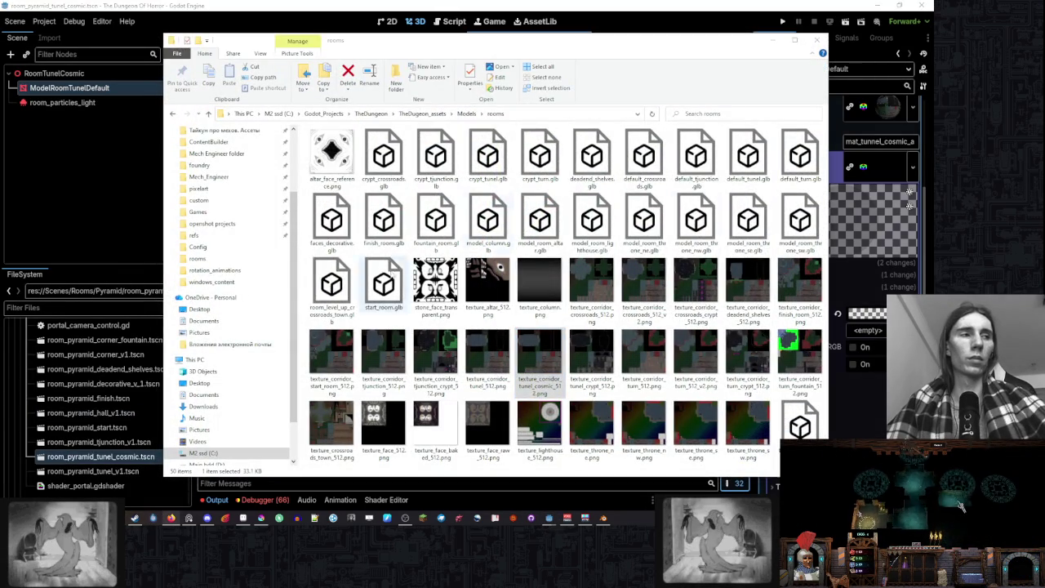
scroll(238, 175, "up", 2)
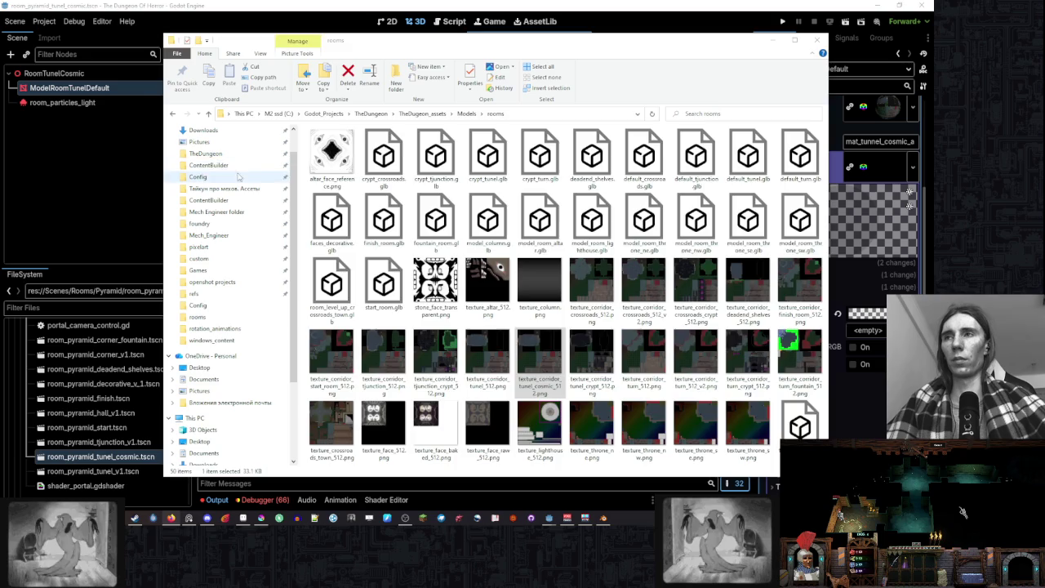
left_click(239, 176)
left_click_drag(494, 275, 310, 143)
key("Delete")
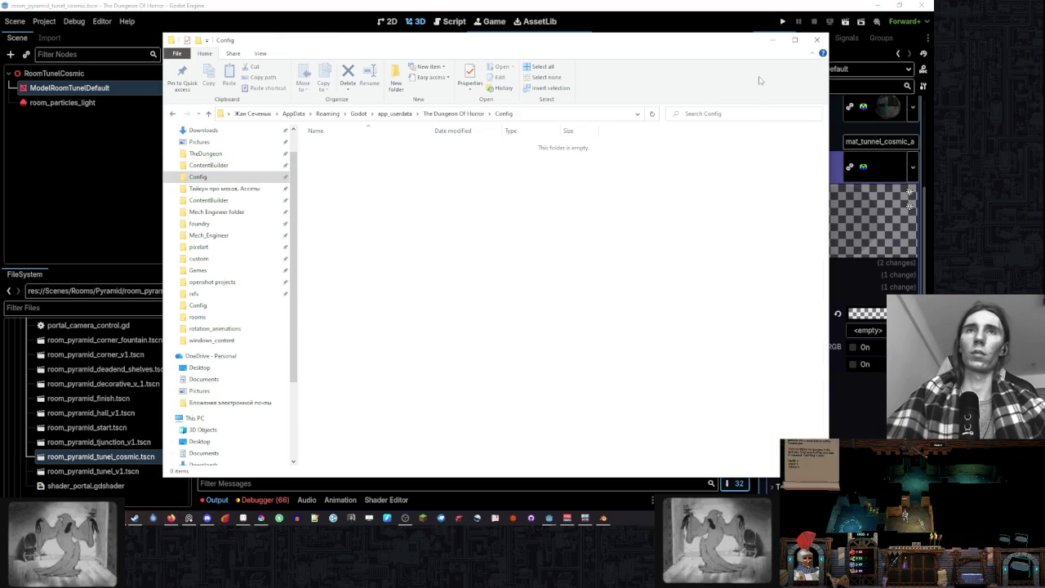
left_click(771, 39)
left_click(782, 22)
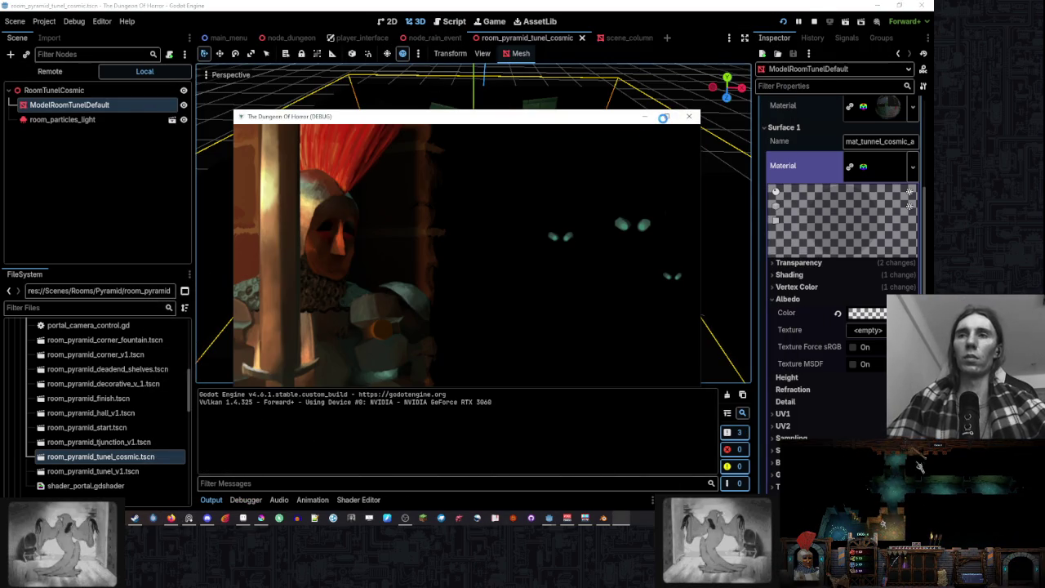
- Maximize the game window, set Music Volume to minimum, and start a new game
left_click(662, 117)
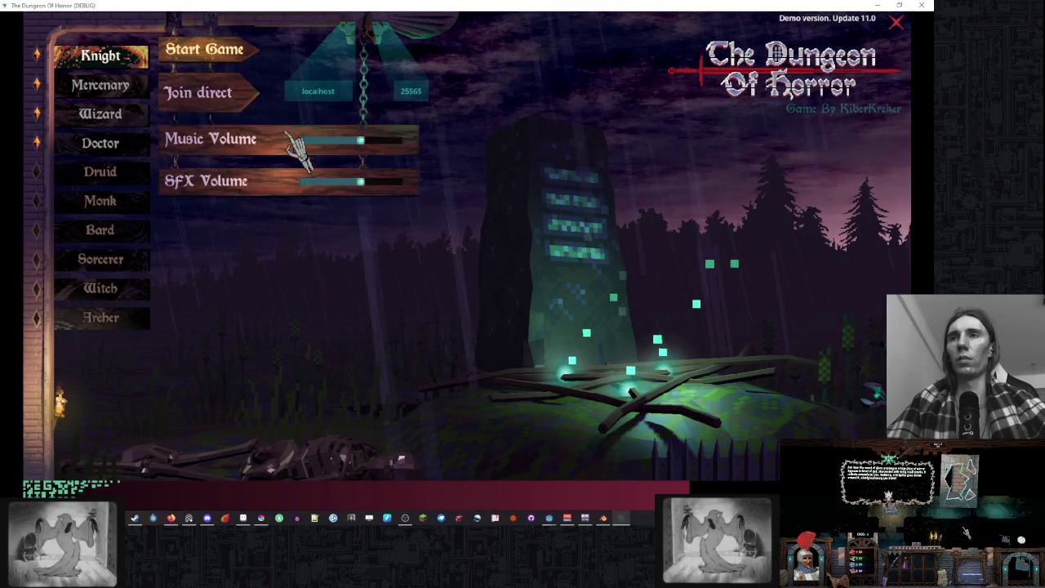
left_click(300, 141)
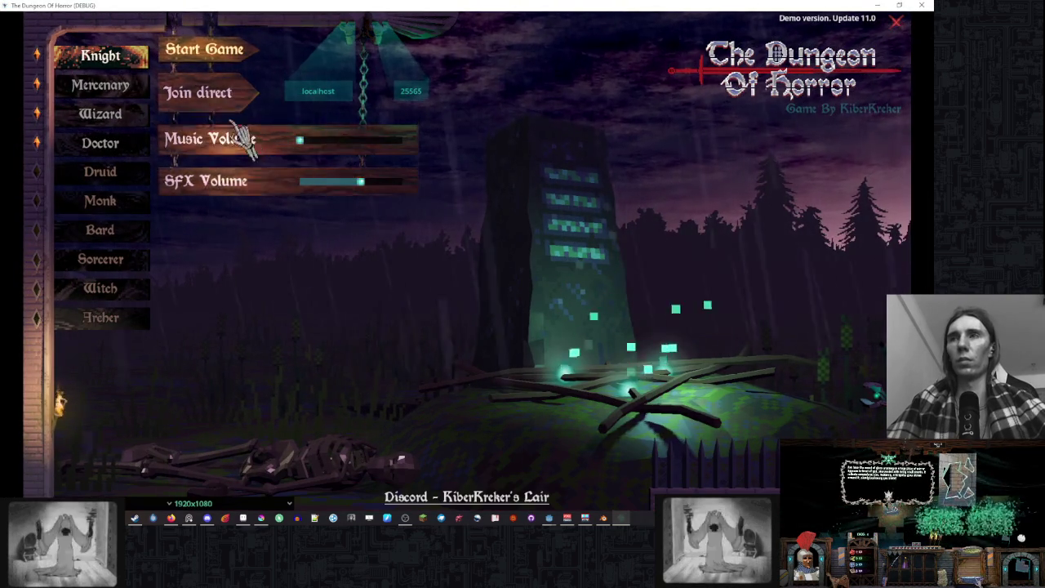
left_click(217, 62)
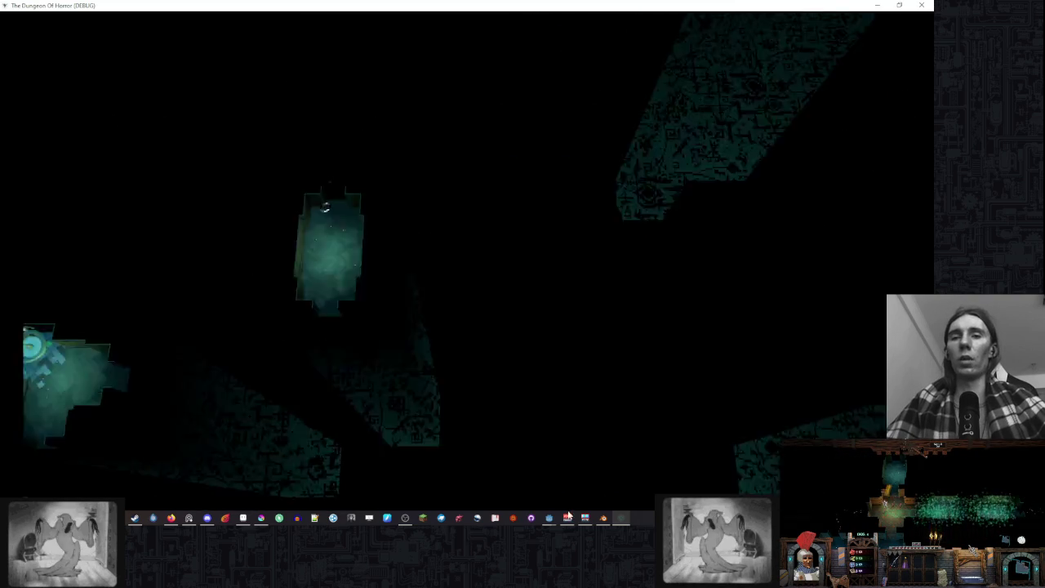
mouse_move(548, 518)
left_click(486, 473)
left_click(363, 38)
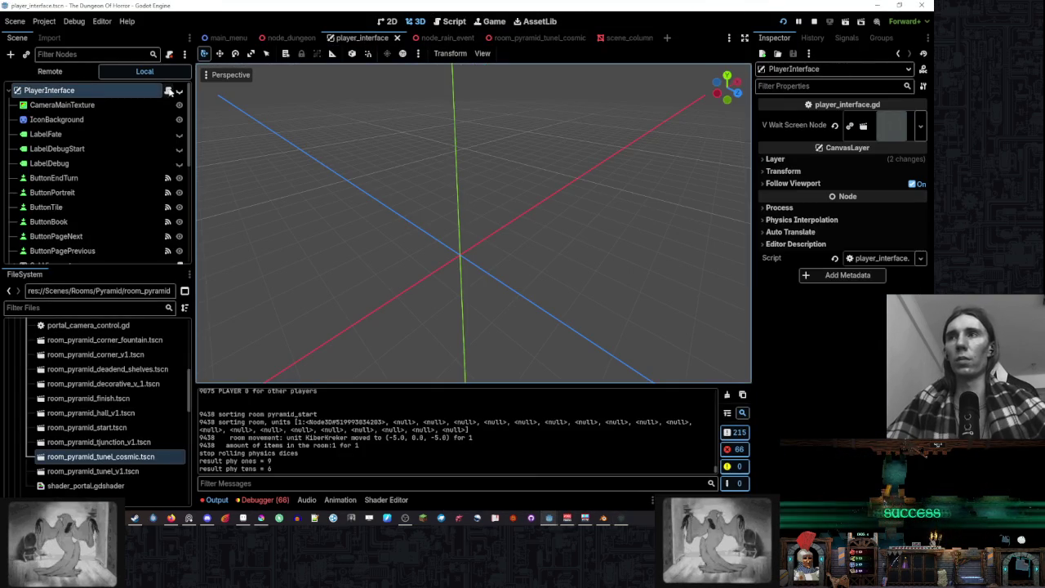
left_click(620, 518)
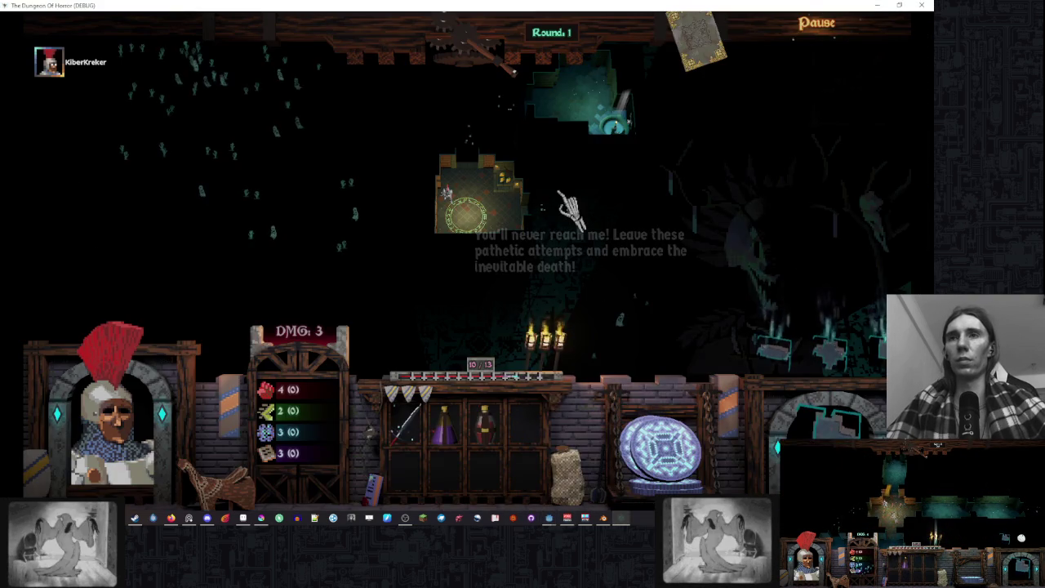
- Close the tutorial book, place two room tiles beside the start room, and quit the game
left_click(641, 214)
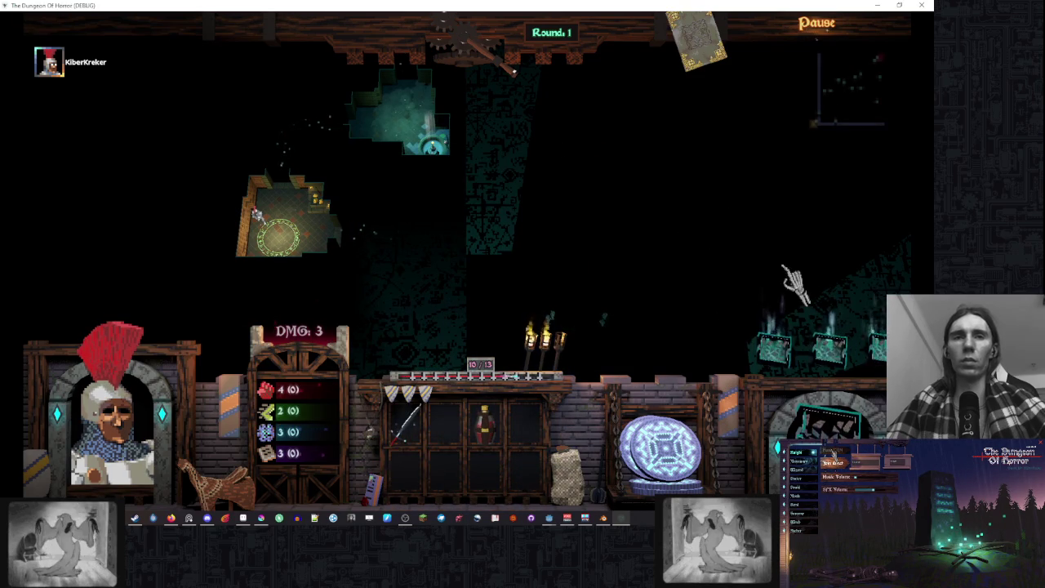
left_click(804, 343)
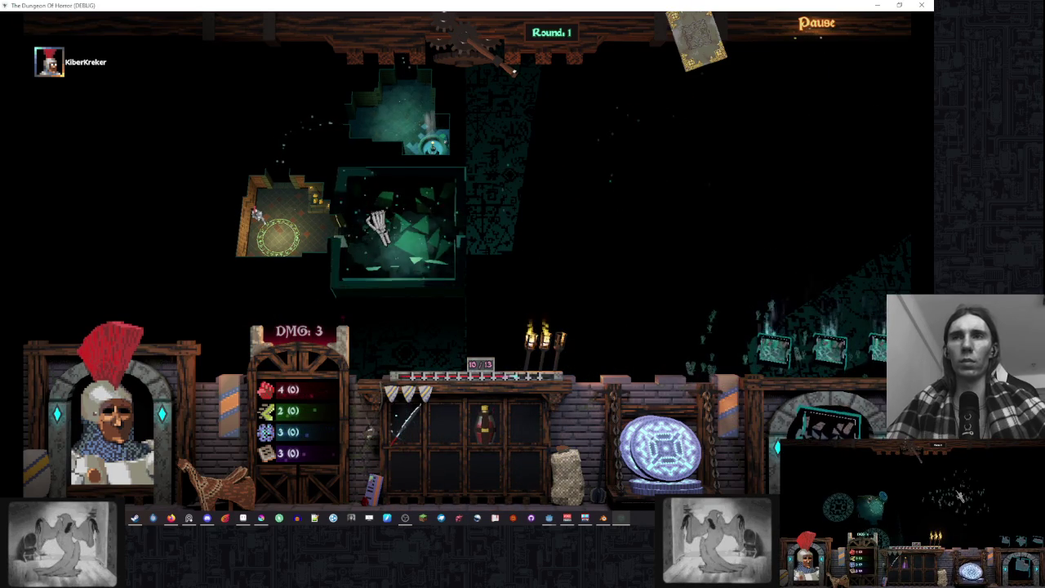
left_click(377, 221)
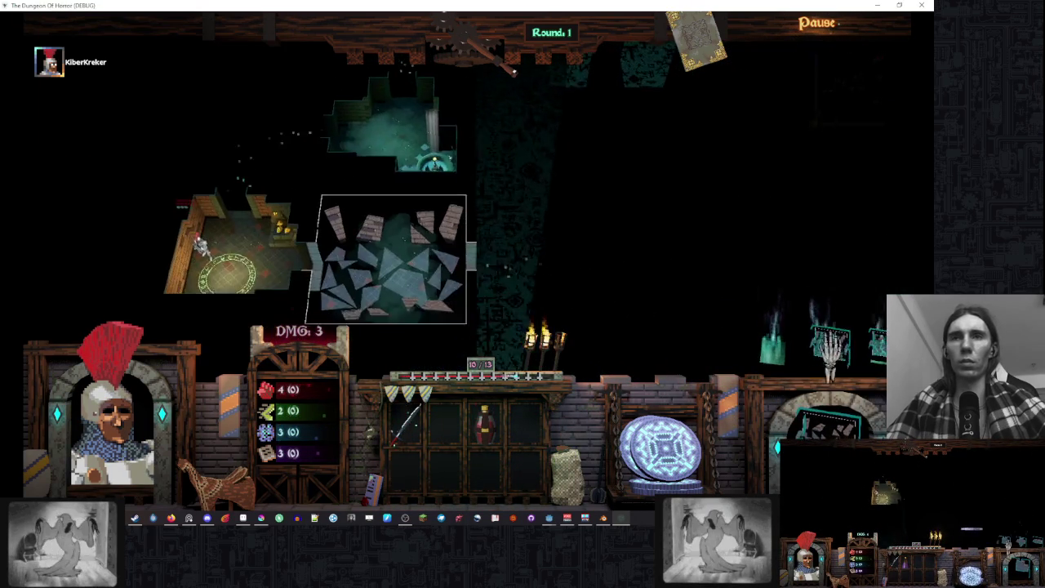
left_click(828, 346)
left_click(528, 290)
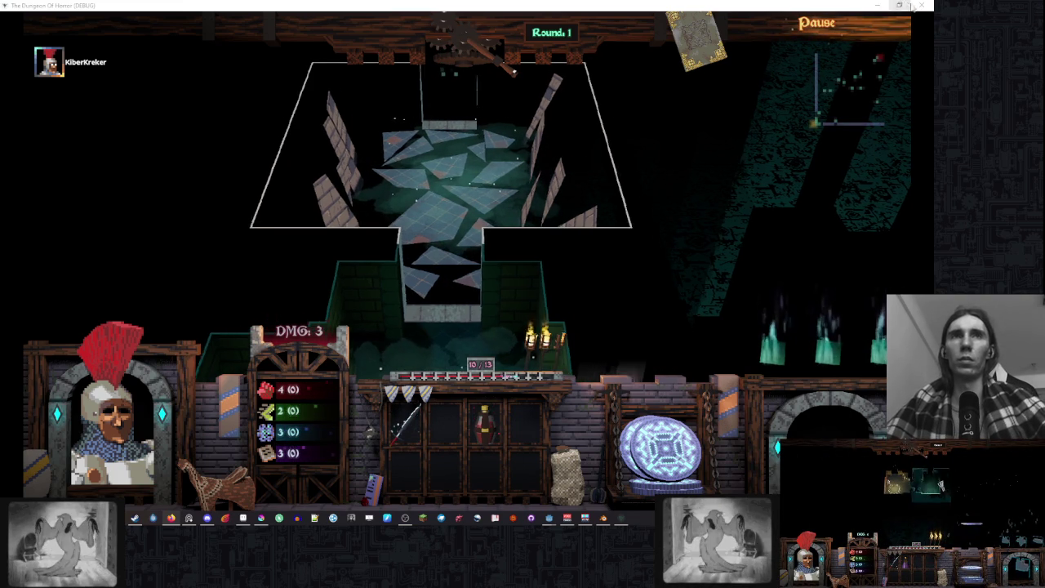
key("alt+F4")
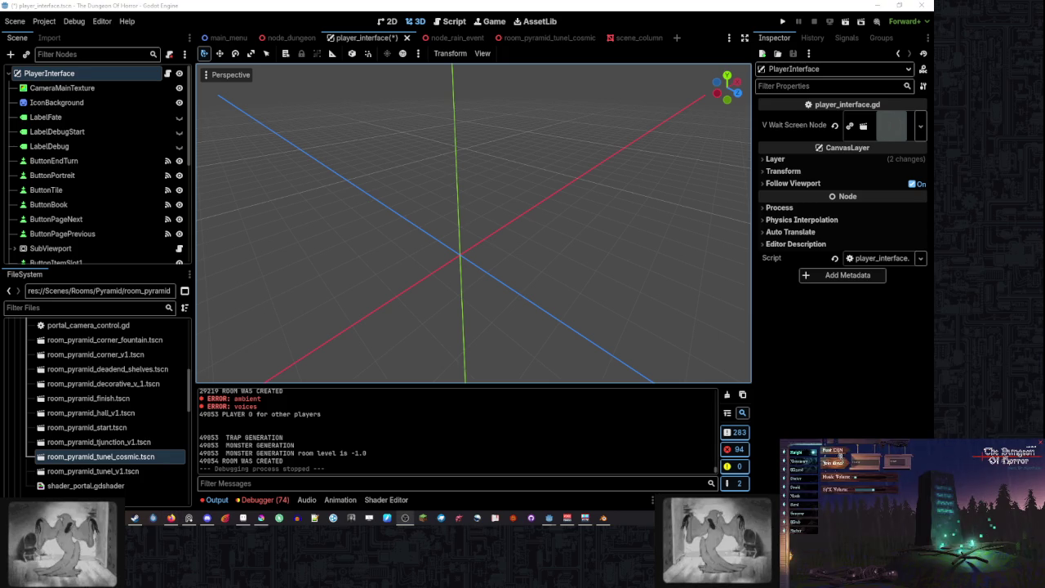
- Bring the all_rooms.blend Blender window back to the front
left_click(833, 454)
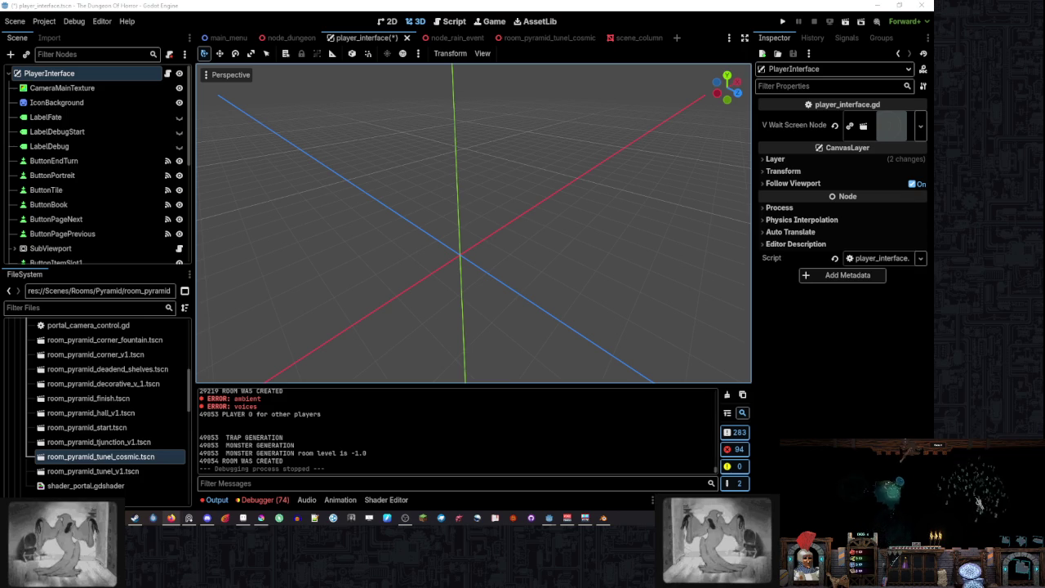
mouse_move(599, 528)
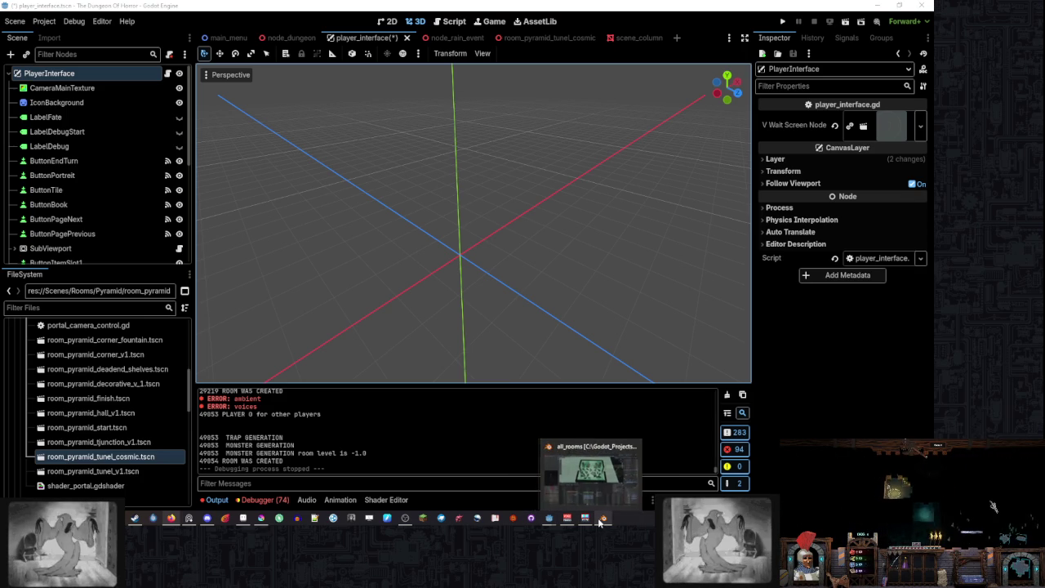
left_click(599, 521)
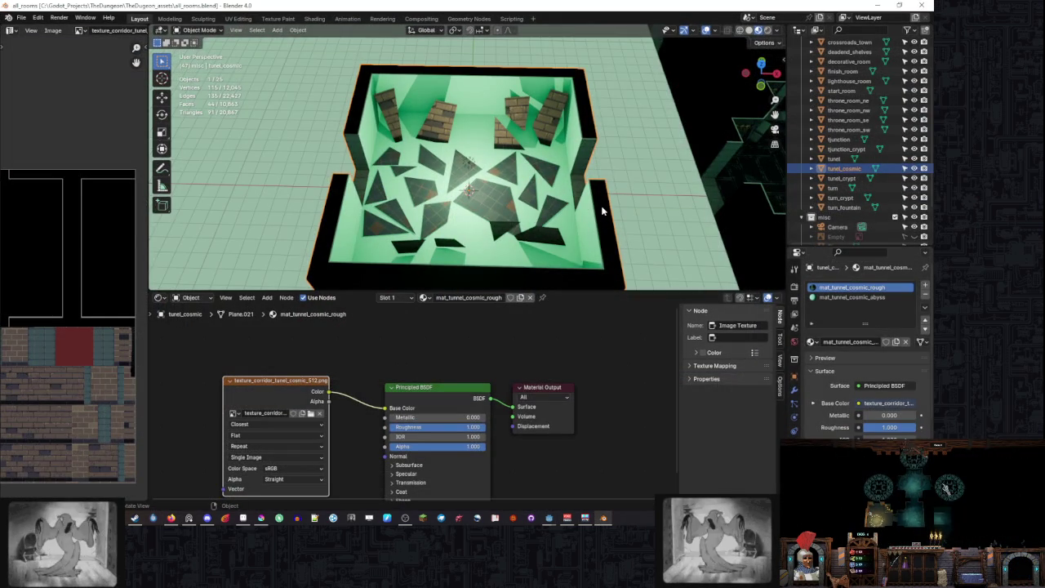
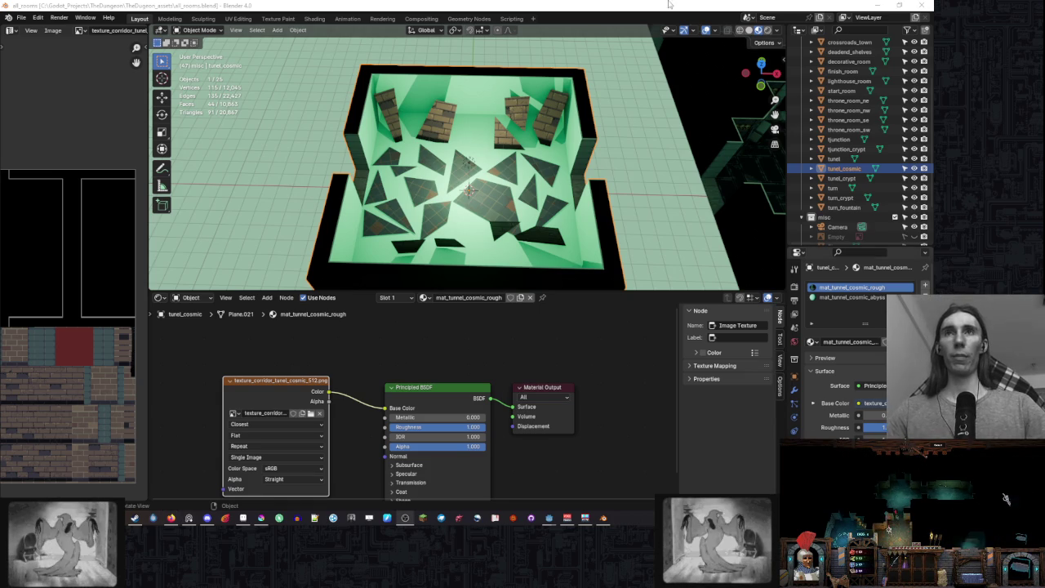
- Orbit the Blender view lower around the cosmic tunnel room, then return to Godot
left_click_drag(543, 184, 546, 161)
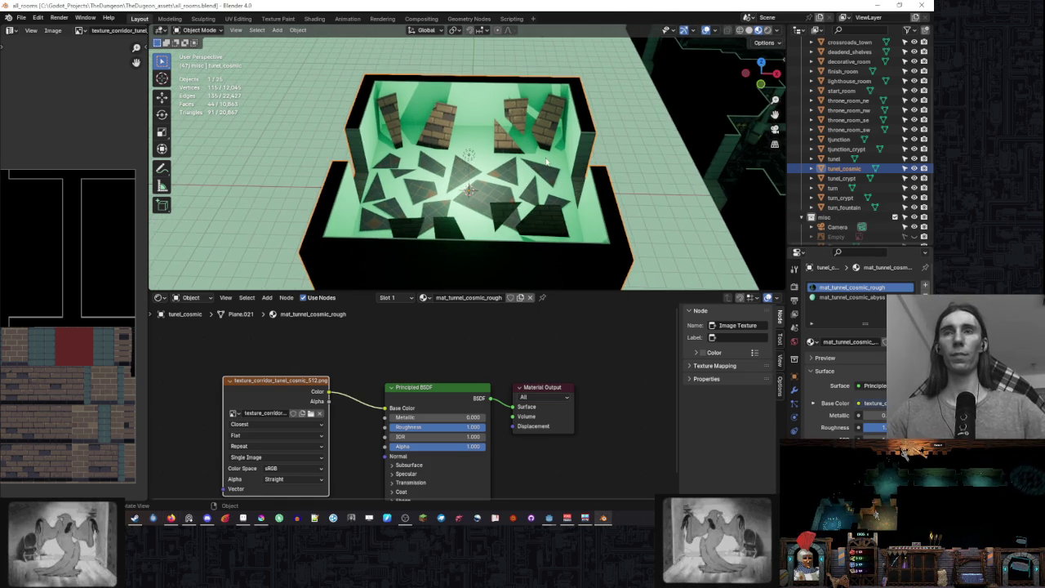
left_click(543, 521)
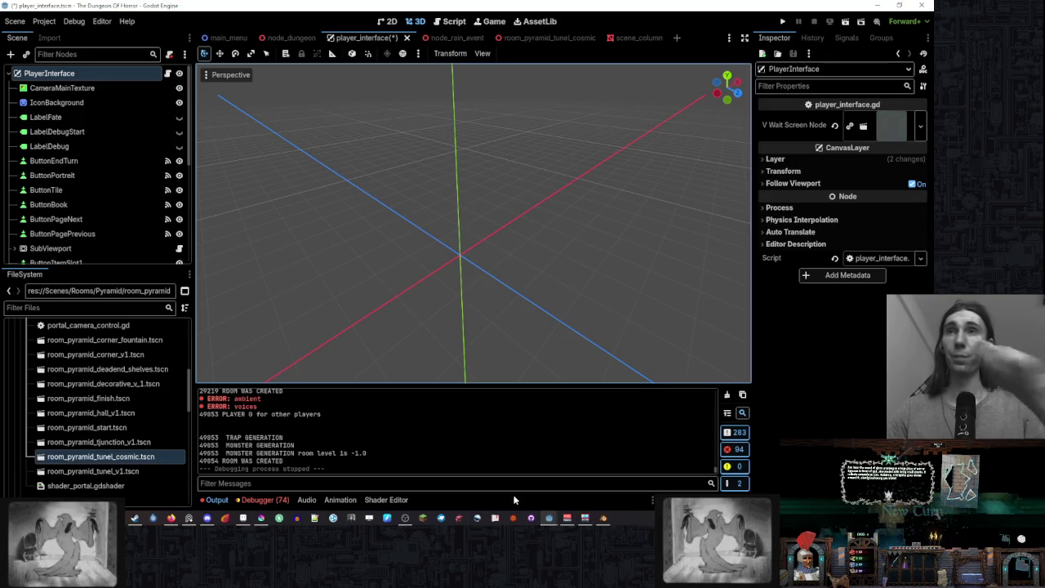
- Open the BaseMaterial3D documentation for the tunnel room material's stencil Flags property
left_click(287, 37)
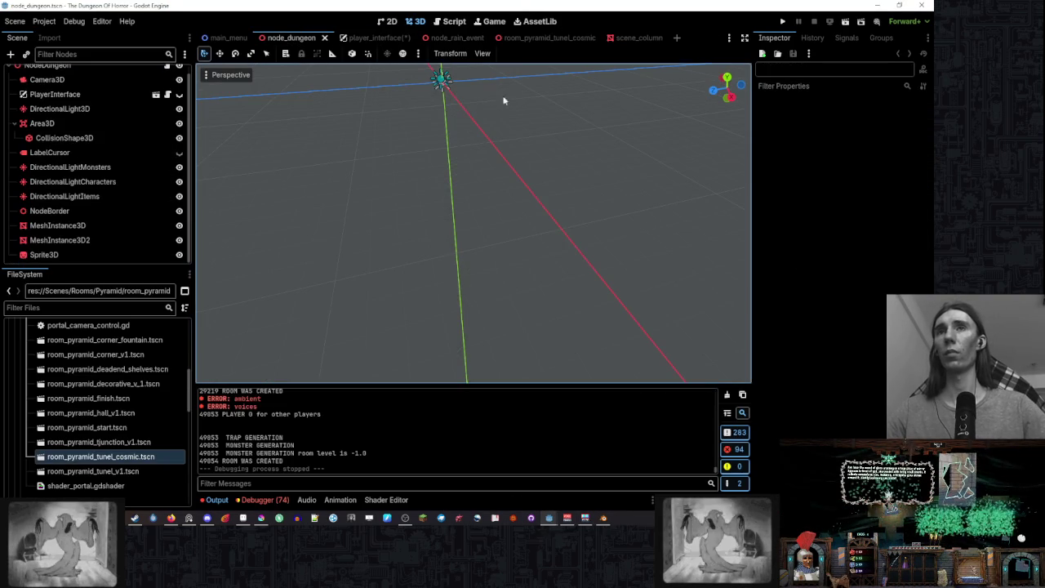
mouse_move(503, 101)
left_mouse_down()
mouse_move(506, 161)
mouse_move(490, 196)
left_mouse_up()
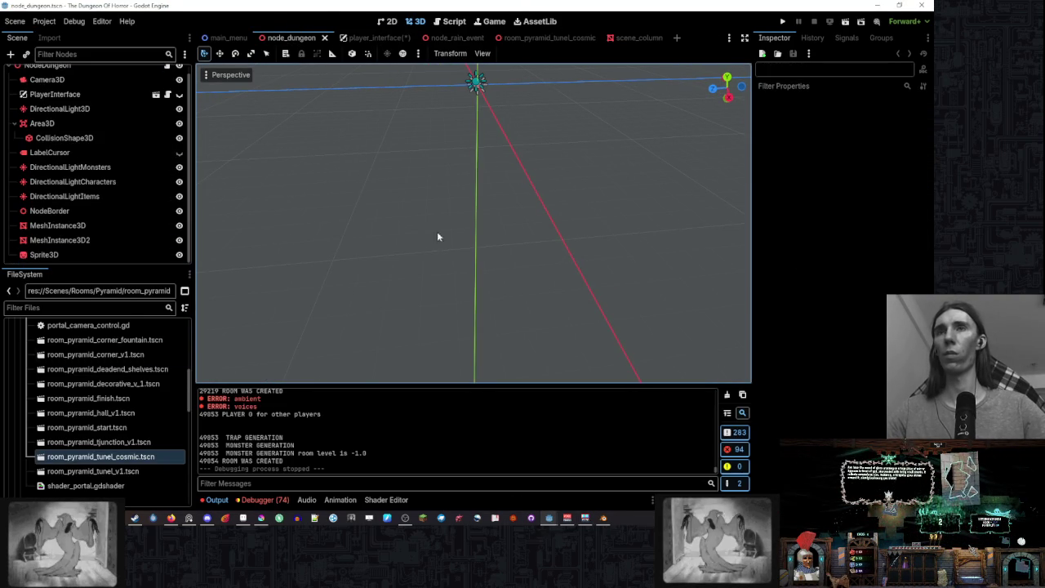
left_click(549, 38)
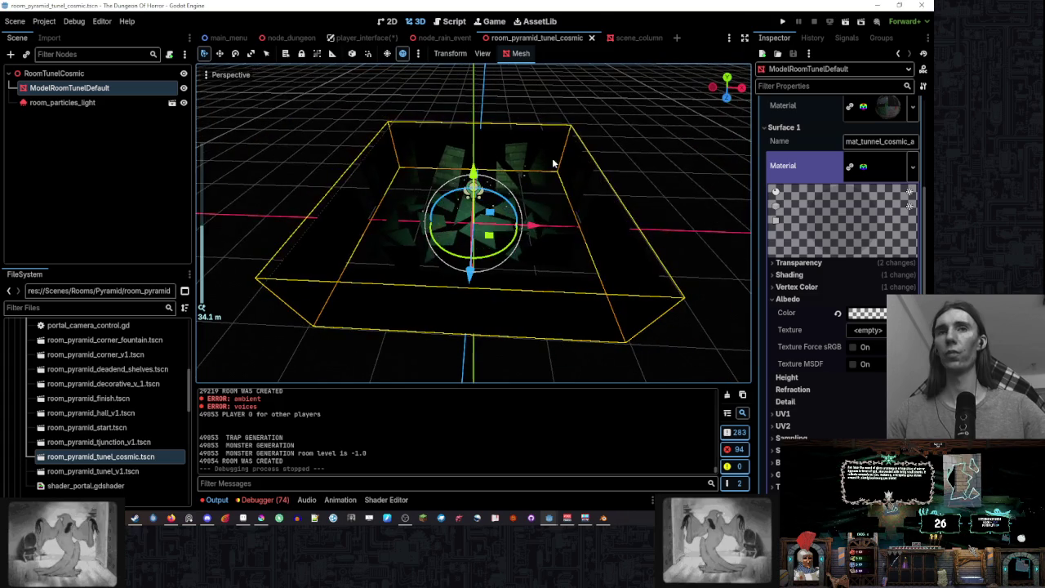
scroll(818, 252, "down", 5)
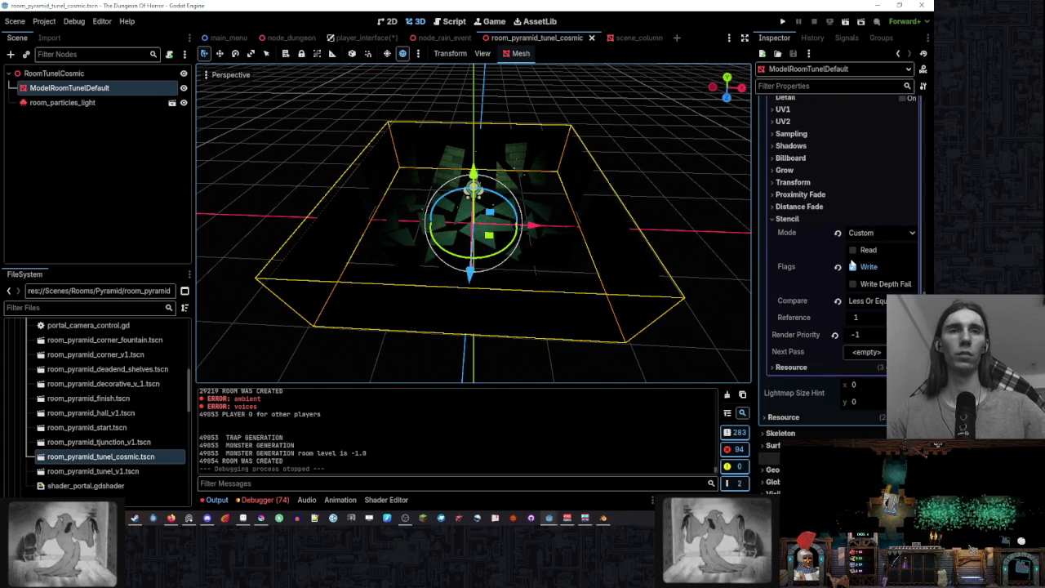
right_click(844, 282)
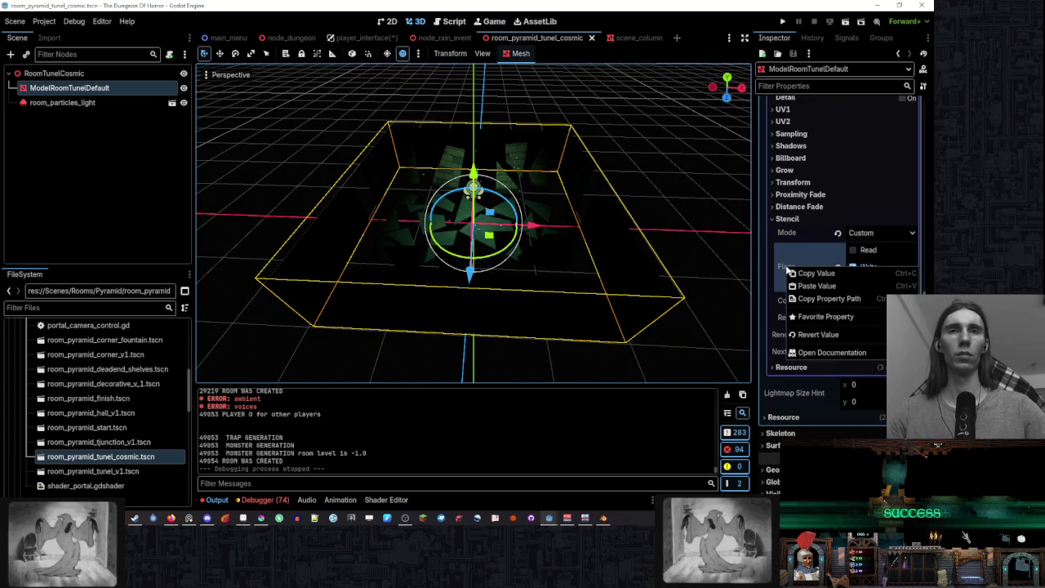
left_click(824, 356)
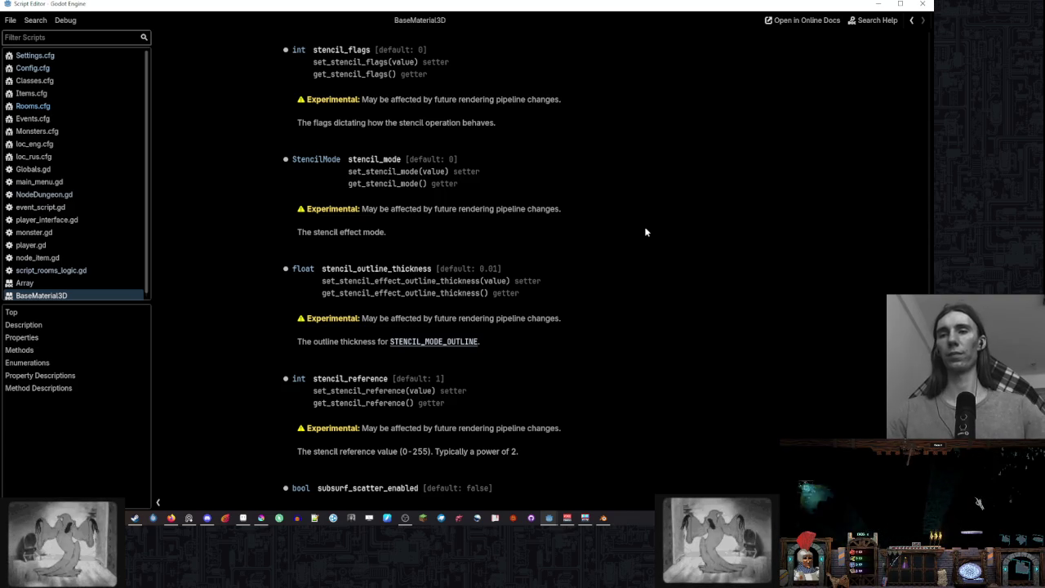
- Read the stencil_flags, stencil_mode and reference docs, glance at Blender, and return to Godot
scroll(644, 232, "down", 3)
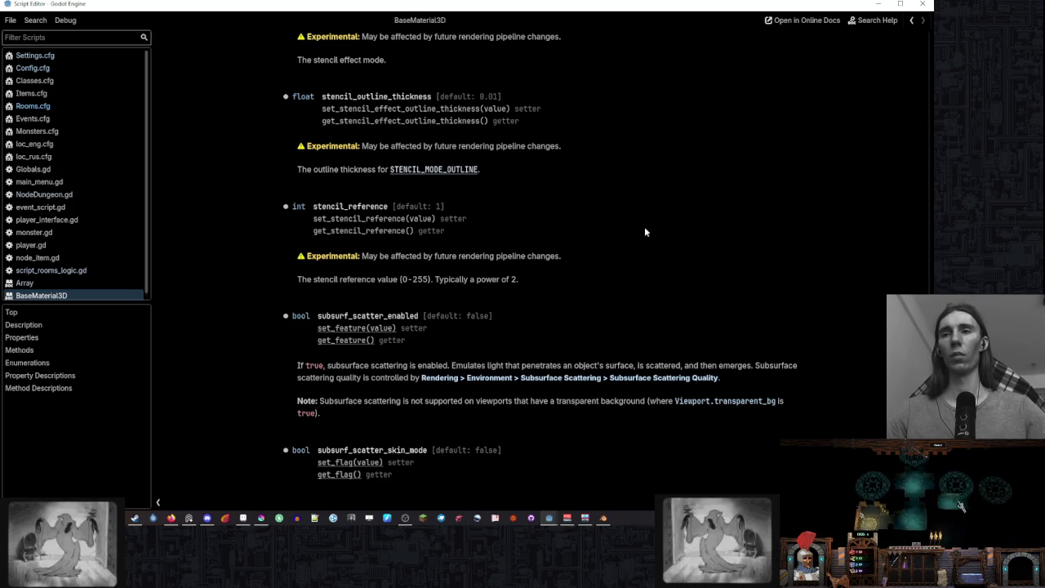
scroll(644, 232, "down", 4)
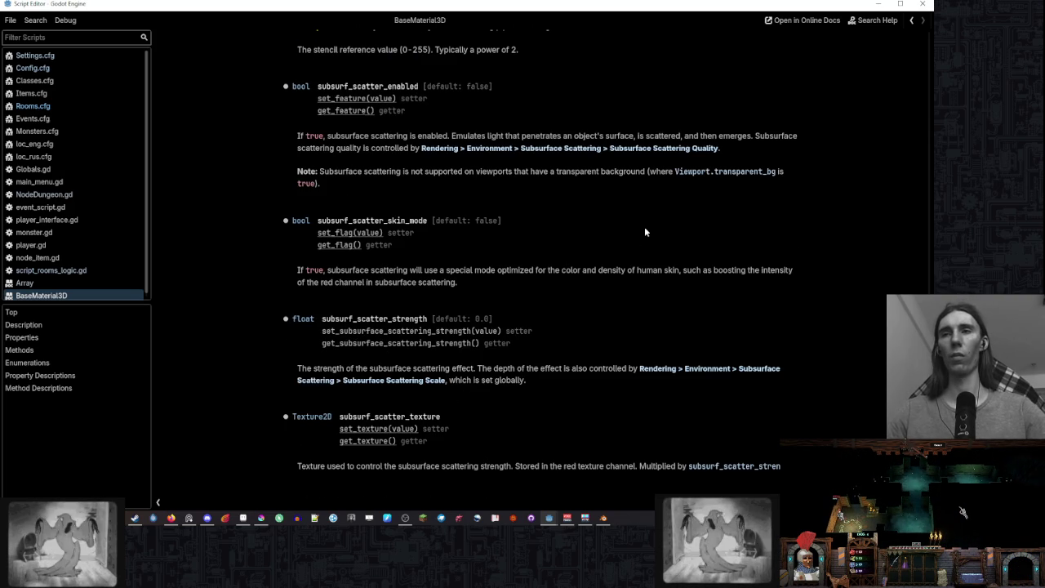
scroll(644, 231, "up", 5)
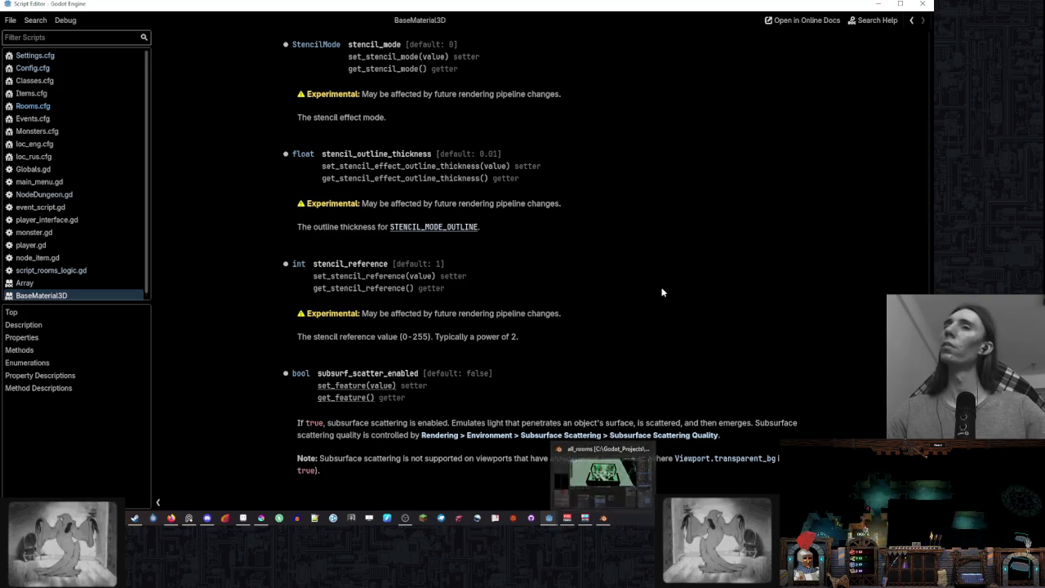
key("alt+Tab")
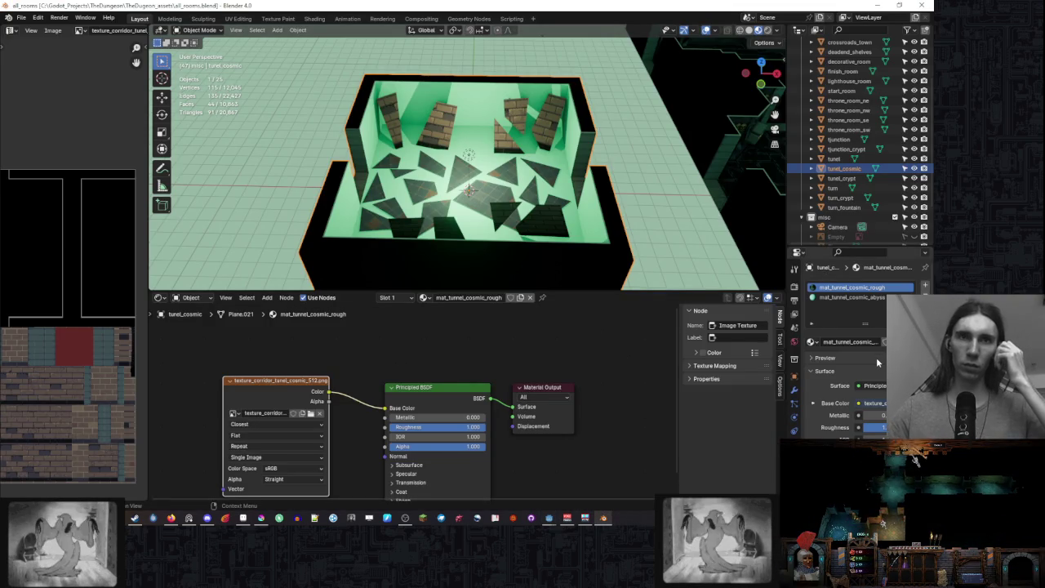
left_click(548, 517)
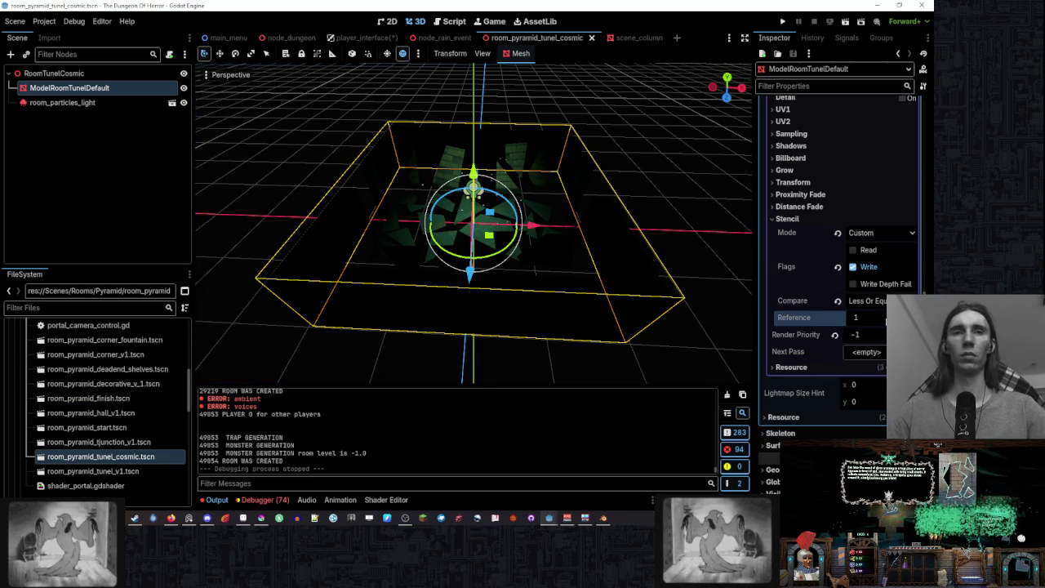
- Change the tunnel material's Render Priority from -1 to 1, then view the node_dungeon scene
left_click(881, 335)
type("1")
key("Return")
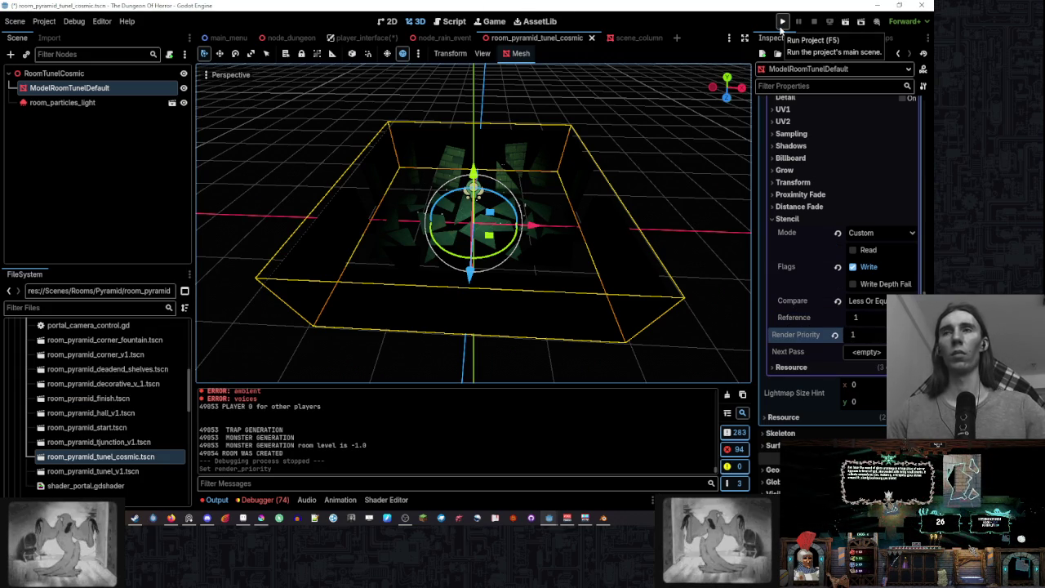
left_click(329, 37)
left_click(287, 38)
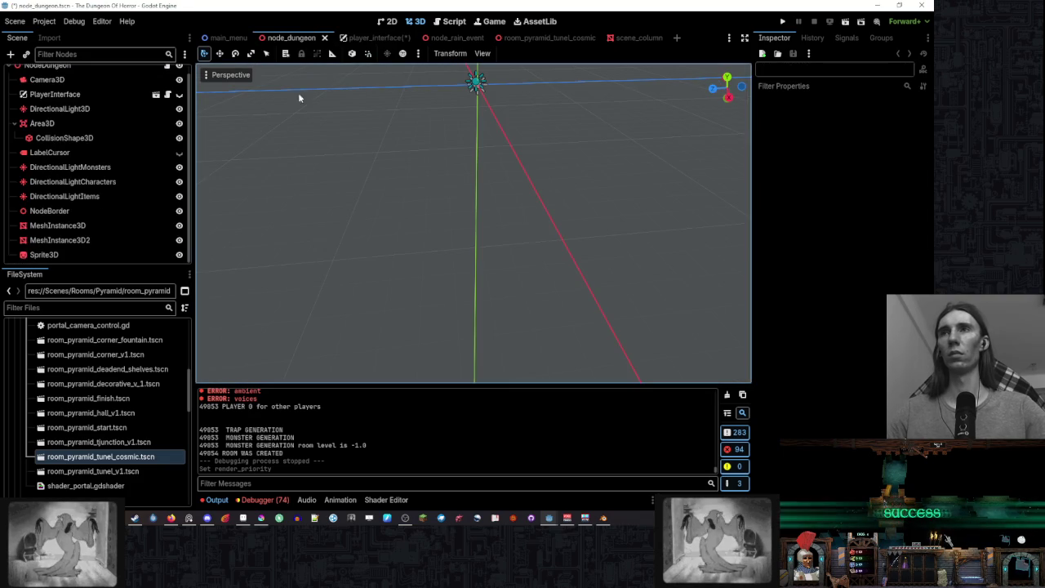
- Instance room_pyramid_tunel_cosmic.tscn into the node_dungeon scene and frame RoomTunelCosmic
left_click(371, 38)
left_click(287, 38)
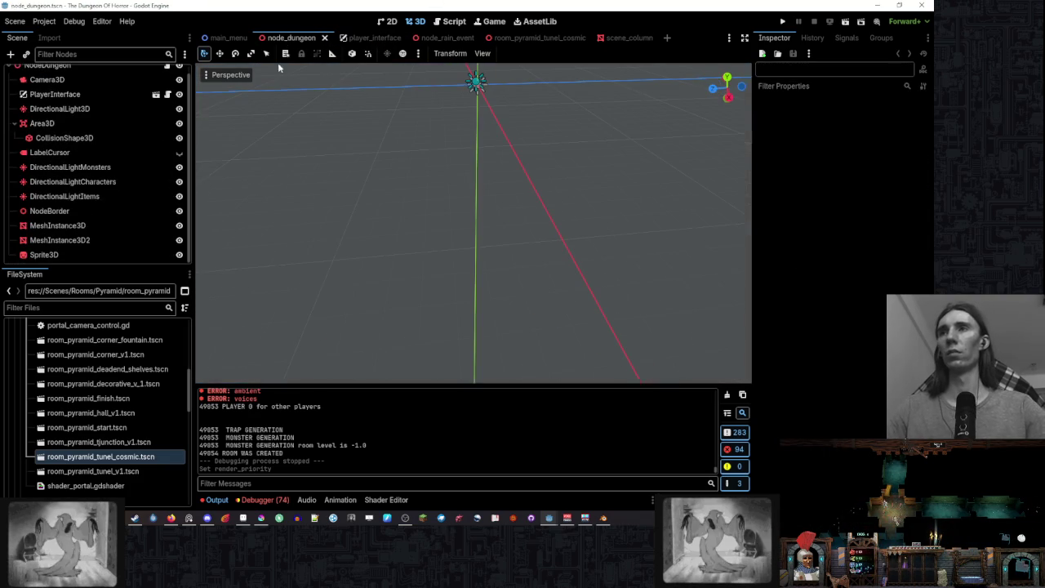
mouse_move(122, 459)
left_mouse_down()
mouse_move(431, 268)
mouse_move(462, 204)
left_mouse_up()
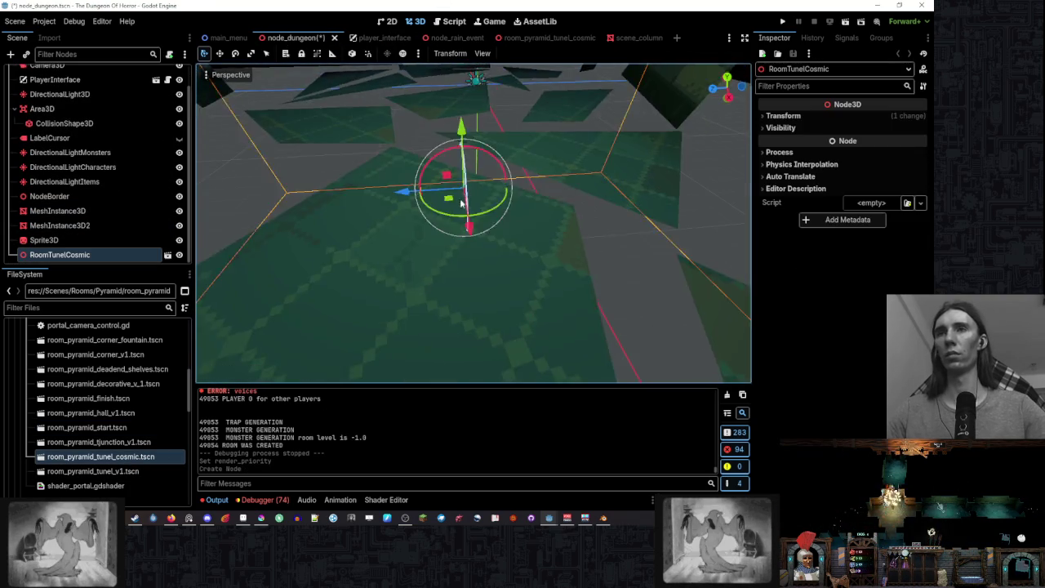
scroll(461, 204, "down", 5)
scroll(440, 220, "up", 5)
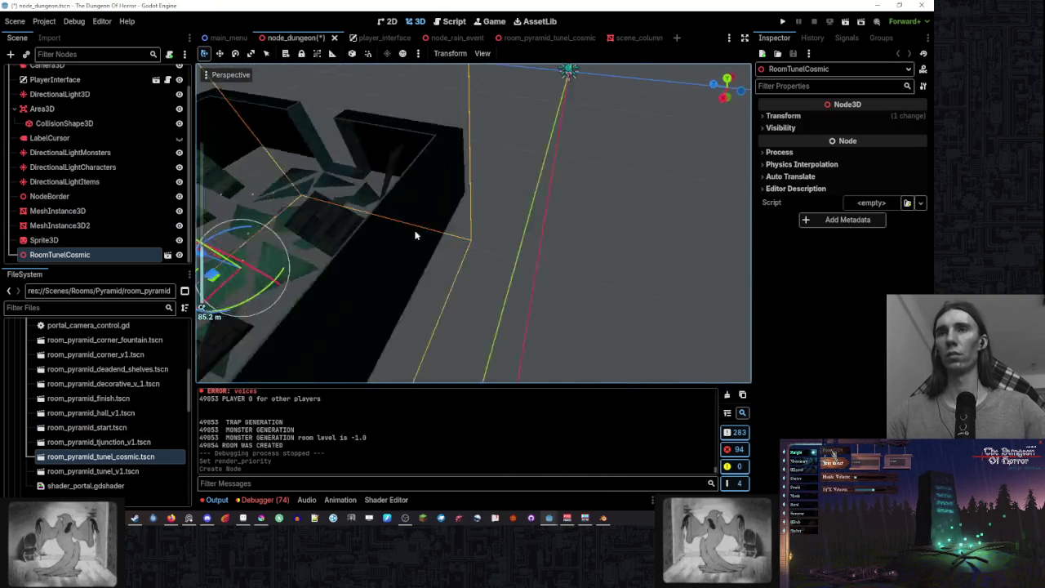
key("f")
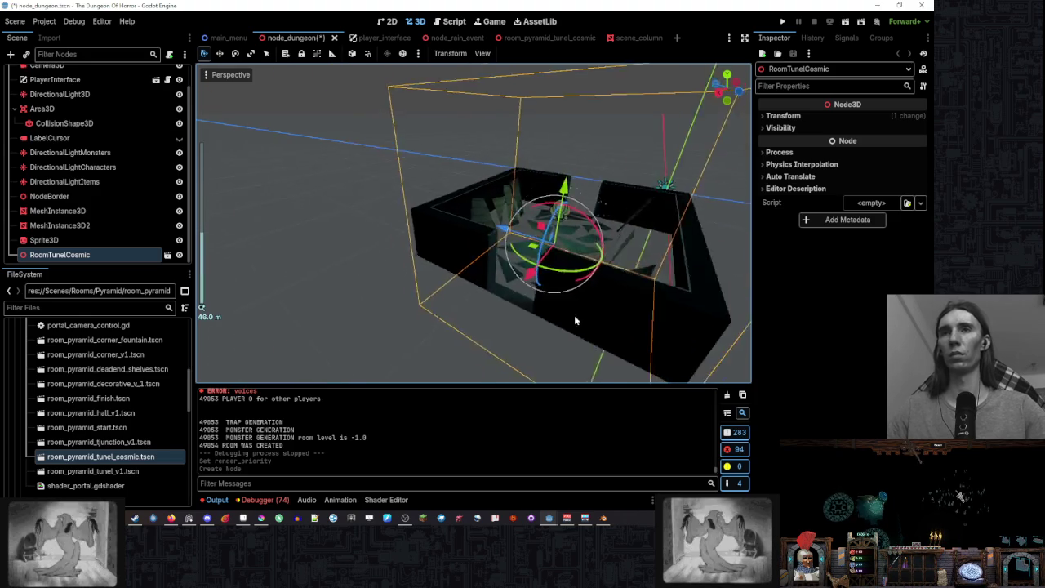
scroll(574, 320, "up", 5)
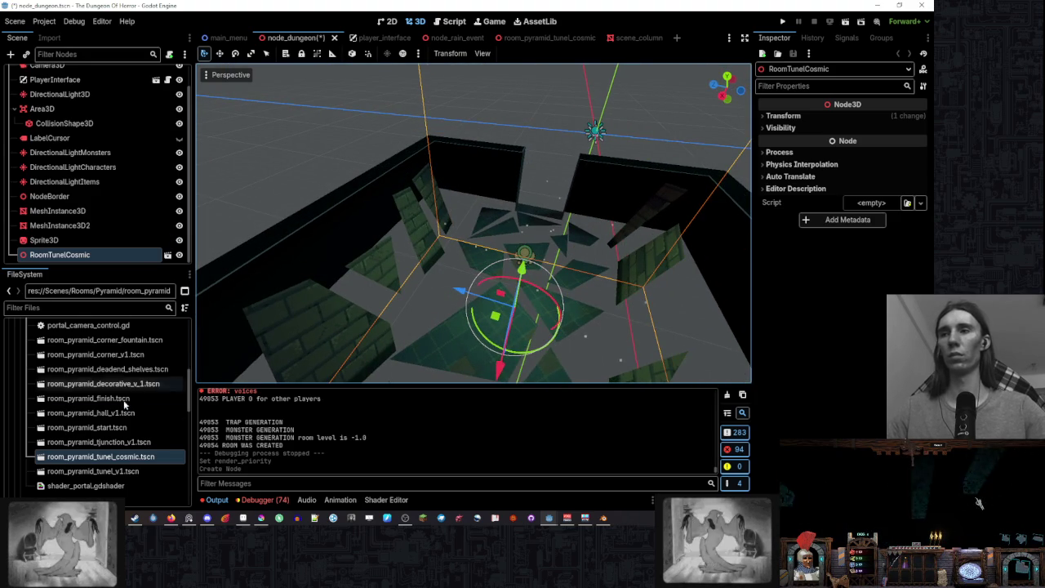
scroll(124, 403, "down", 3)
scroll(465, 307, "down", 3)
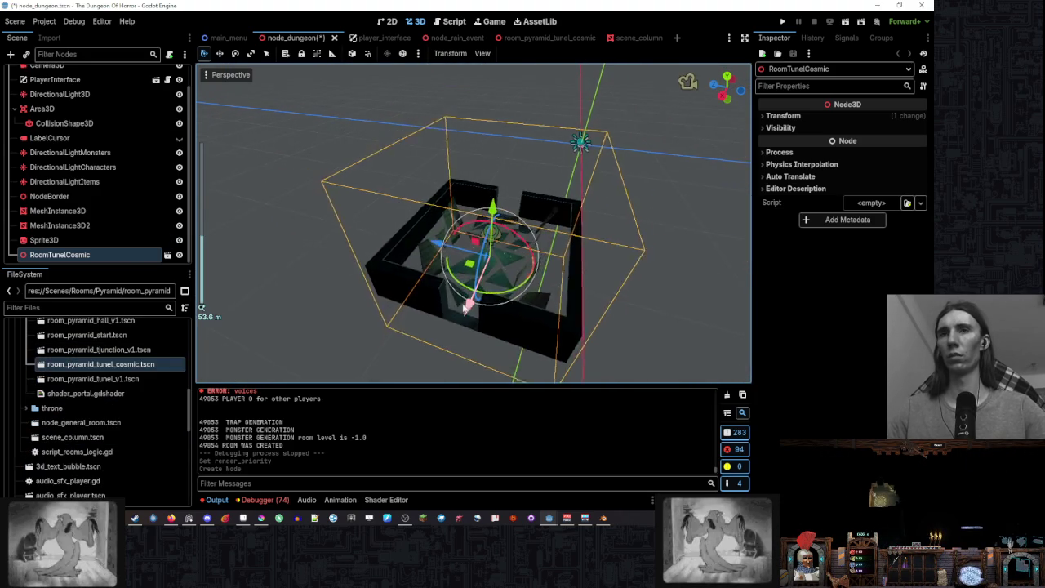
scroll(466, 306, "down", 2)
- Add scene_column.tscn to the dungeon as ModelColumn and frame it
left_click(77, 439)
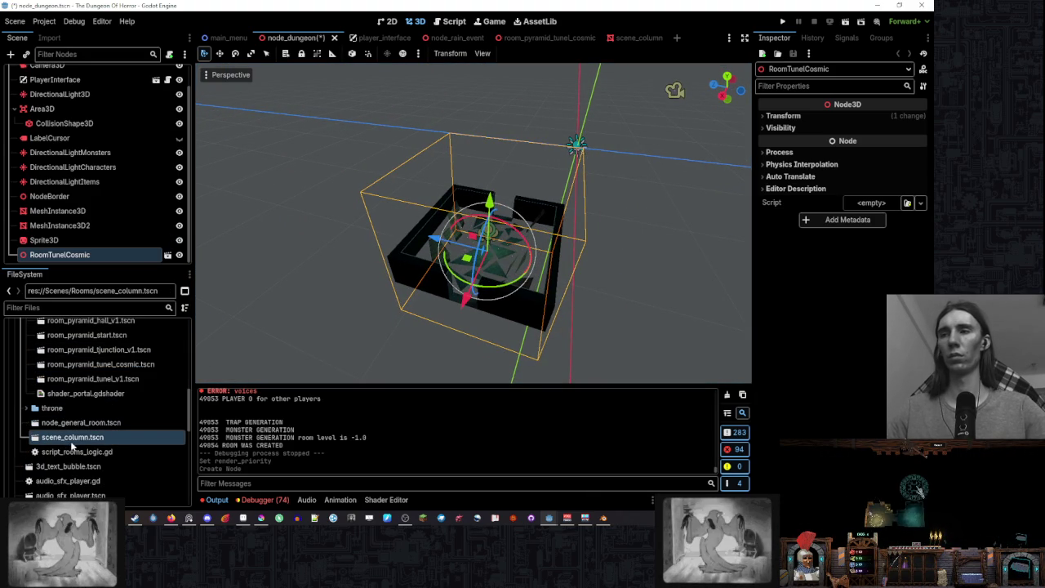
mouse_move(74, 442)
left_mouse_down()
mouse_move(641, 247)
mouse_move(586, 272)
left_mouse_up()
key("f")
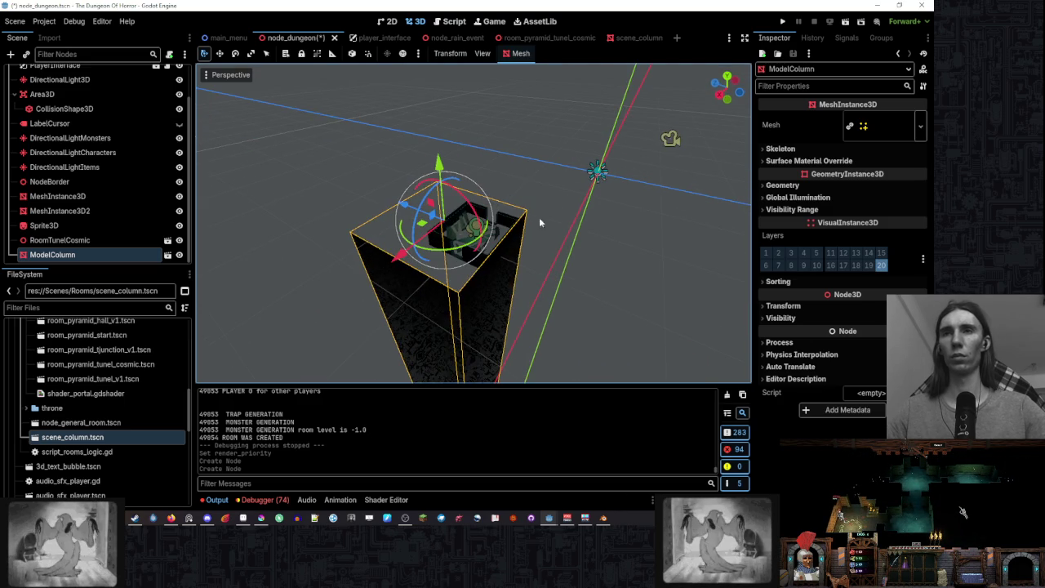
- Move RoomTunelCosmic along the X axis and inspect the plane inside the room
left_click(539, 222)
key("f")
left_click_drag(409, 273, 245, 335)
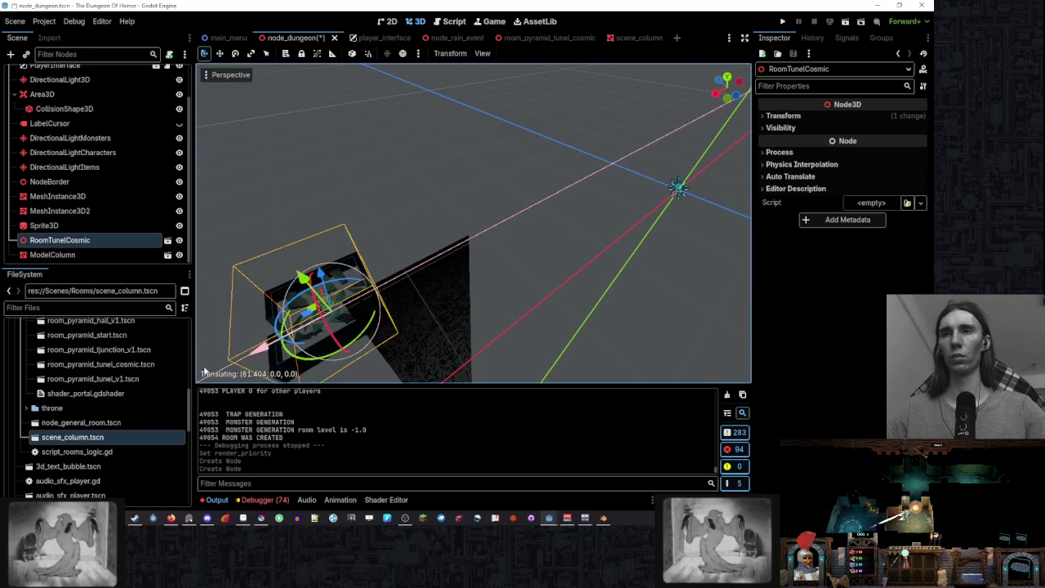
scroll(487, 218, "up", 3)
scroll(512, 225, "down", 5)
left_click_drag(531, 235, 676, 221)
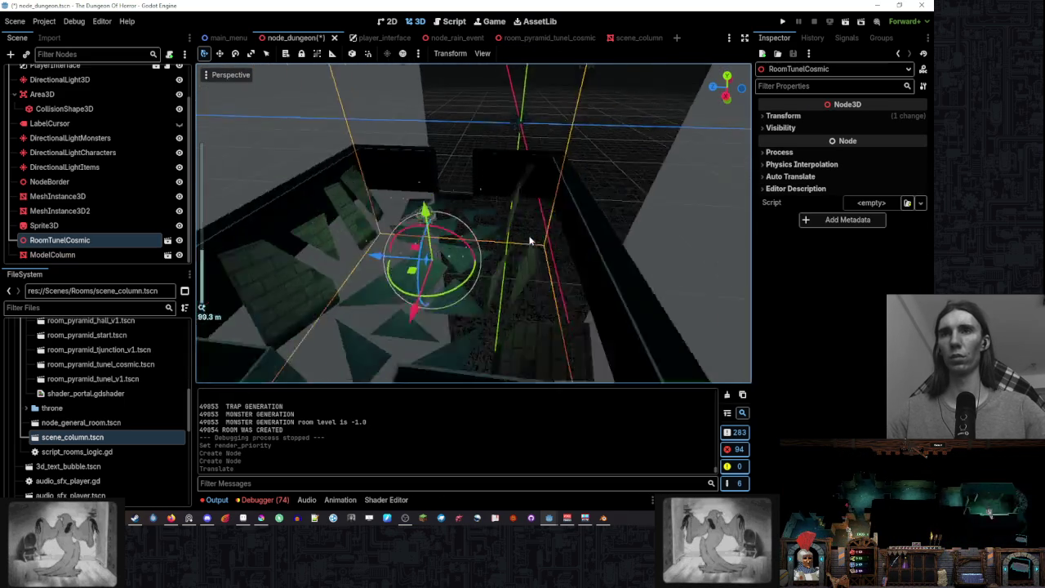
left_click(583, 233)
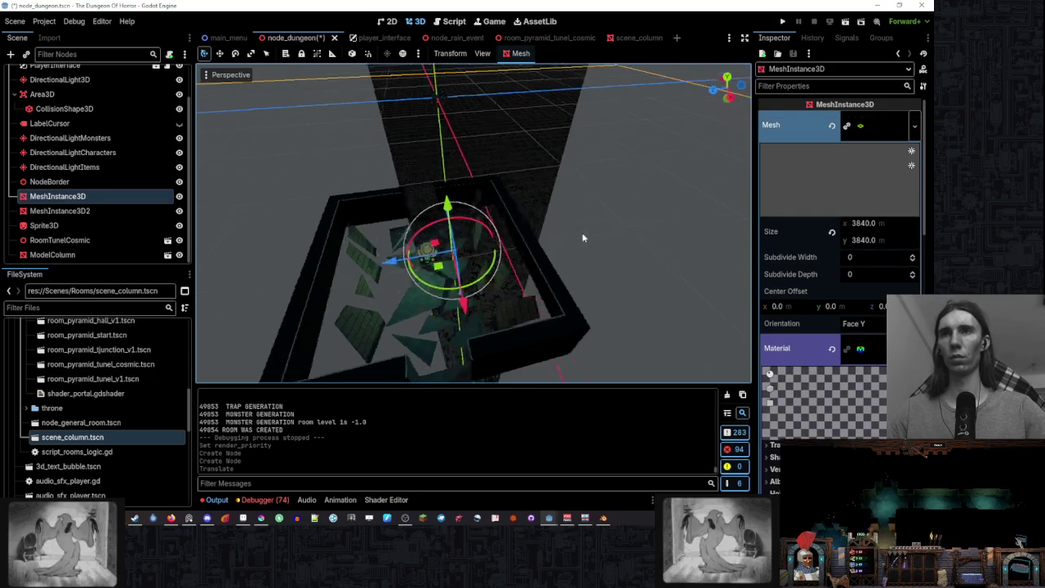
scroll(595, 233, "up", 5)
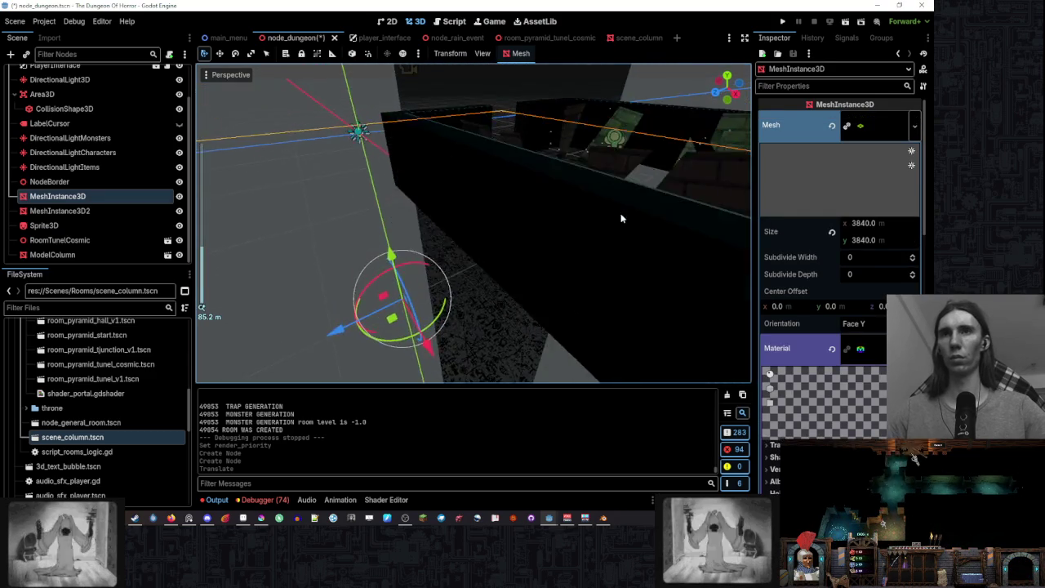
scroll(583, 234, "down", 5)
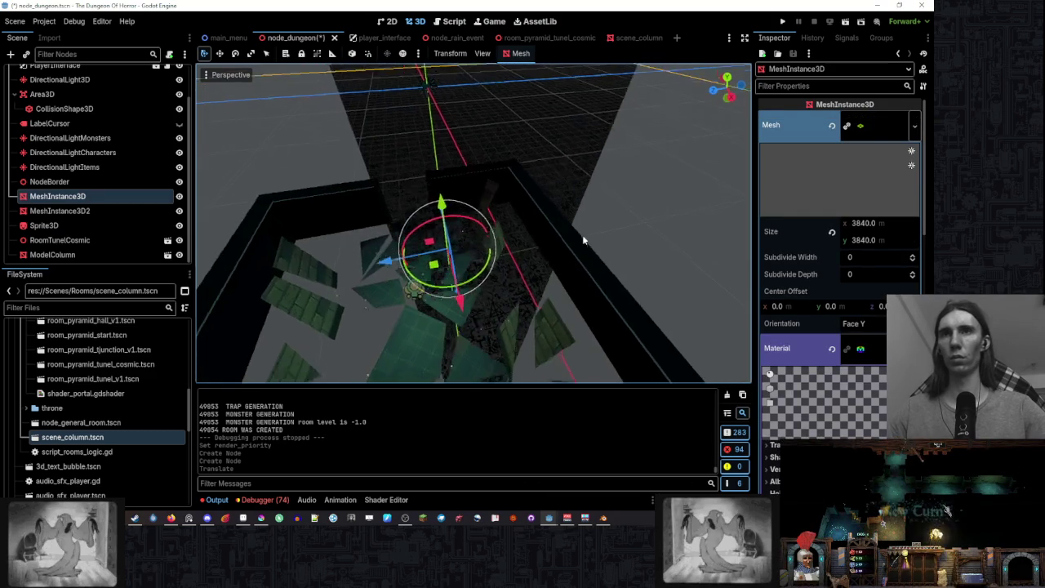
left_click(567, 266)
left_click(534, 37)
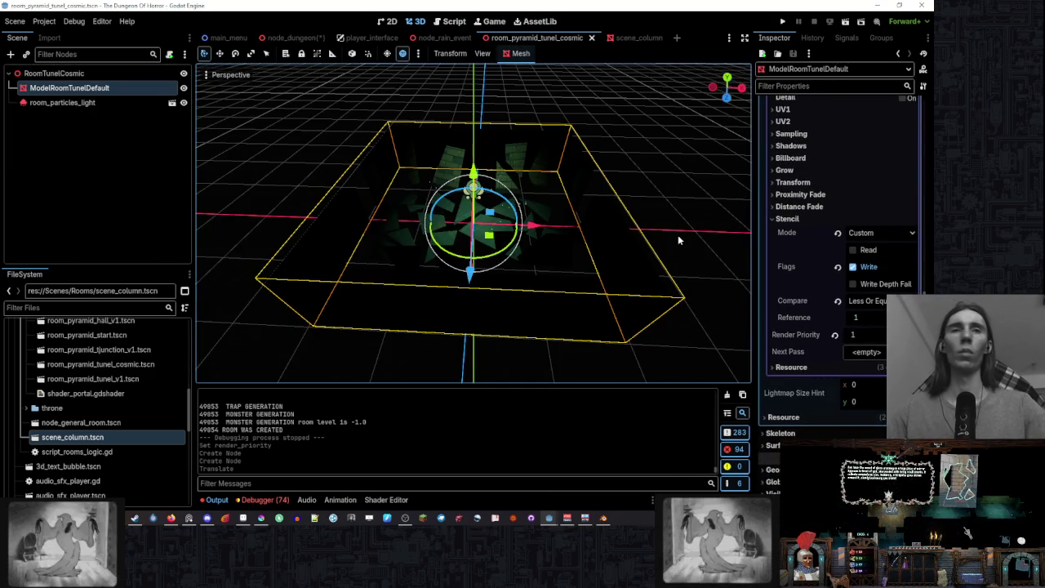
- Set the tunnel material's stencil compare to Greater Or Equal and check it in node_dungeon
left_click(866, 300)
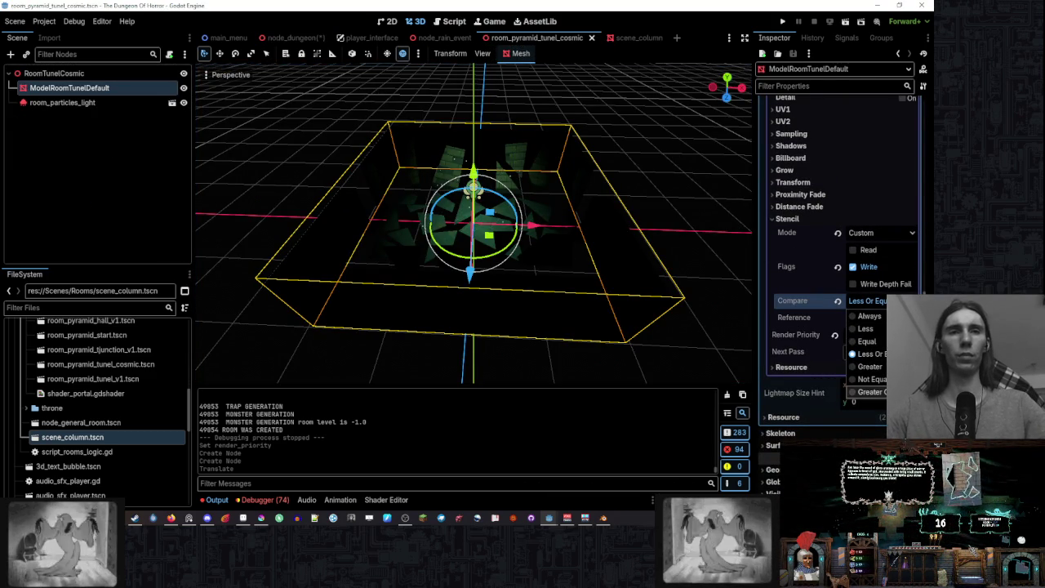
left_click(870, 391)
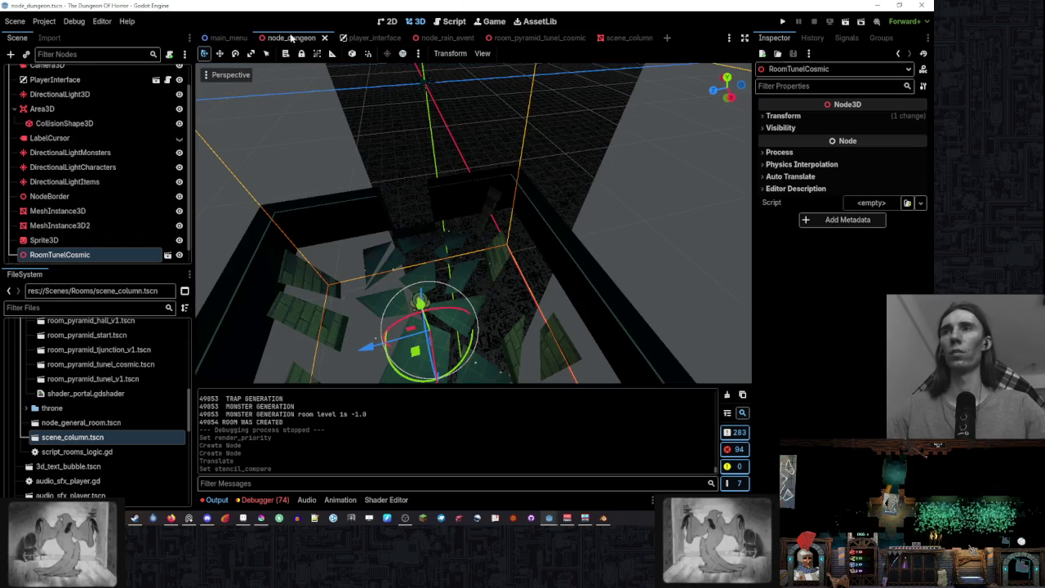
left_click(290, 37)
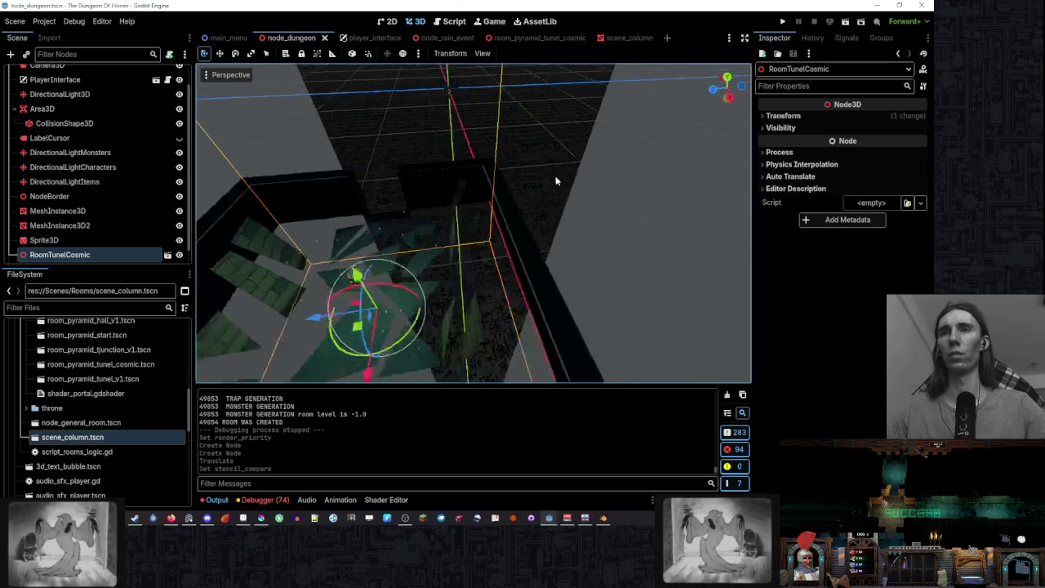
left_click(549, 39)
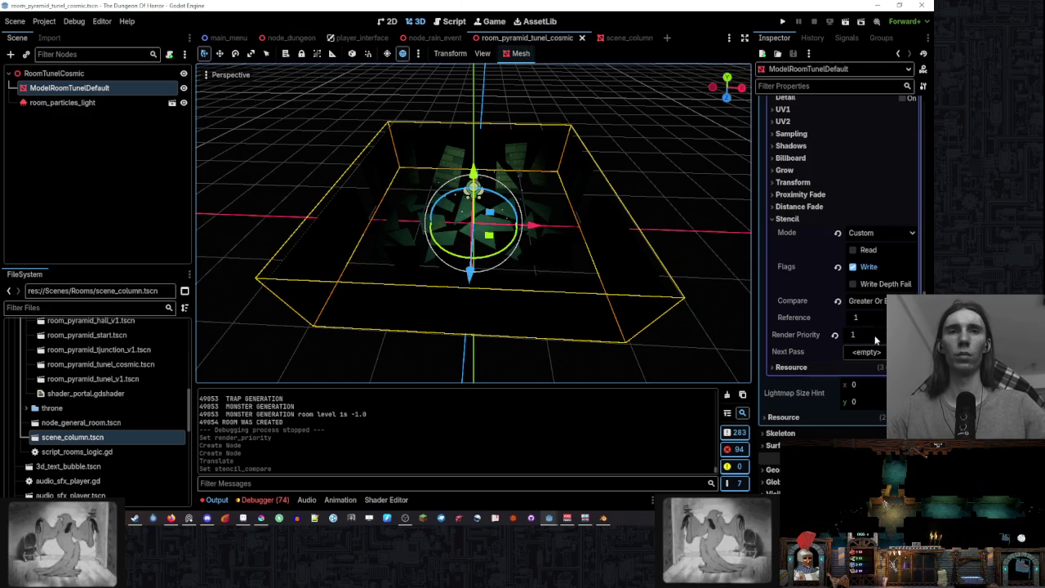
- Lower the tunnel material's Render Priority back to -1 and check the result in node_dungeon
left_click_drag(875, 339, 857, 340)
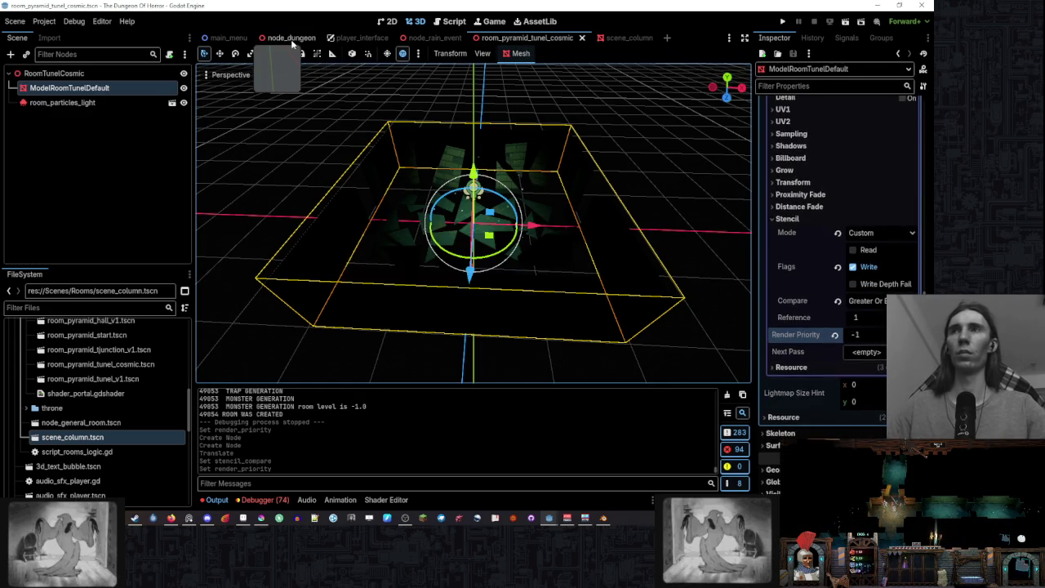
left_click(290, 38)
mouse_move(526, 180)
left_mouse_down()
mouse_move(533, 158)
mouse_move(526, 169)
left_mouse_up()
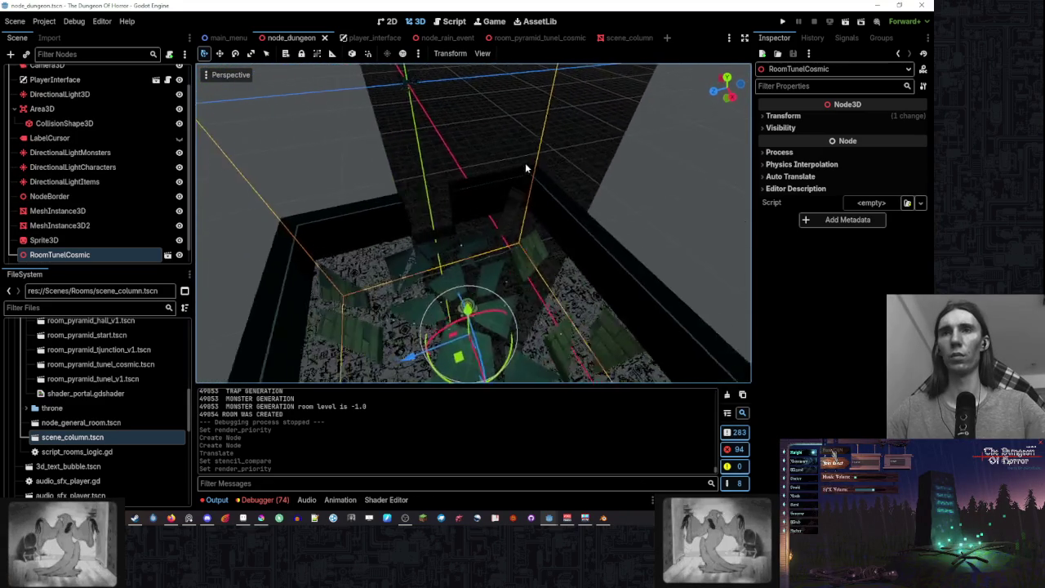
scroll(526, 169, "down", 3)
left_click(535, 38)
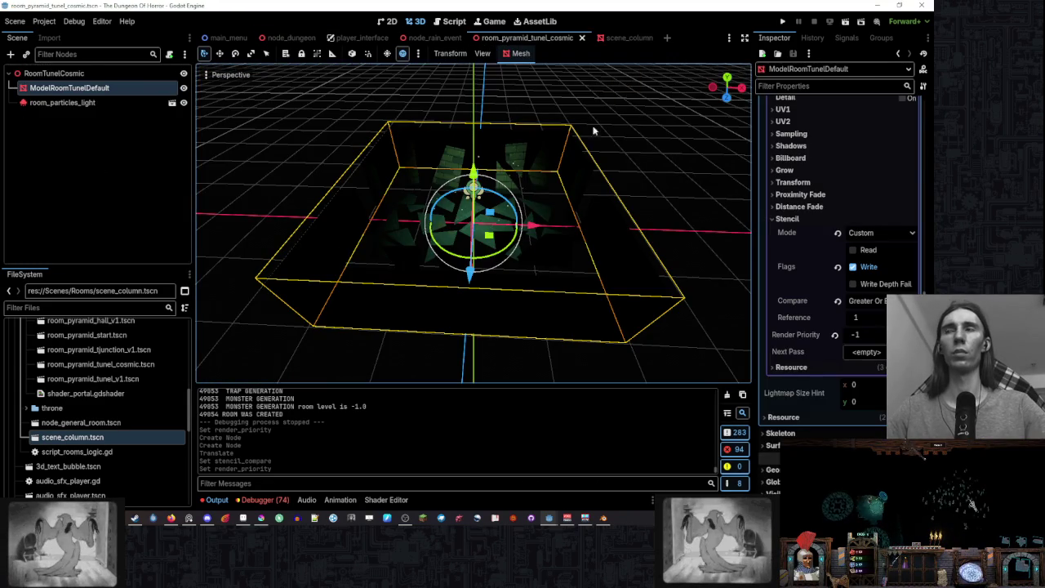
- Adjust the alpha of ModelRoomTunelDefault's Surface 1 albedo colour and check it in node_dungeon
left_click(62, 102)
left_click(70, 87)
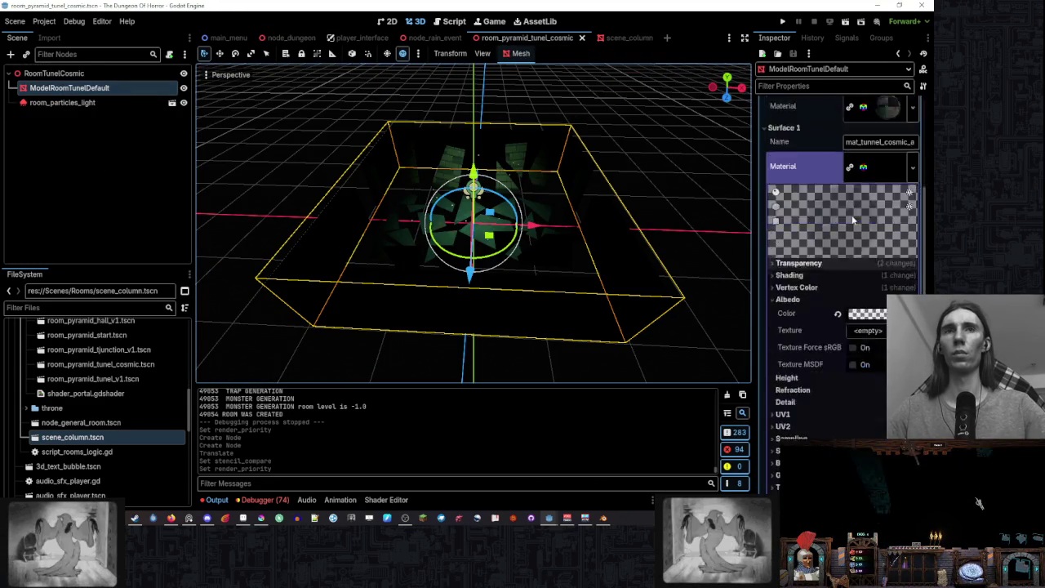
left_click(867, 364)
left_click_drag(845, 292, 872, 296)
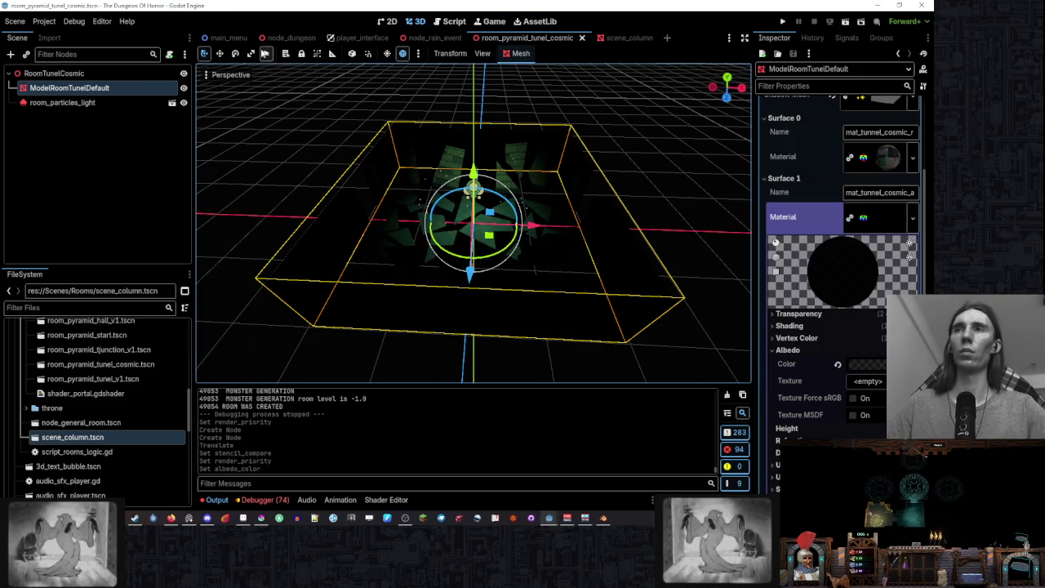
left_click(291, 37)
mouse_move(374, 137)
left_mouse_down()
mouse_move(468, 164)
mouse_move(499, 149)
mouse_move(498, 179)
mouse_move(467, 89)
mouse_move(506, 364)
mouse_move(501, 148)
mouse_move(471, 163)
mouse_move(492, 161)
mouse_move(504, 90)
left_mouse_up()
scroll(489, 172, "up", 5)
scroll(506, 364, "down", 5)
- Raise Surface 1's albedo opacity to 000000da (alpha 218) and inspect the room in node_dungeon
left_click(526, 37)
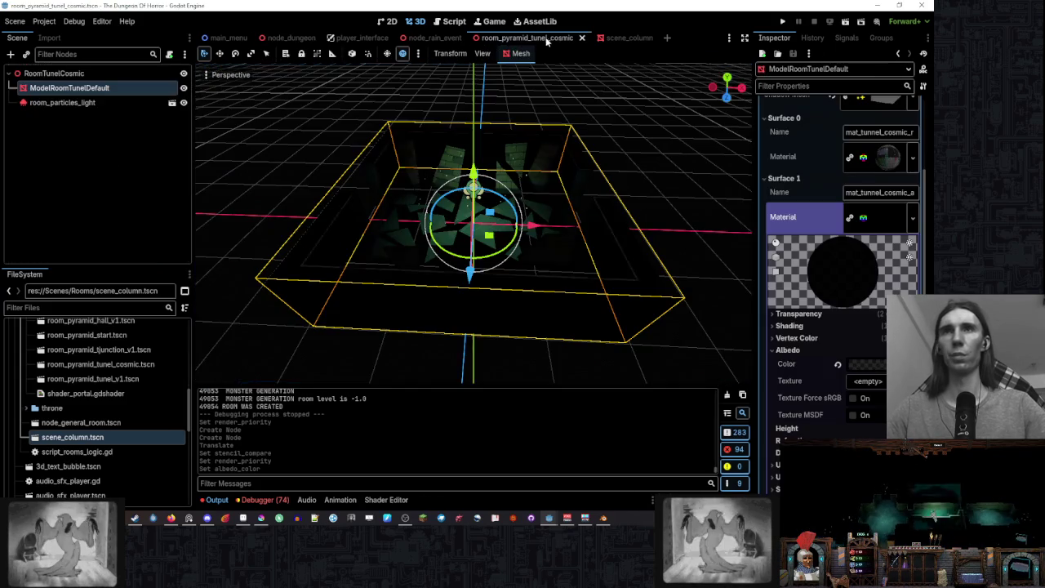
left_click(878, 363)
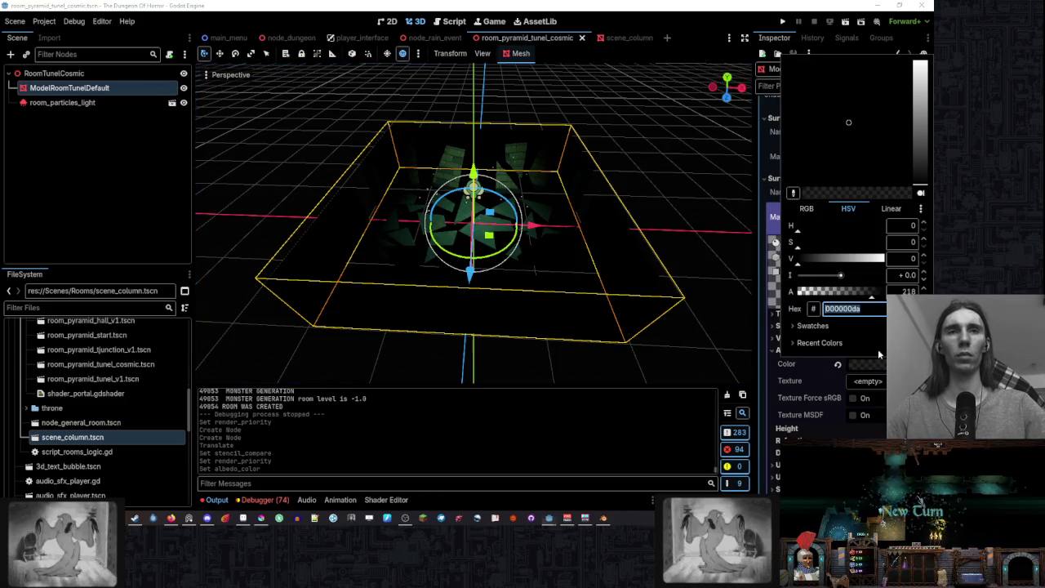
left_click_drag(864, 292, 885, 292)
key("Escape")
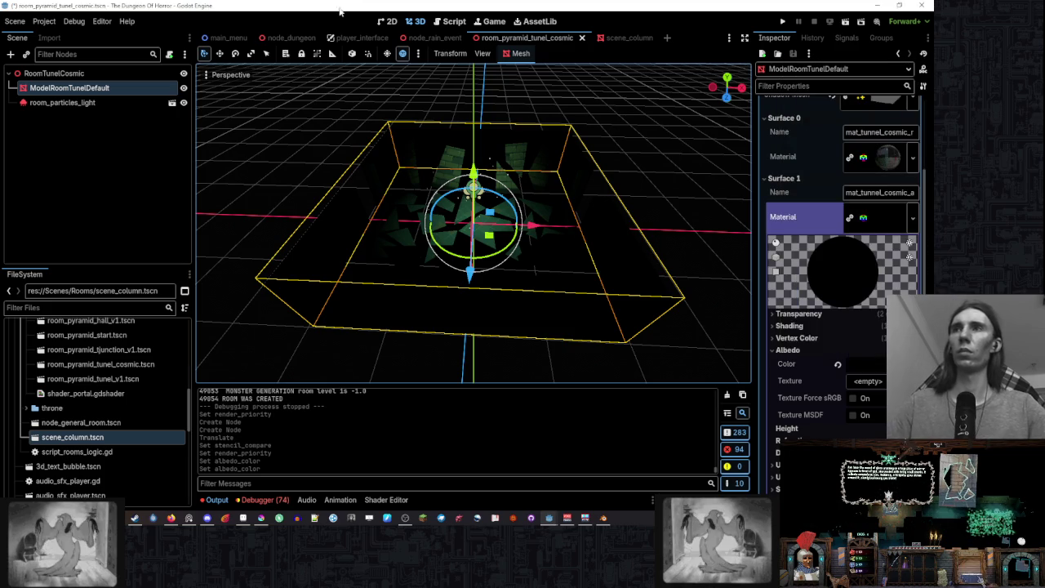
left_click(281, 38)
mouse_move(457, 163)
left_mouse_down()
mouse_move(518, 163)
mouse_move(507, 141)
mouse_move(527, 164)
mouse_move(500, 169)
left_mouse_up()
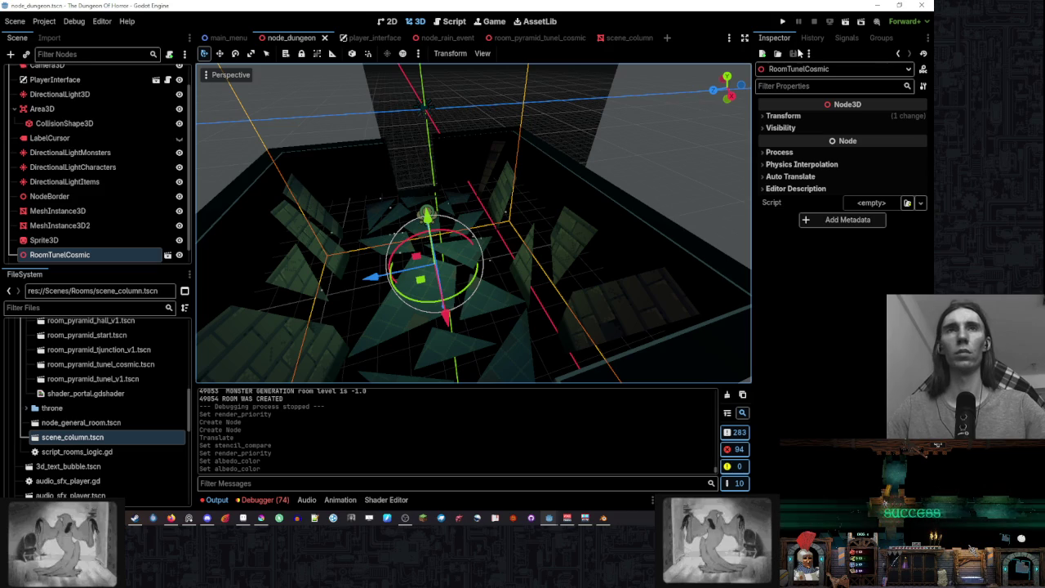
mouse_move(636, 182)
left_mouse_down()
mouse_move(648, 218)
mouse_move(610, 230)
mouse_move(593, 130)
mouse_move(593, 362)
mouse_move(607, 311)
mouse_move(597, 353)
mouse_move(590, 82)
mouse_move(579, 149)
mouse_move(587, 226)
mouse_move(628, 214)
mouse_move(640, 191)
left_mouse_up()
scroll(632, 204, "down", 2)
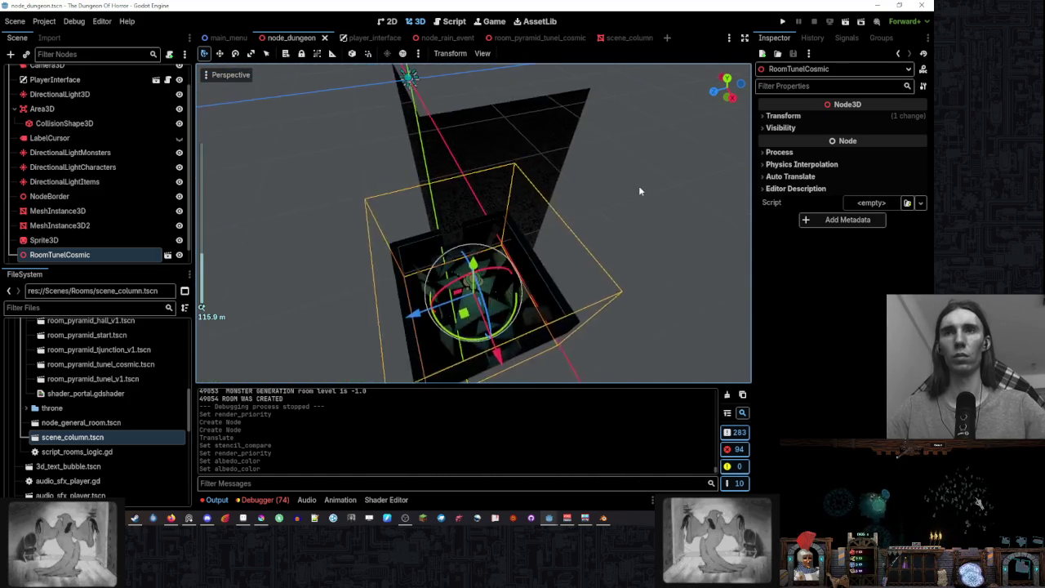
scroll(636, 181, "up", 4)
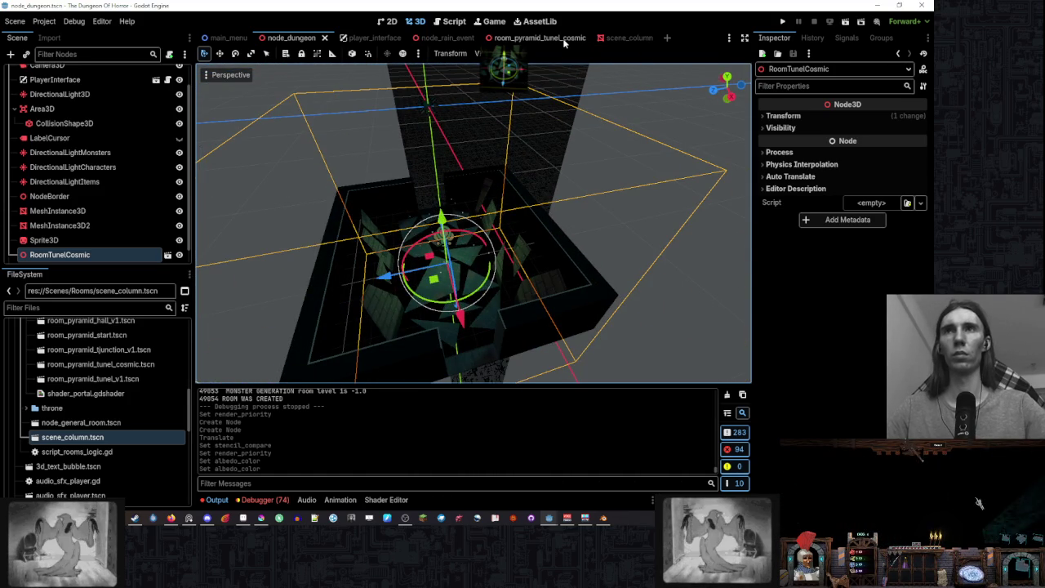
- Set Surface 1's albedo colour to ffffff, save the tunnel scene, and compare with Blender
left_click(564, 41)
scroll(861, 303, "up", 3)
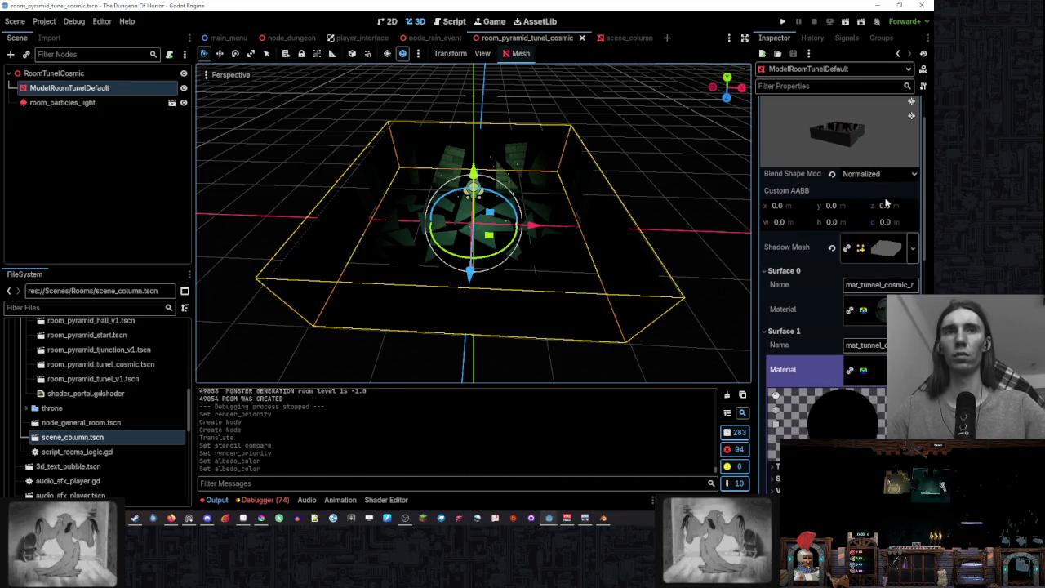
scroll(860, 245, "down", 4)
scroll(865, 359, "up", 4)
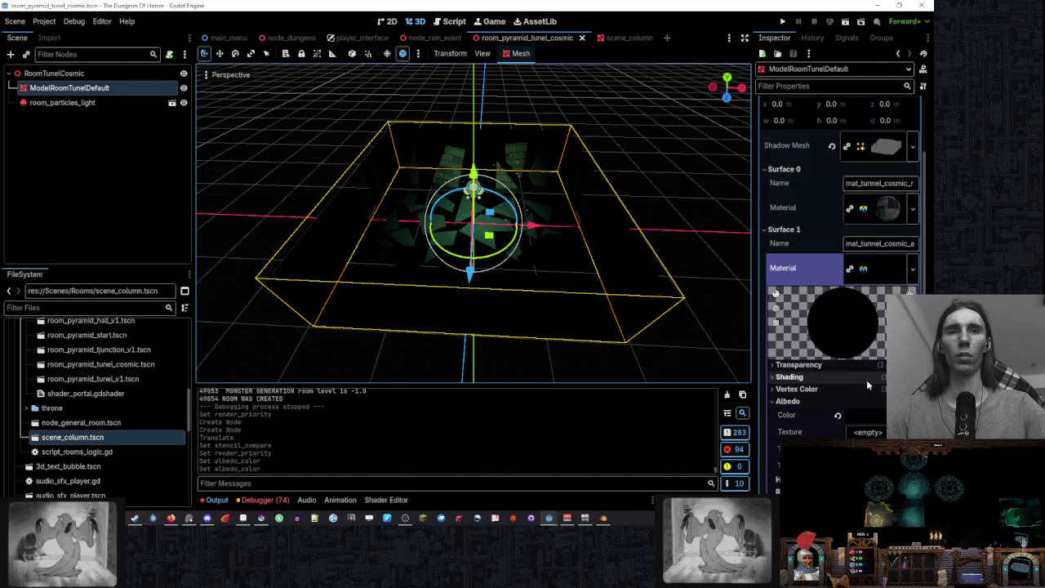
left_click(871, 412)
type("ffffff")
left_click(591, 4)
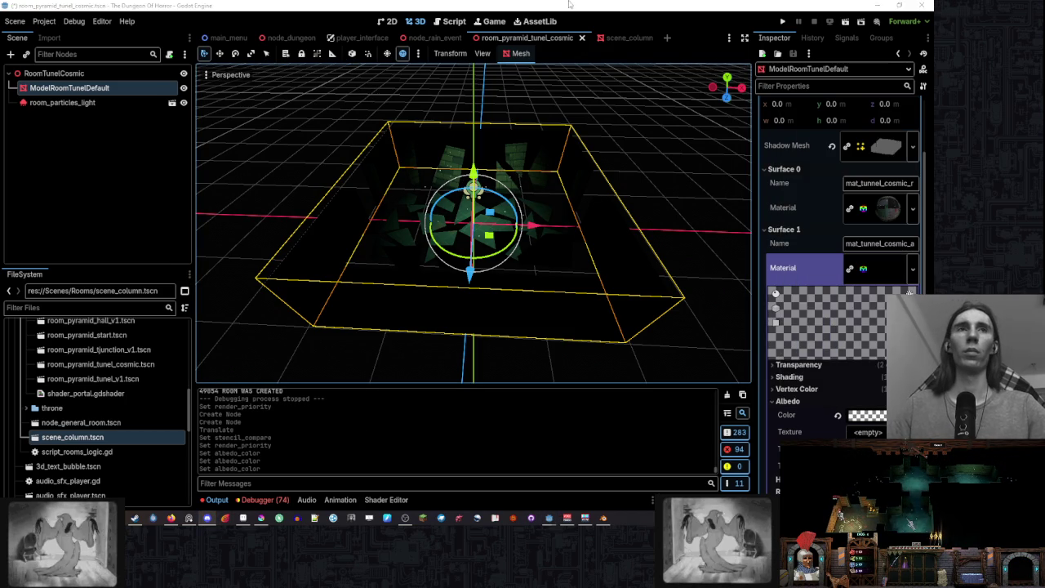
key("ctrl+s")
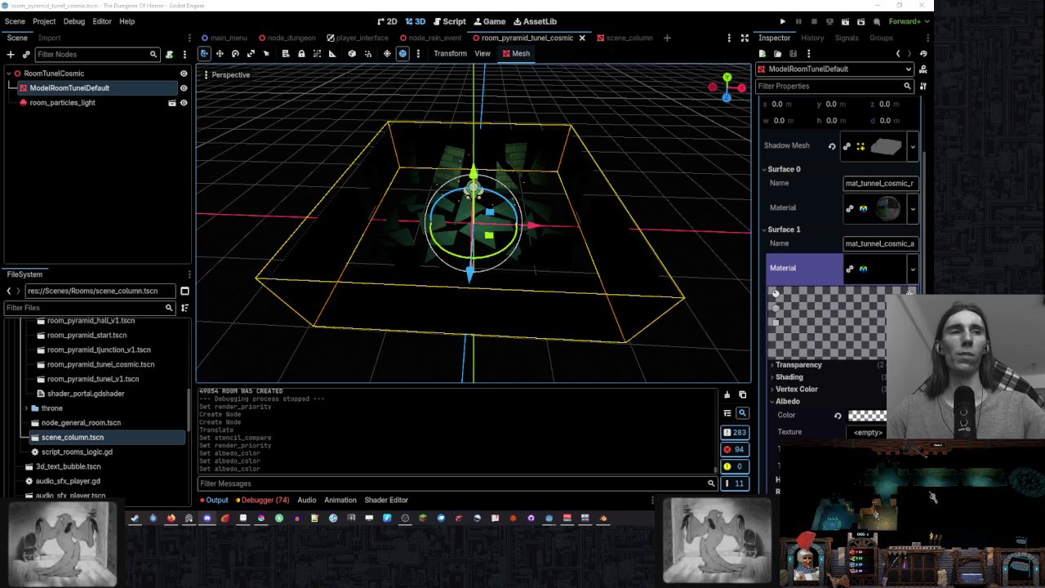
key("alt+Tab")
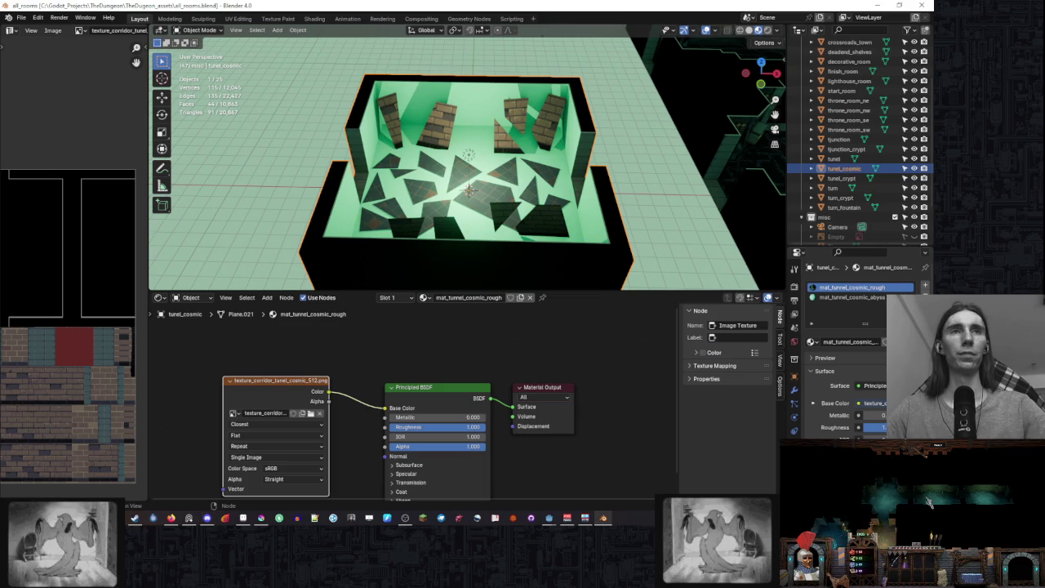
left_click(548, 517)
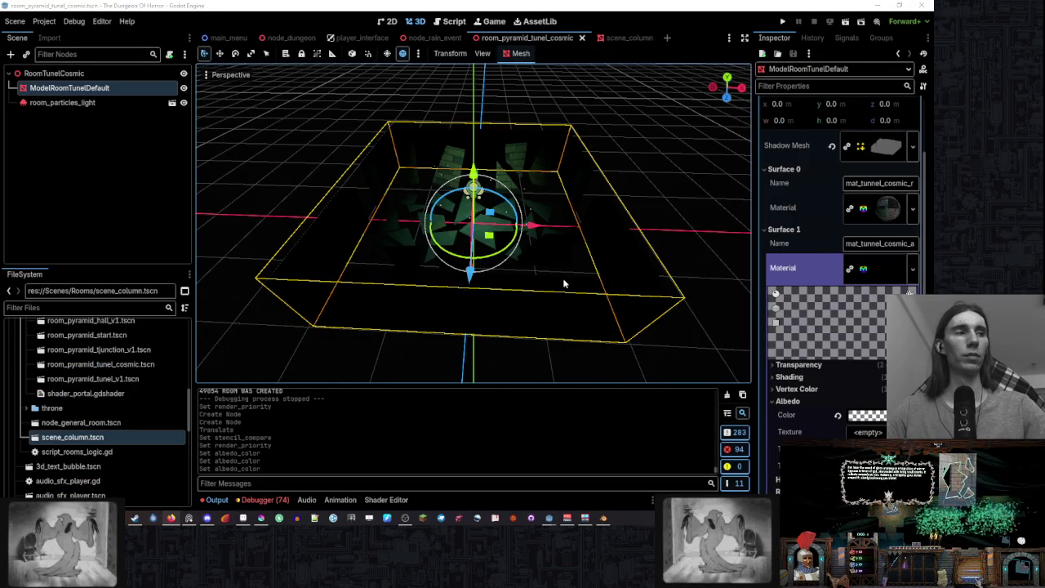
- Set the tunnel material's stencil compare to Less Or Equal and inspect the dungeon plane
scroll(488, 236, "up", 3)
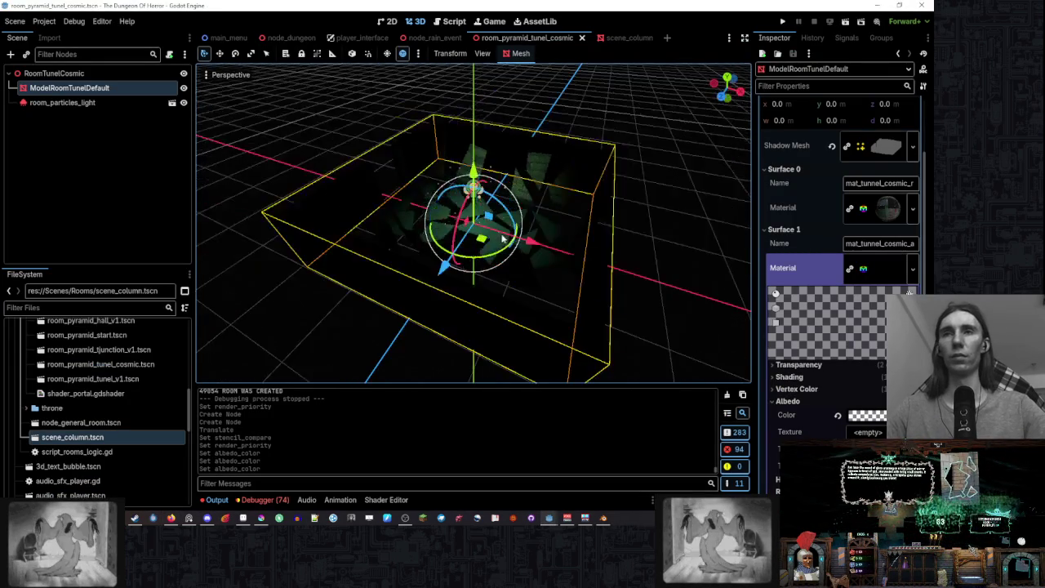
scroll(808, 252, "down", 10)
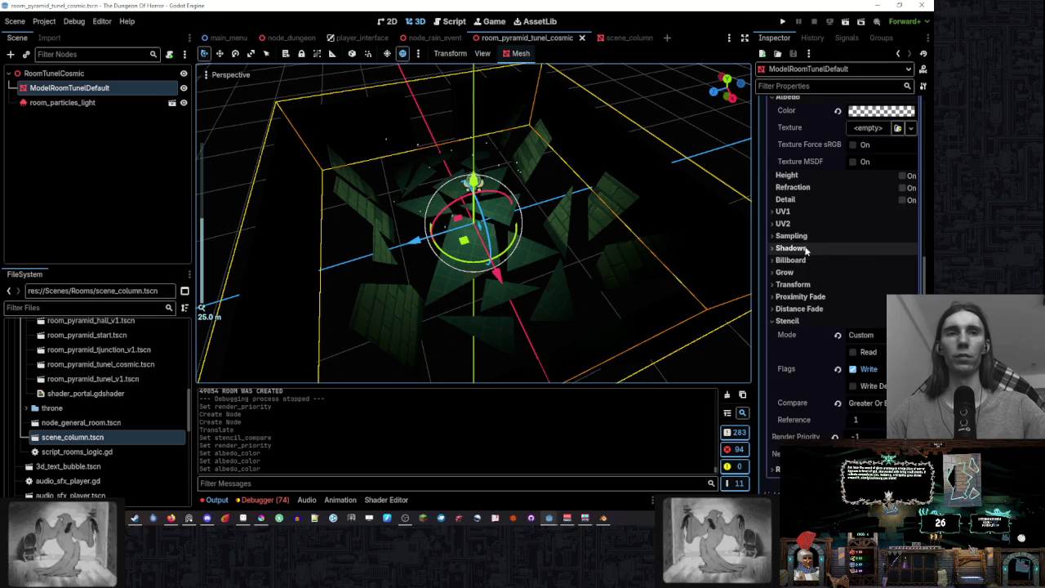
scroll(808, 251, "up", 3)
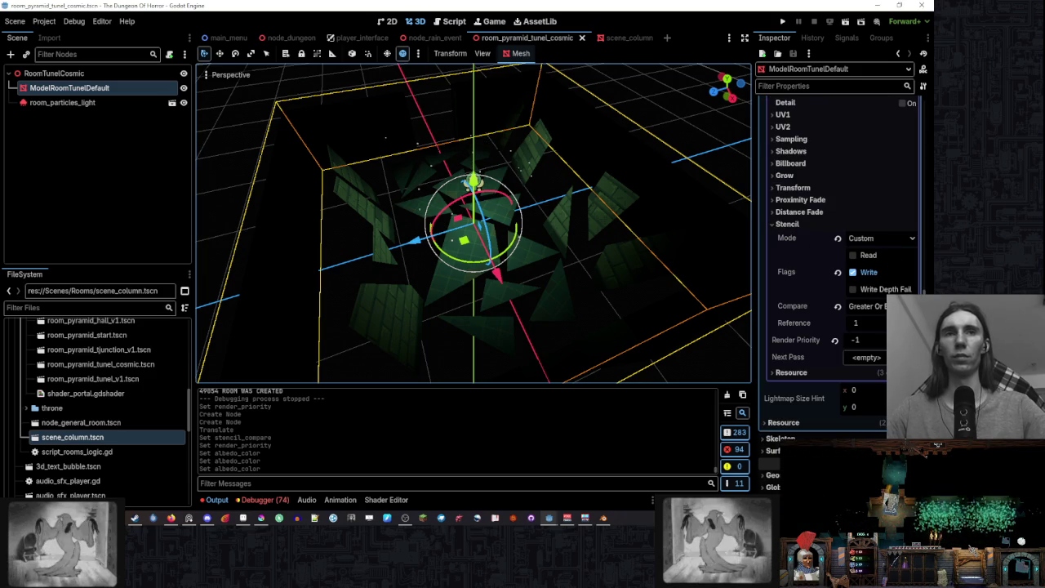
left_click(871, 306)
left_click(866, 359)
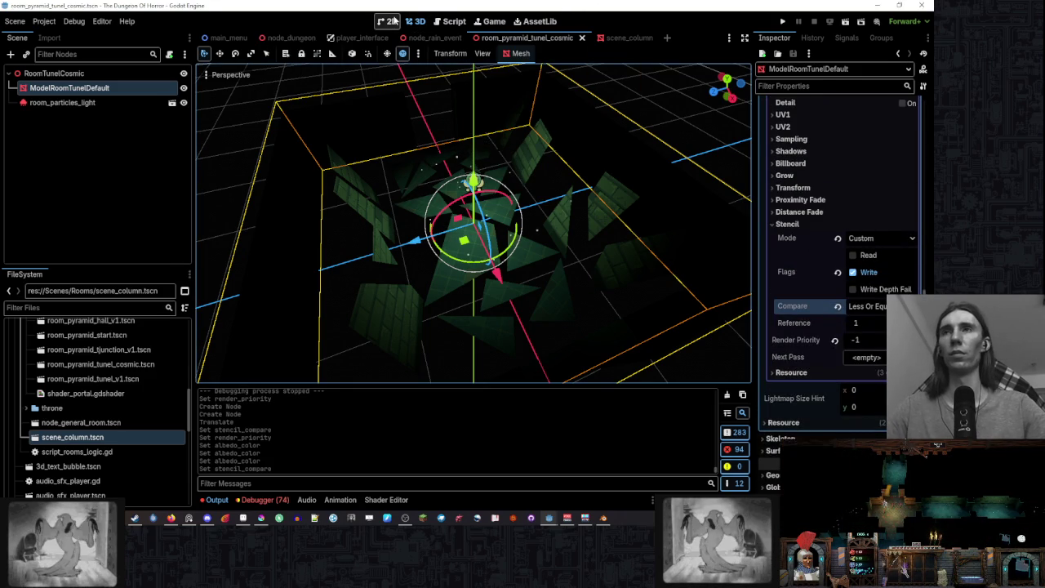
left_click(290, 37)
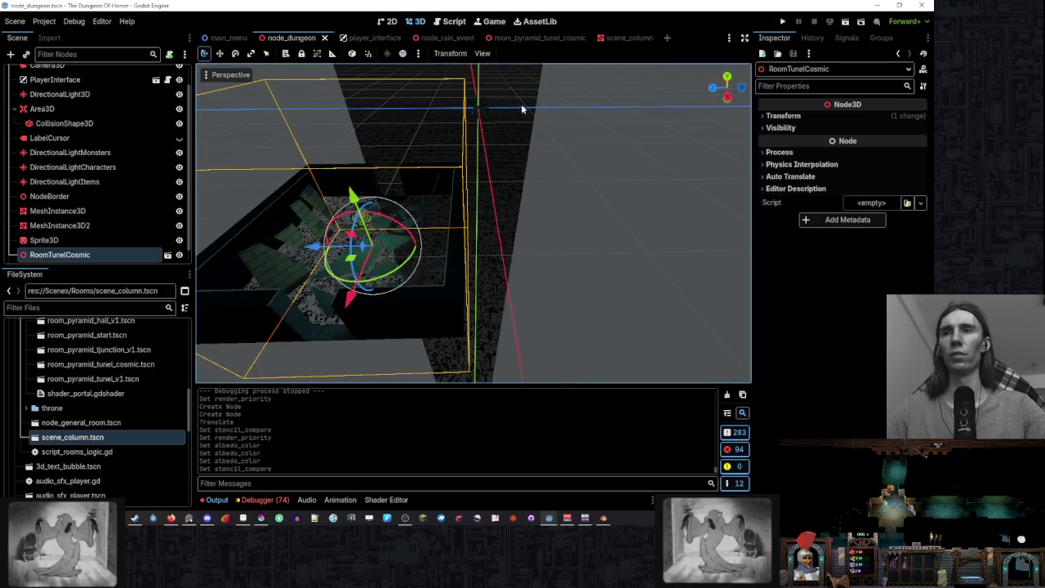
left_click(718, 156)
key("f")
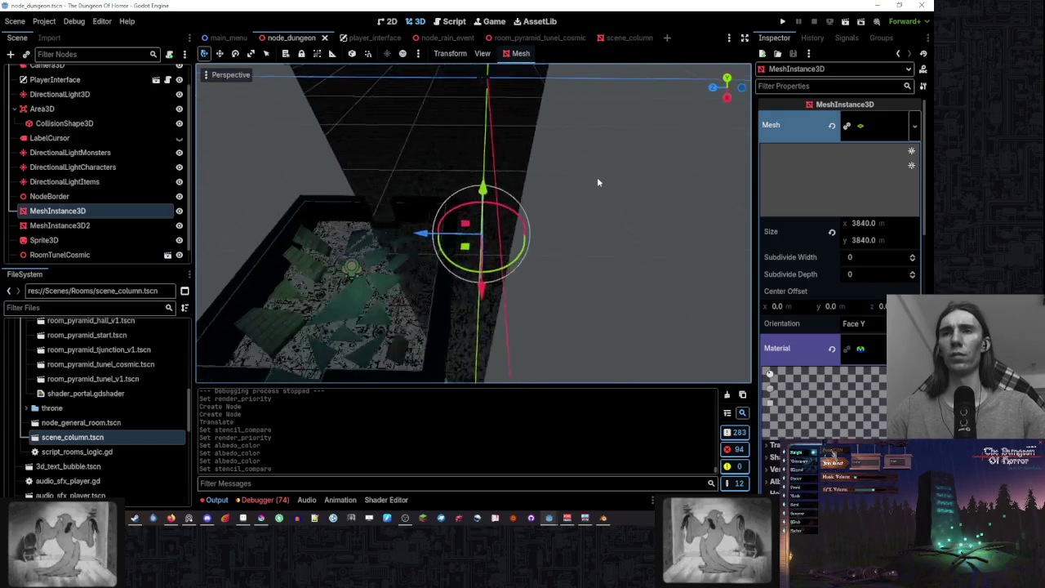
mouse_move(626, 204)
left_mouse_down()
mouse_move(644, 209)
mouse_move(650, 196)
mouse_move(597, 145)
mouse_move(688, 158)
mouse_move(695, 169)
left_mouse_up()
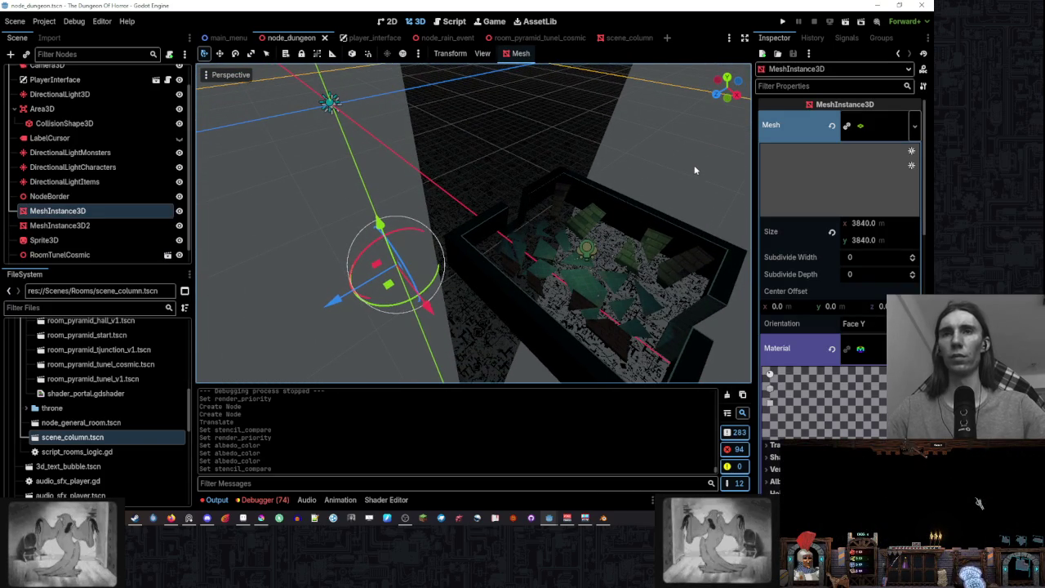
- Try the Write Depth Fail stencil flag, then make the room model read the stencil instead of writing
left_click(538, 38)
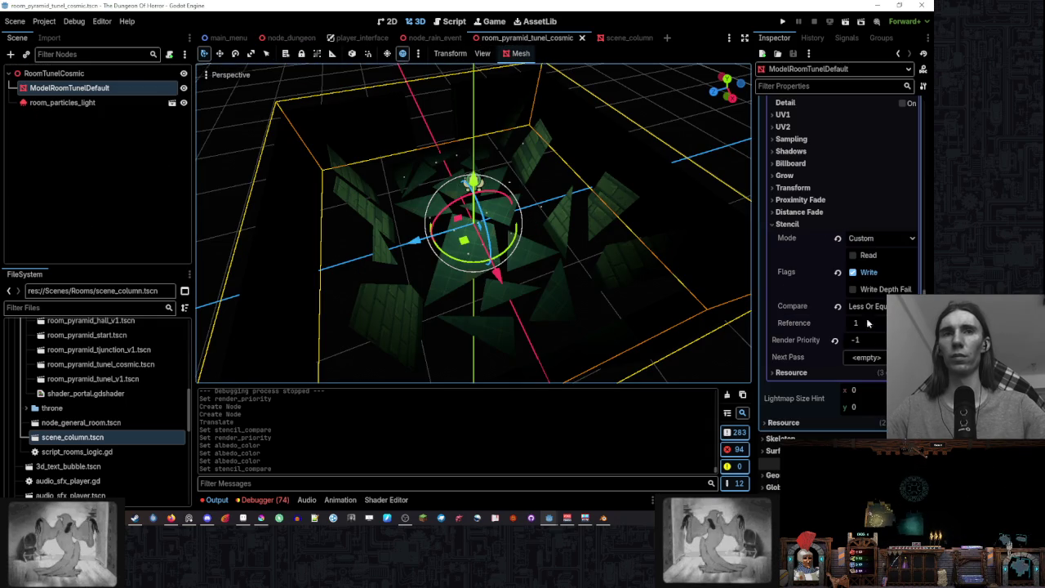
left_click(883, 289)
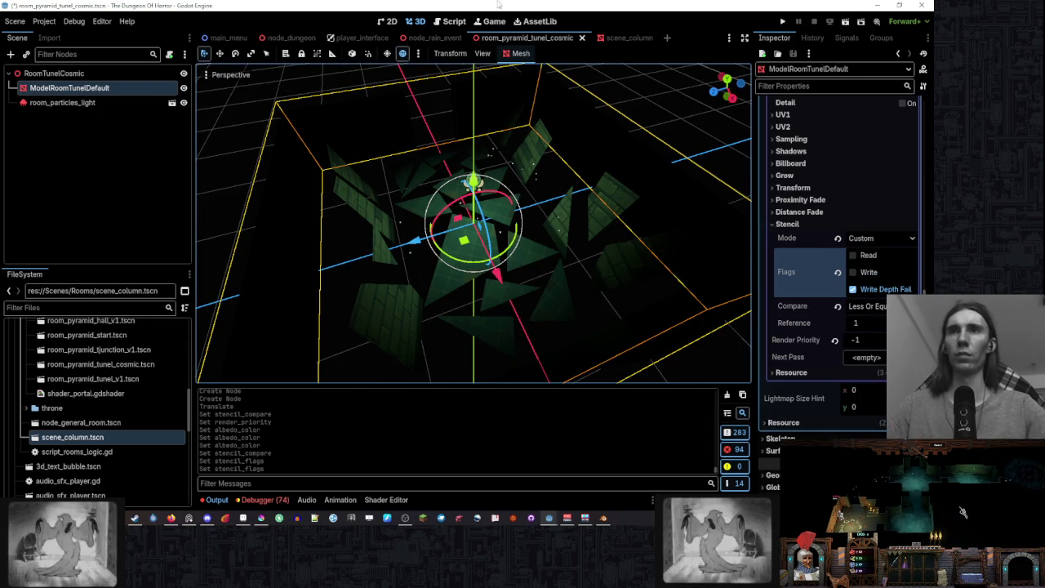
left_click(286, 38)
mouse_move(614, 150)
left_mouse_down()
mouse_move(534, 180)
mouse_move(571, 205)
mouse_move(603, 184)
left_mouse_up()
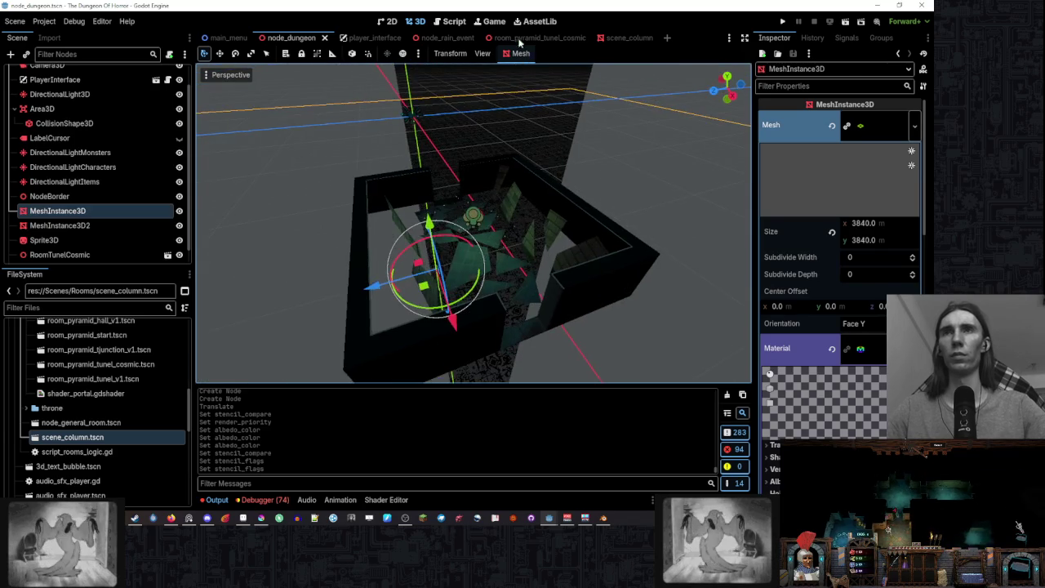
left_click(527, 38)
left_click(863, 291)
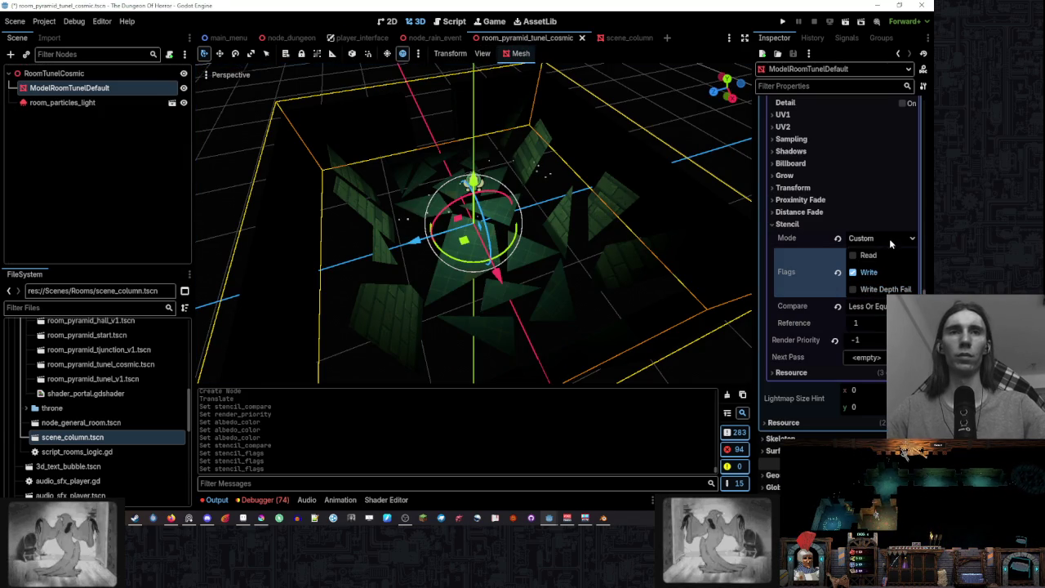
left_click(872, 255)
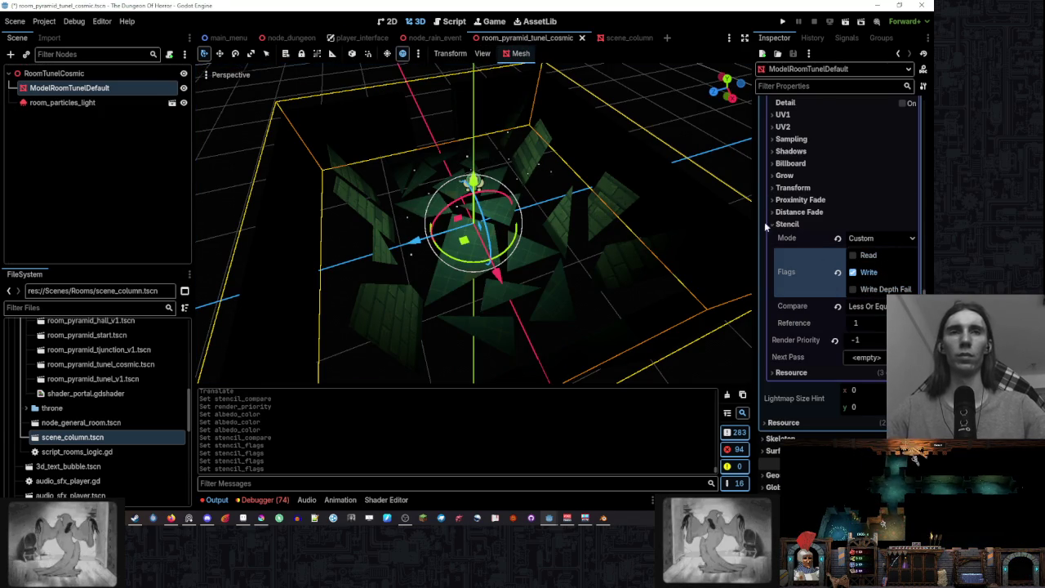
left_click(291, 37)
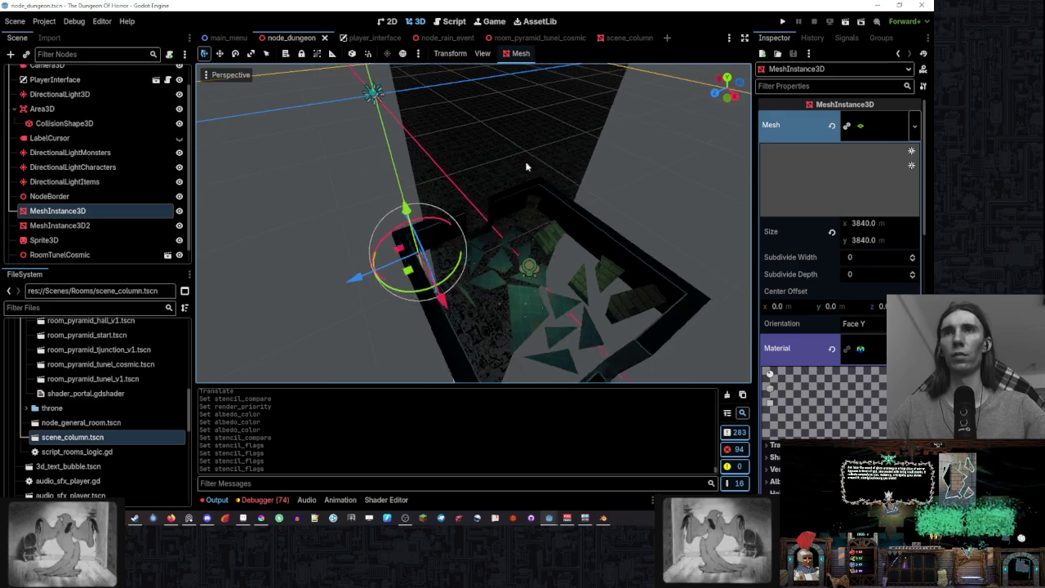
left_click(539, 37)
scroll(443, 79, "down", 3)
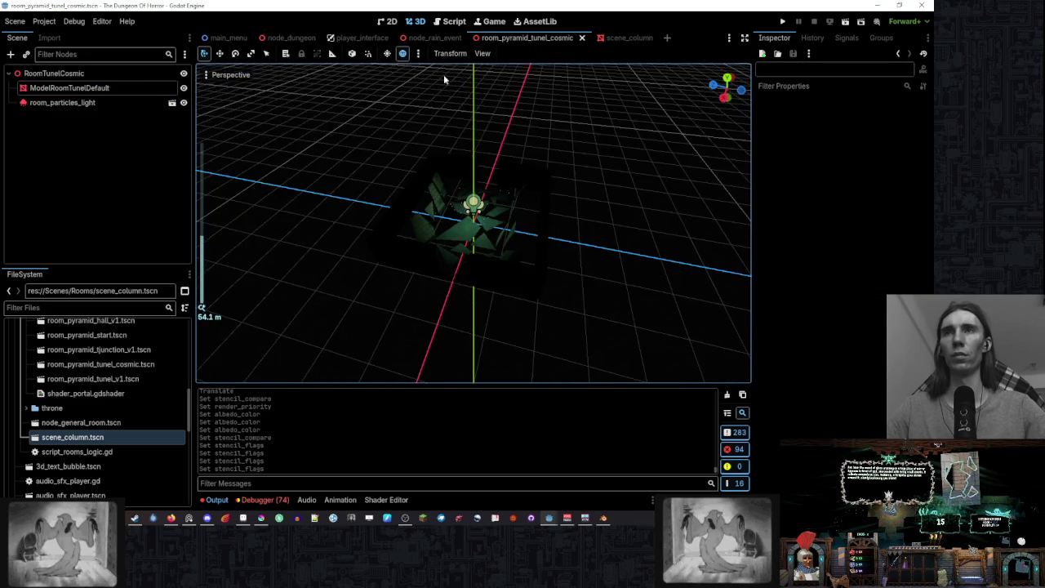
- Show the tunnel scene with lit grey preview lighting and select MeshInstance3D2 in node_dungeon
left_click(403, 54)
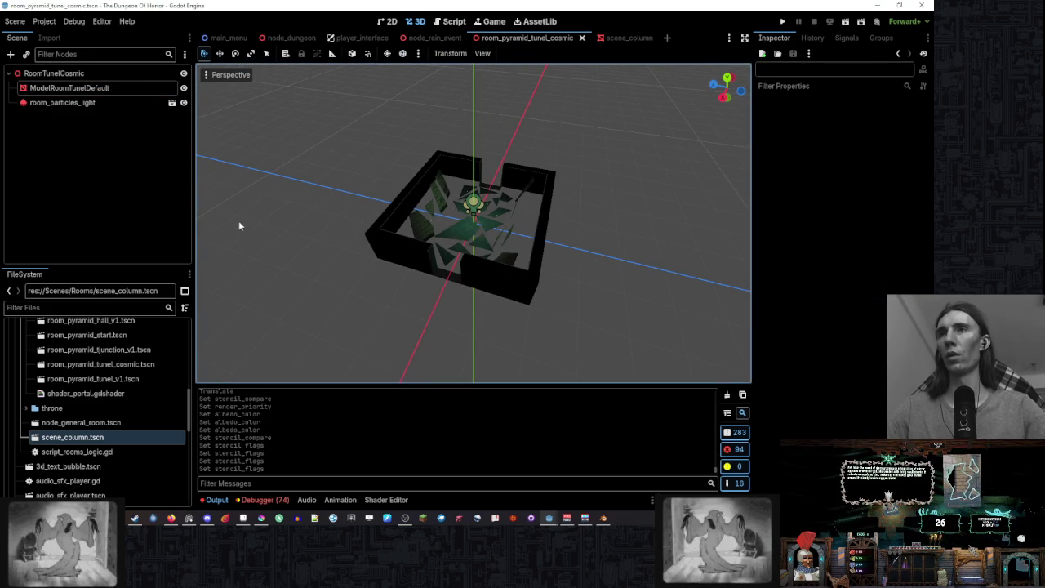
left_click(290, 37)
left_click(106, 211)
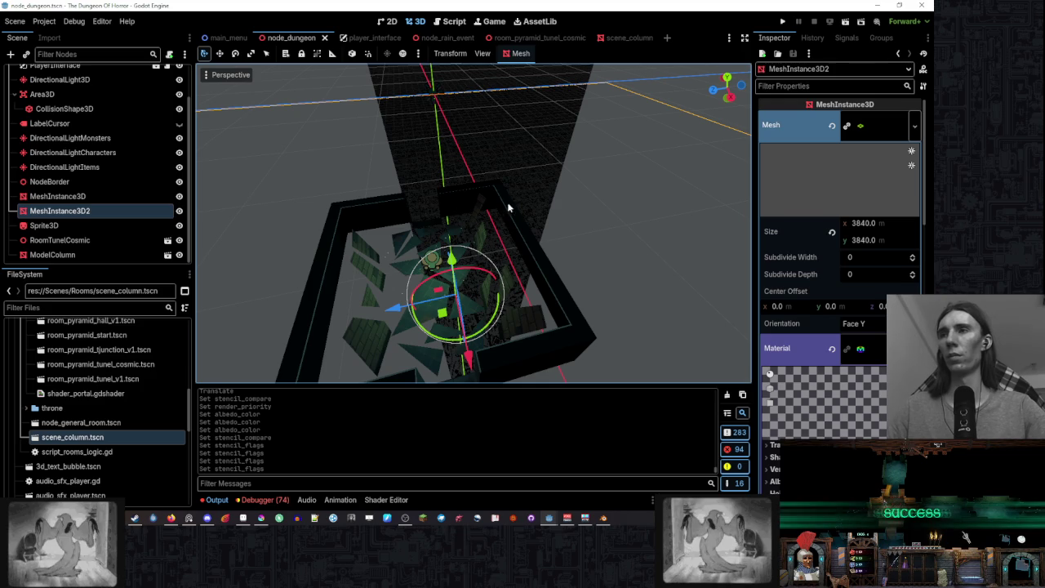
- Copy the MeshInstance3D2 plane from node_dungeon and paste it into the cosmic tunnel room scene
key("ctrl+c")
left_click(535, 37)
key("ctrl+v")
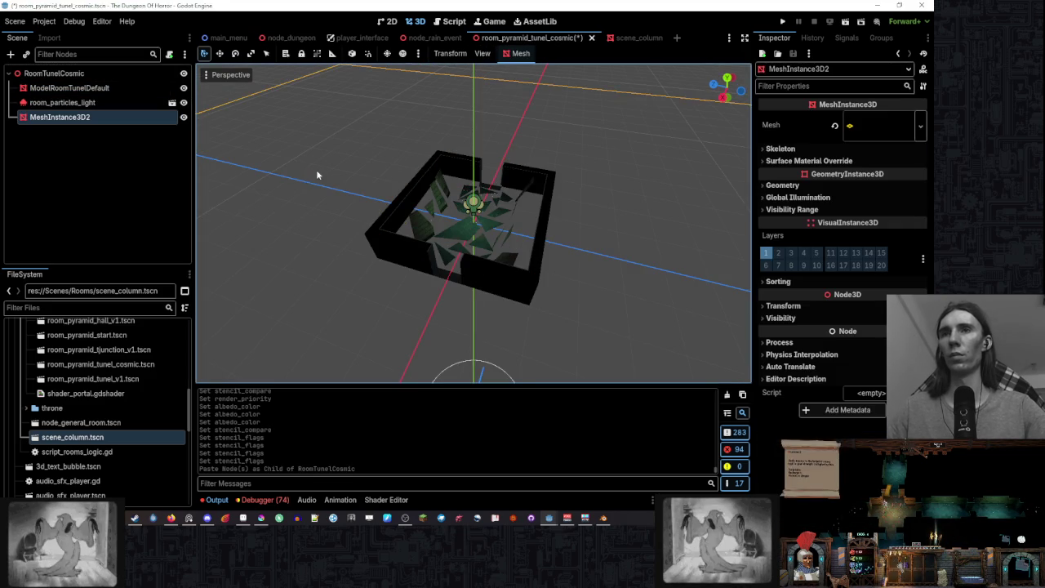
scroll(390, 182, "down", 5)
scroll(390, 182, "up", 5)
- Switch ModelRoomTunelDefault's stencil flag from Read back to Write
left_click(522, 204)
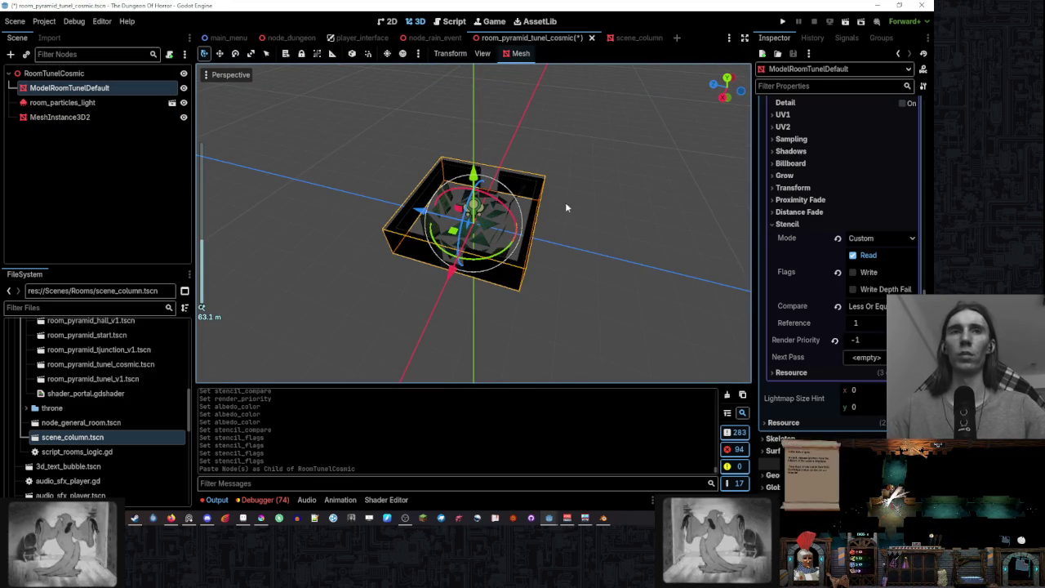
scroll(490, 204, "up", 4)
left_click(852, 255)
left_click(852, 271)
scroll(392, 97, "up", 2)
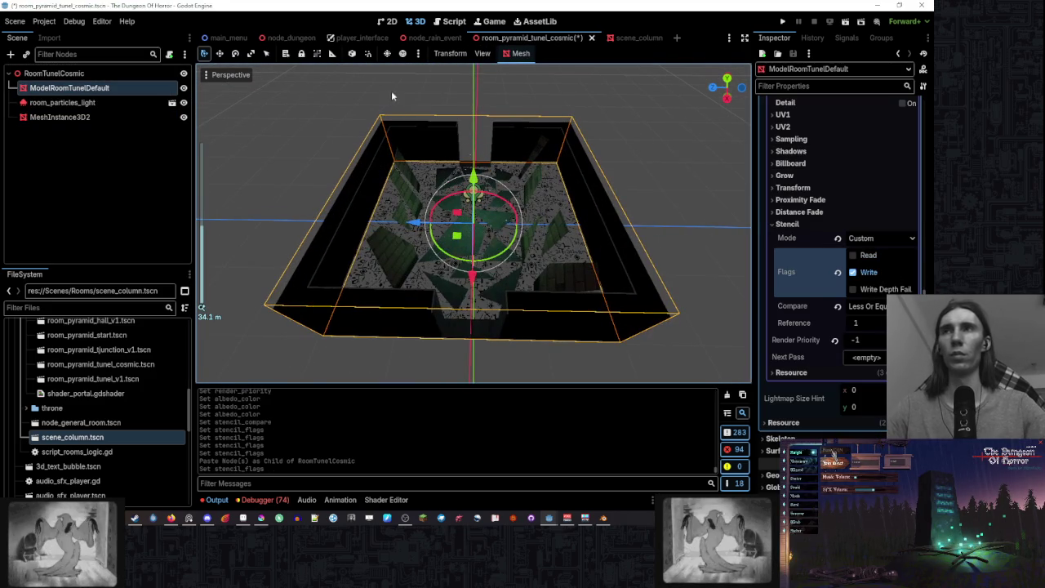
- Delete the RoomTunelCosmic and ModelColumn instances from the node_dungeon scene
left_click(288, 38)
left_click(106, 240)
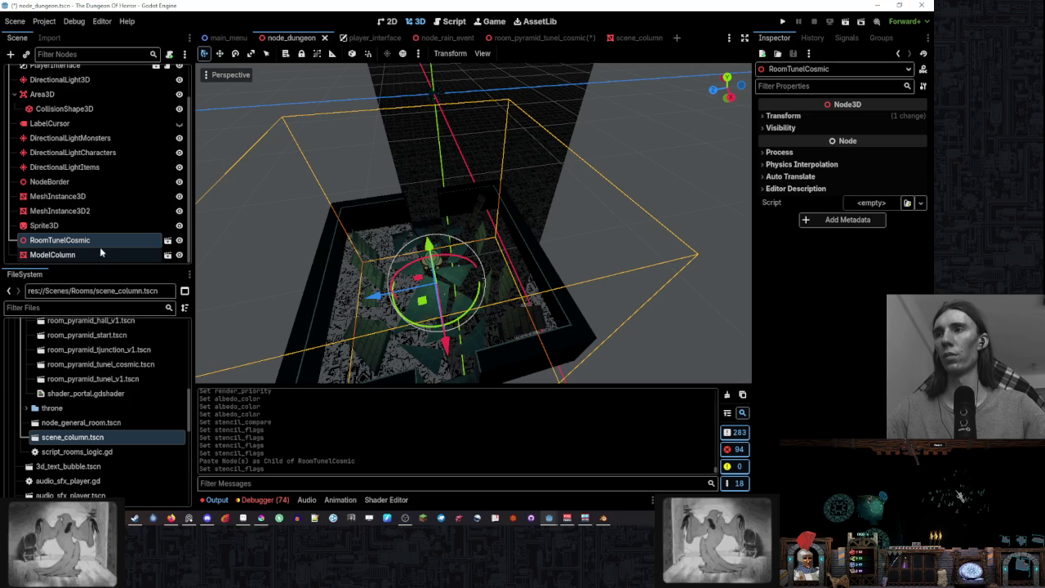
right_click(99, 242)
left_click(163, 504)
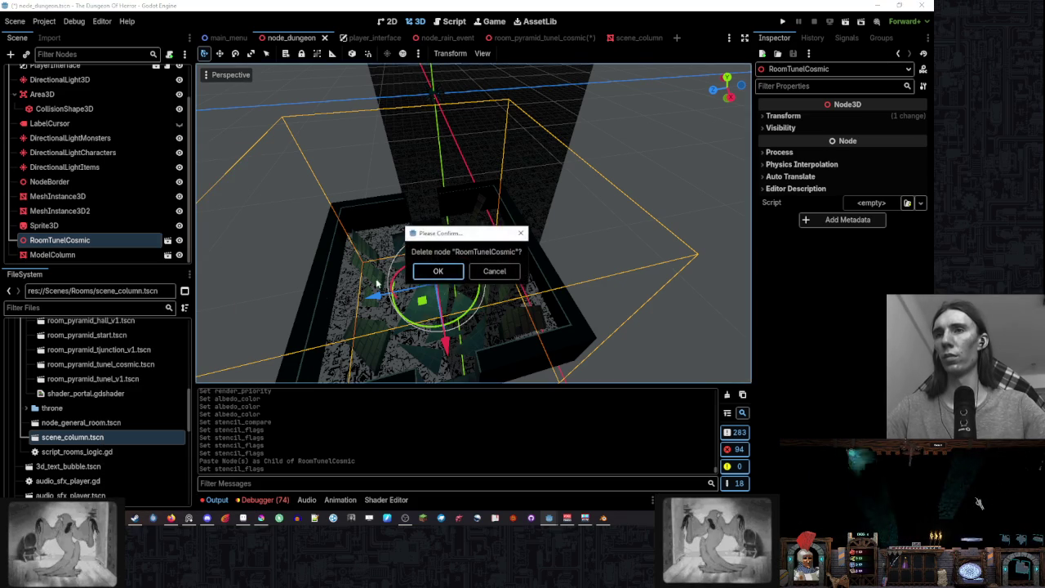
left_click(437, 271)
left_click(52, 253)
right_click(103, 254)
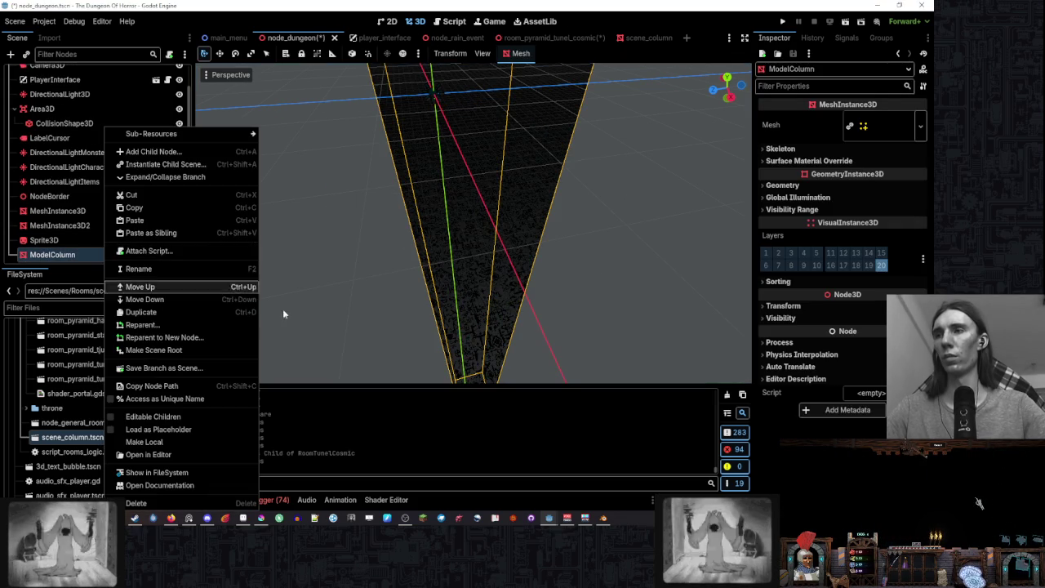
left_click(236, 504)
left_click(439, 270)
left_click(539, 37)
scroll(530, 129, "up", 5)
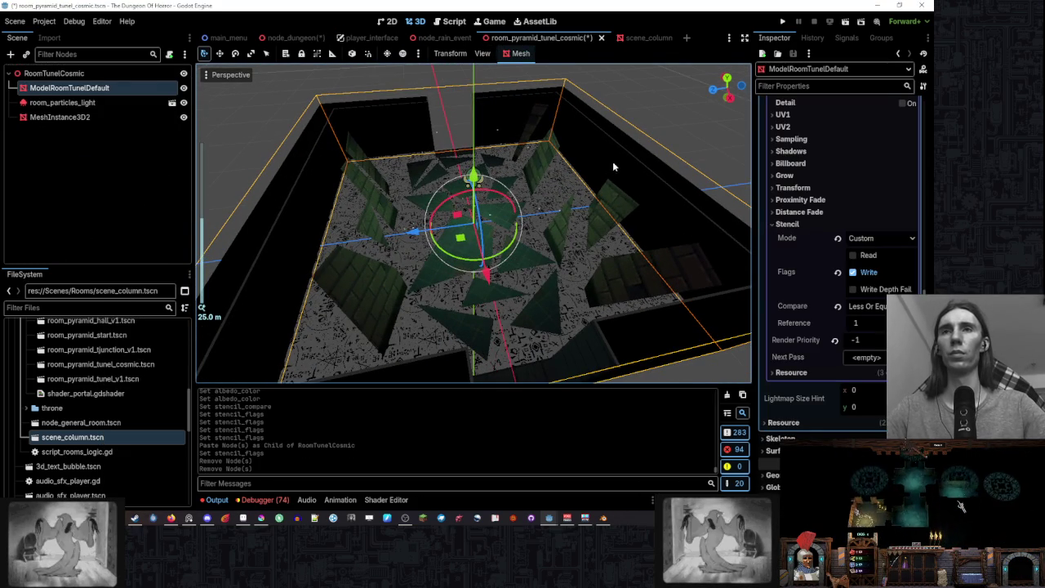
- Restore the room model's render priority to -1 and keep the stencil reference at 1
mouse_move(609, 163)
left_mouse_down()
mouse_move(611, 175)
mouse_move(645, 170)
left_mouse_up()
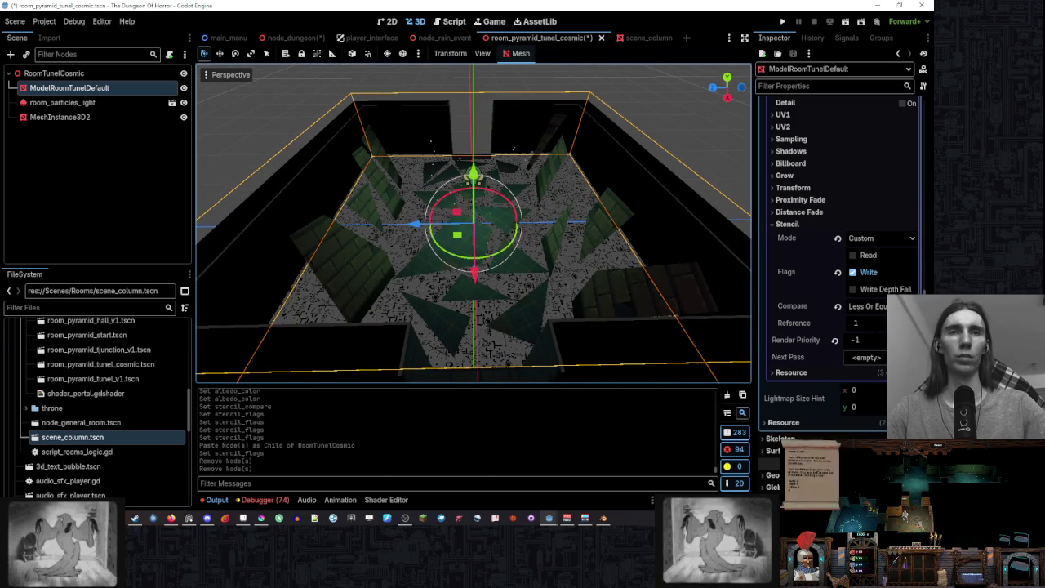
left_click(834, 339)
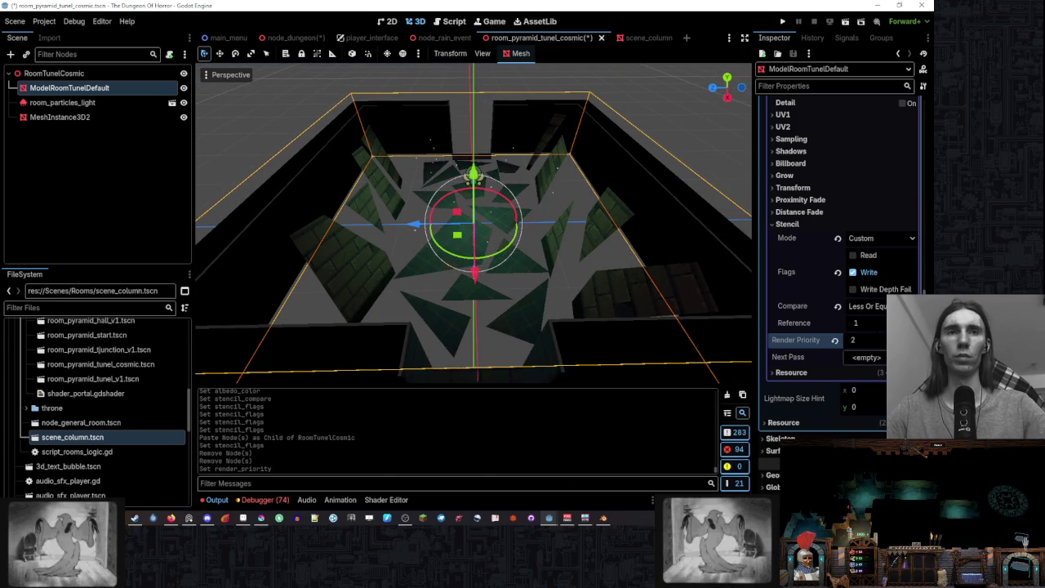
key("ctrl+z")
key("shift+Tab")
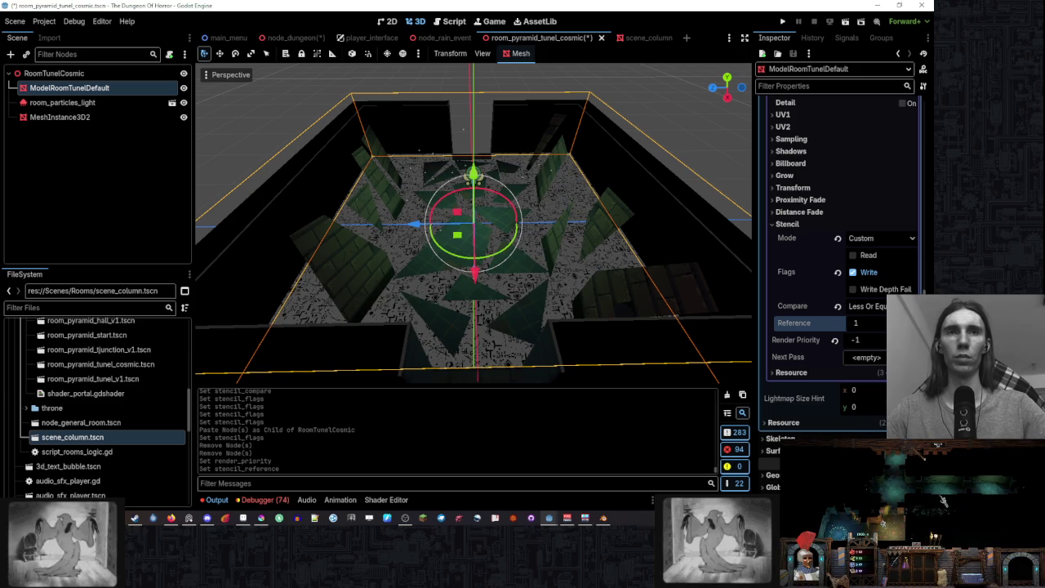
key("Return")
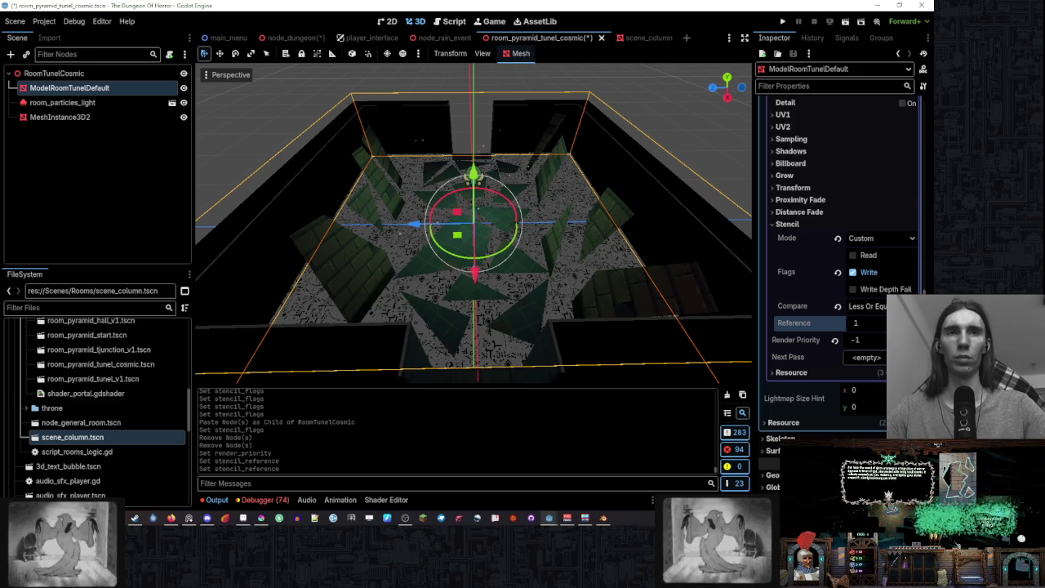
key("Tab")
key("Up")
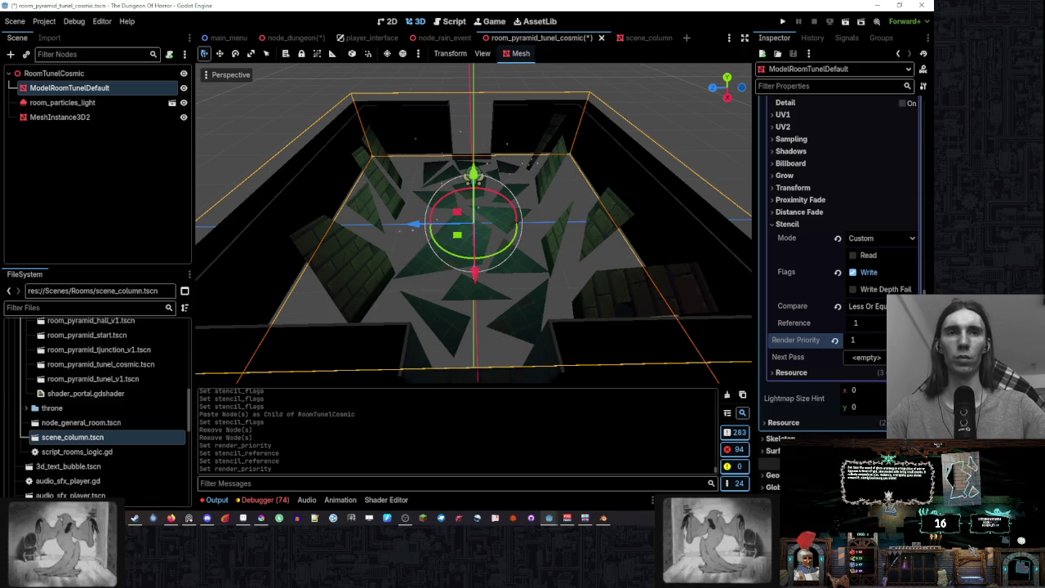
key("Down")
key("Down")
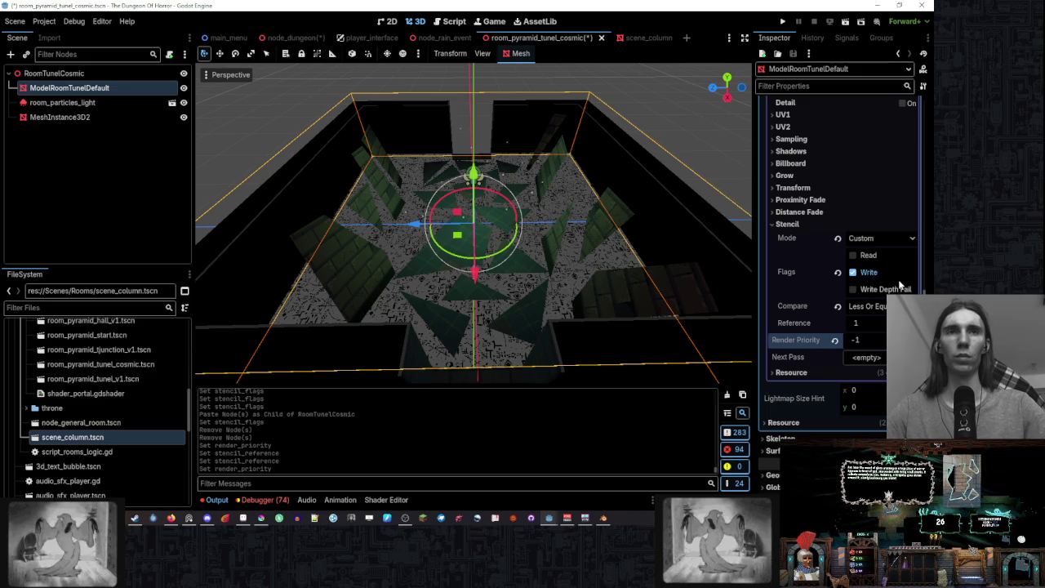
- Try Less, Equal and Less Or Equal for the stencil compare, settling on Equal
left_click(865, 306)
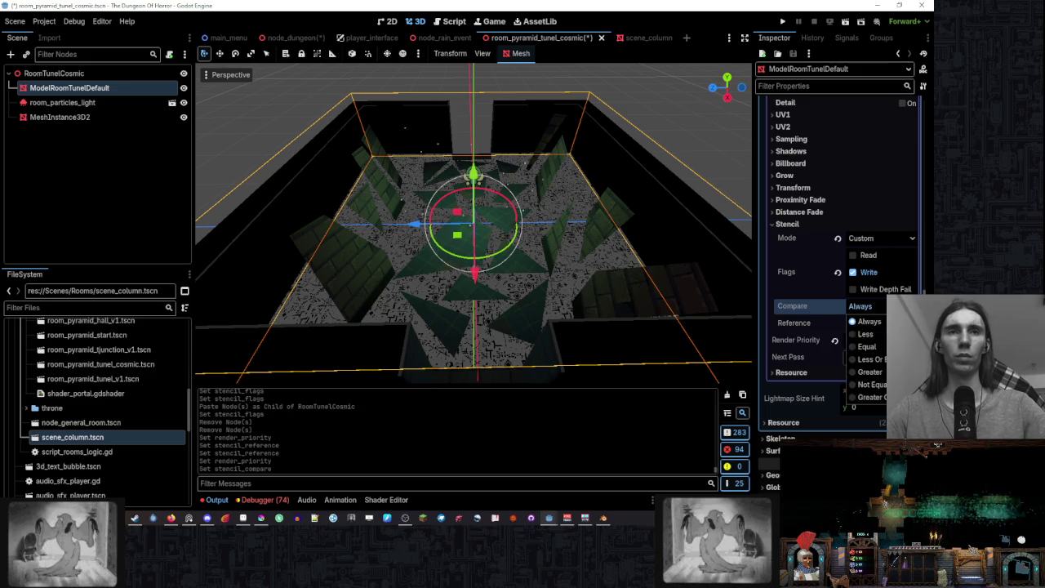
left_click(865, 333)
left_click(857, 306)
left_click(867, 346)
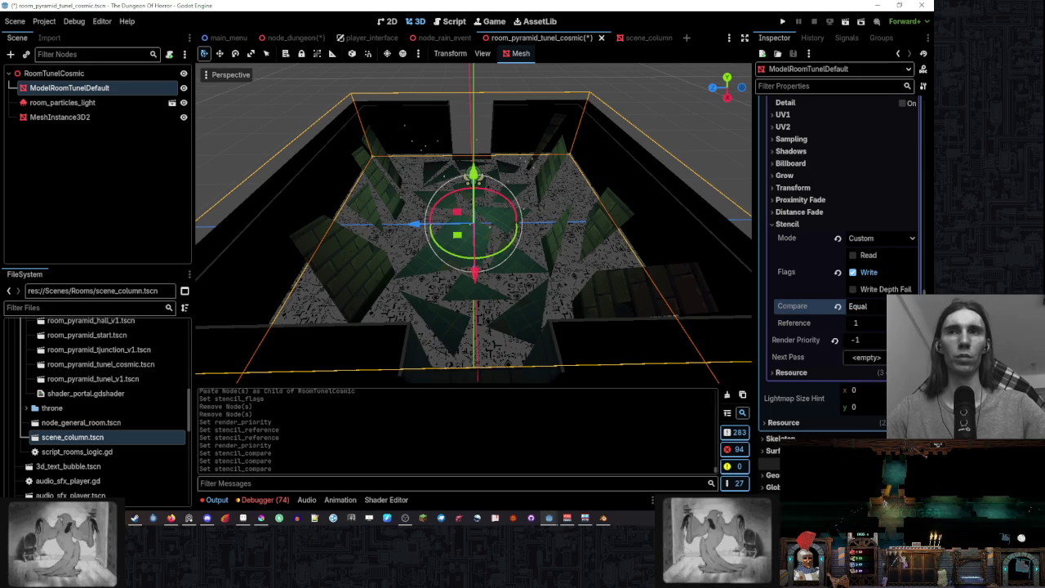
left_click(856, 306)
left_click(869, 359)
left_click(857, 306)
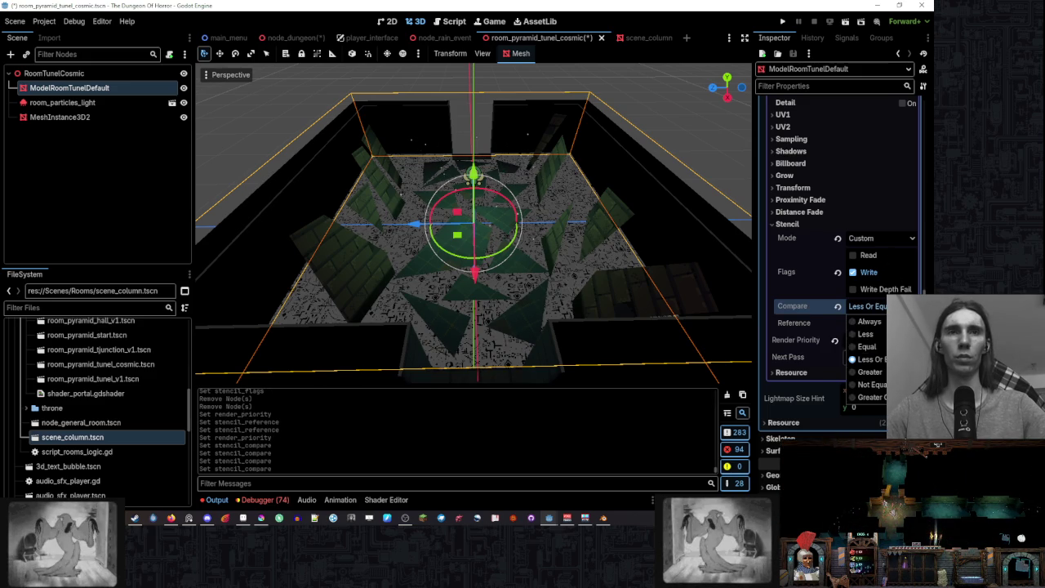
left_click(867, 346)
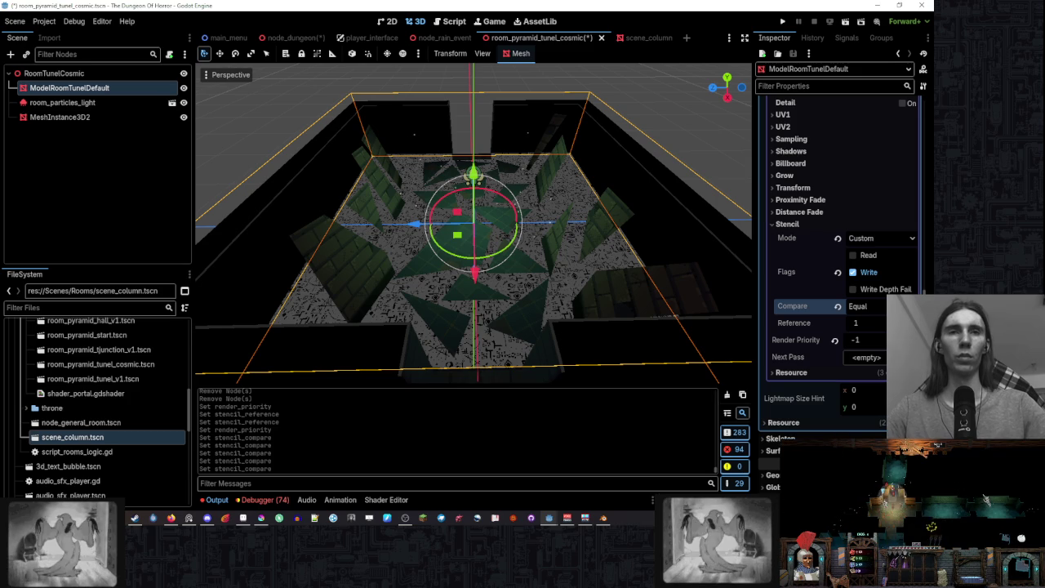
scroll(821, 322, "up", 3)
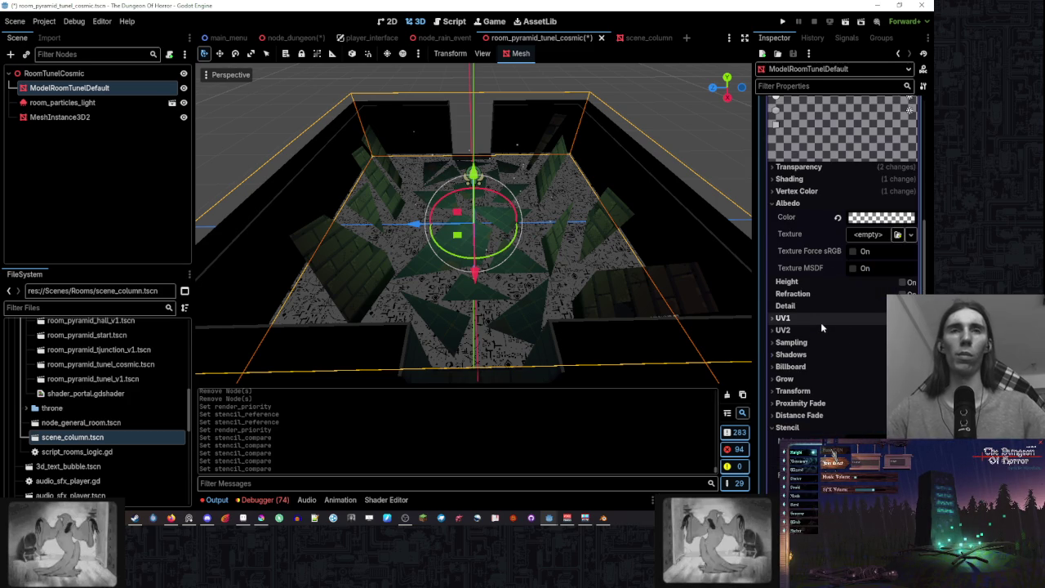
- Raise the tunnel model's albedo colour to full brightness so it becomes white
left_click(851, 219)
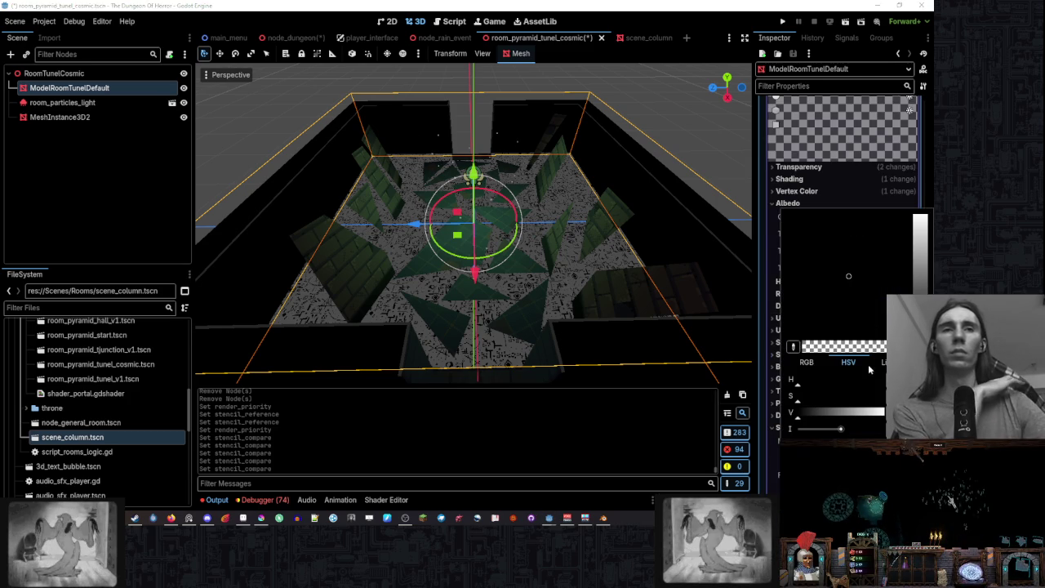
left_click(868, 430)
left_click_drag(856, 419, 883, 414)
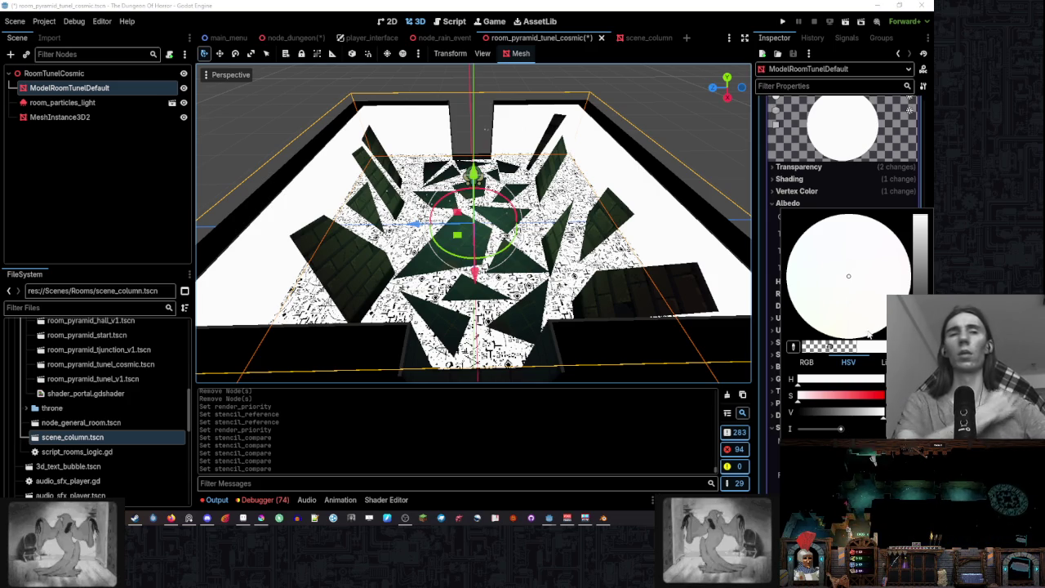
key("Escape")
scroll(828, 236, "down", 5)
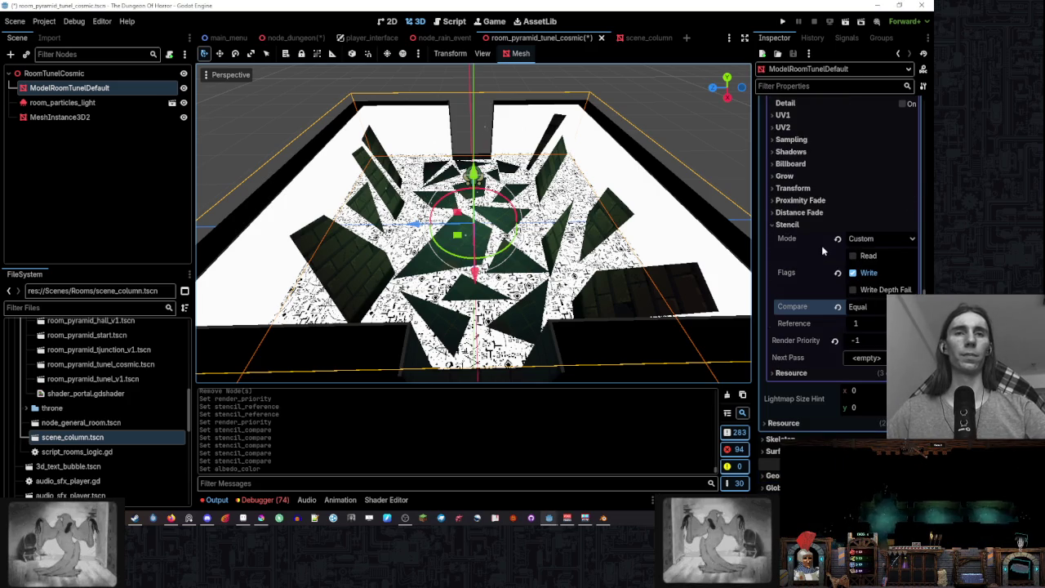
- Cycle the stencil compare through Less Or Equal, Less, Always, Equal and Greater
left_click(878, 309)
left_click(869, 359)
left_click(875, 307)
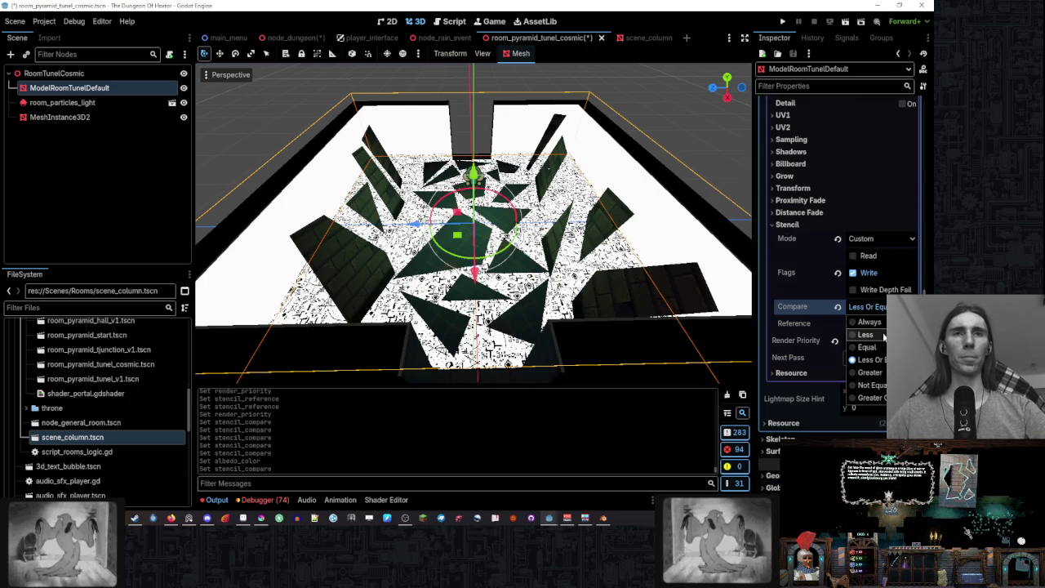
left_click(867, 335)
left_click(883, 308)
left_click(883, 323)
left_click(883, 309)
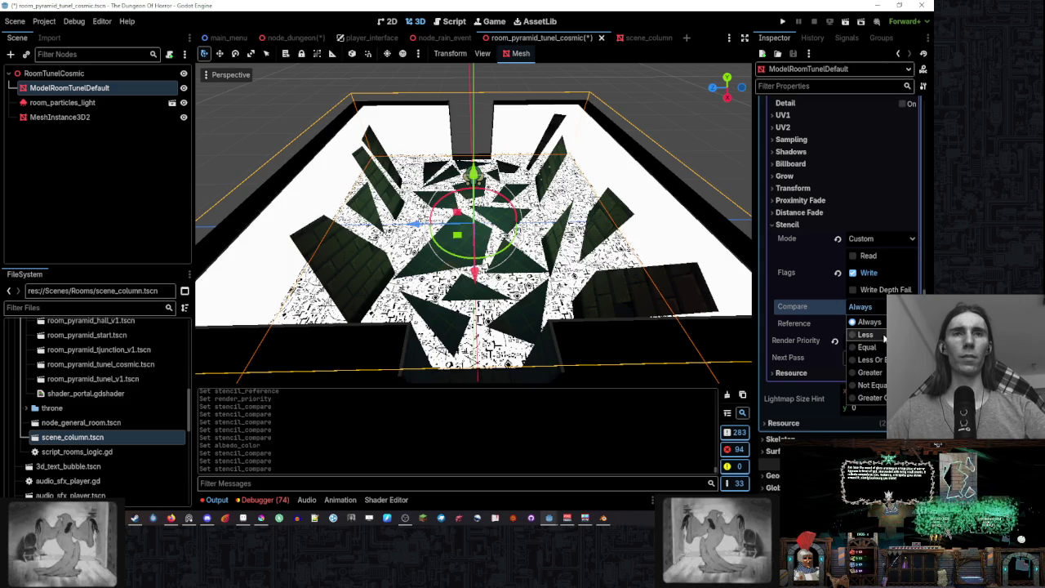
left_click(867, 335)
left_click(879, 307)
left_click(866, 347)
left_click(878, 307)
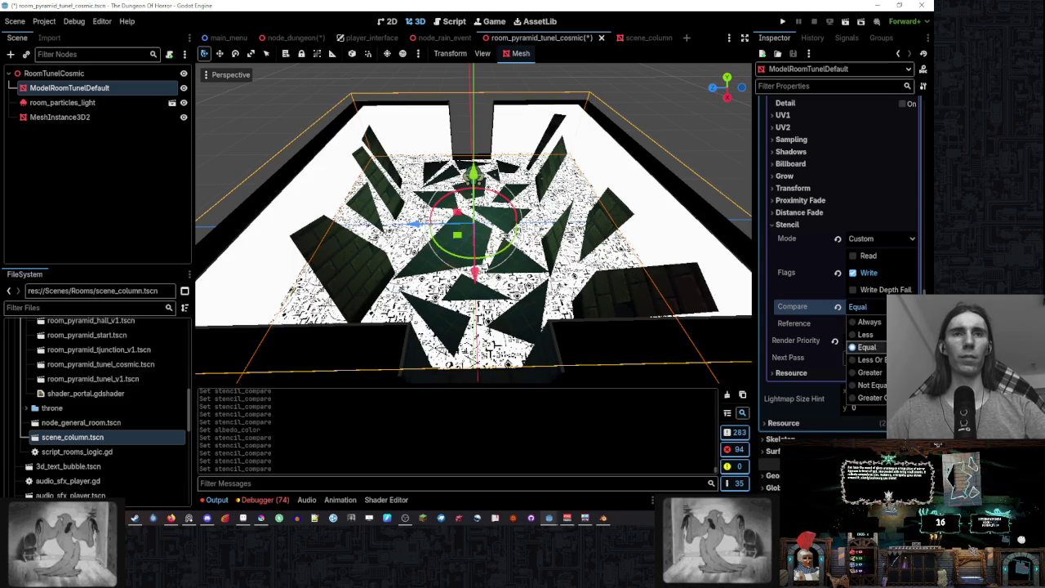
left_click(869, 372)
- Set compare to Less Or Equal, leave Write Depth Fail off, and uncheck stencil Write
left_click(853, 289)
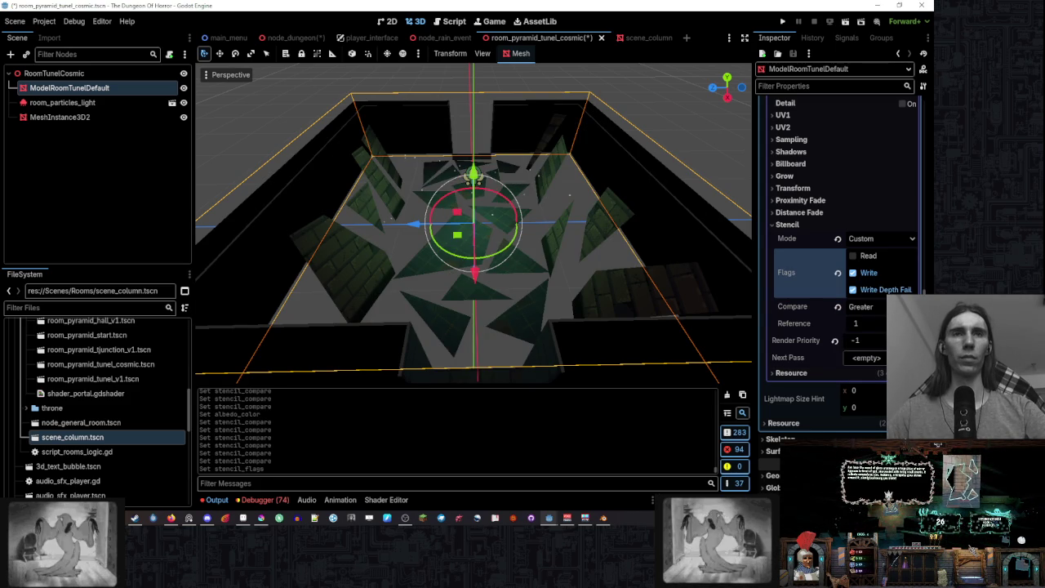
left_click(882, 296)
left_click(863, 307)
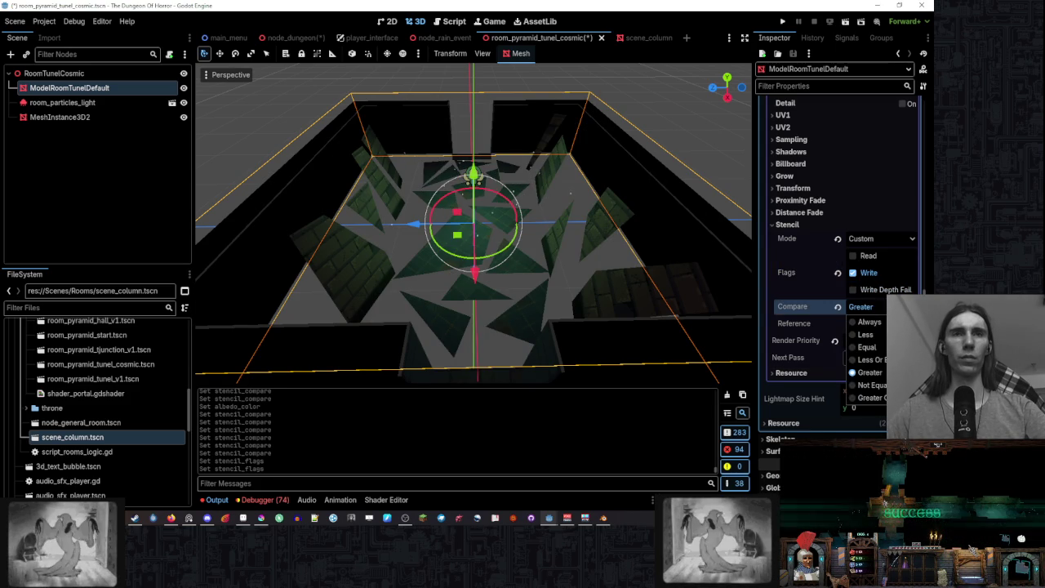
left_click(865, 357)
left_click(881, 289)
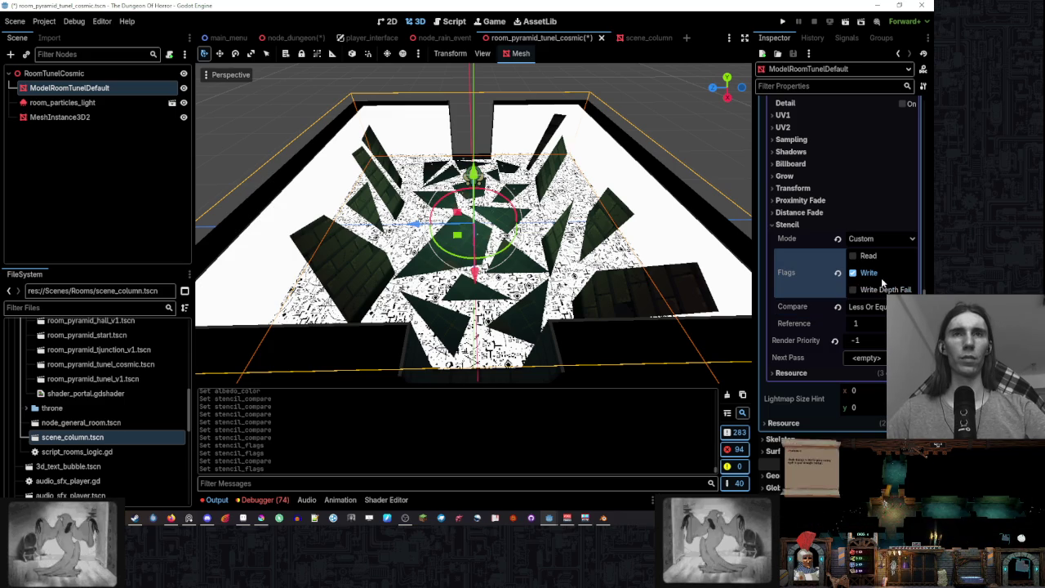
left_click(882, 289)
left_click(881, 274)
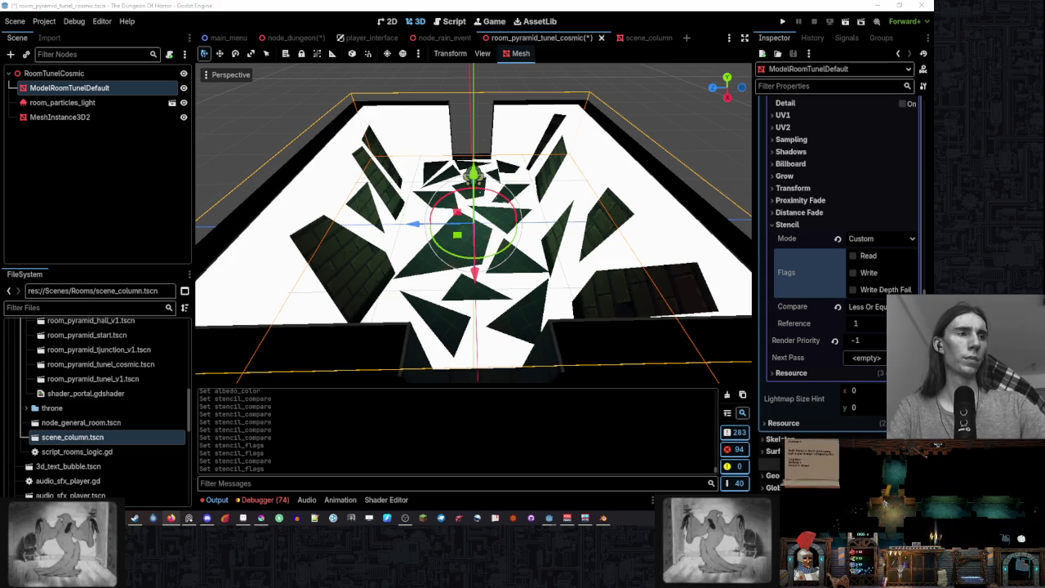
- Re-enable stencil Write and set compare to Greater Or Equal after trying Greater and Not Equal
left_click(868, 273)
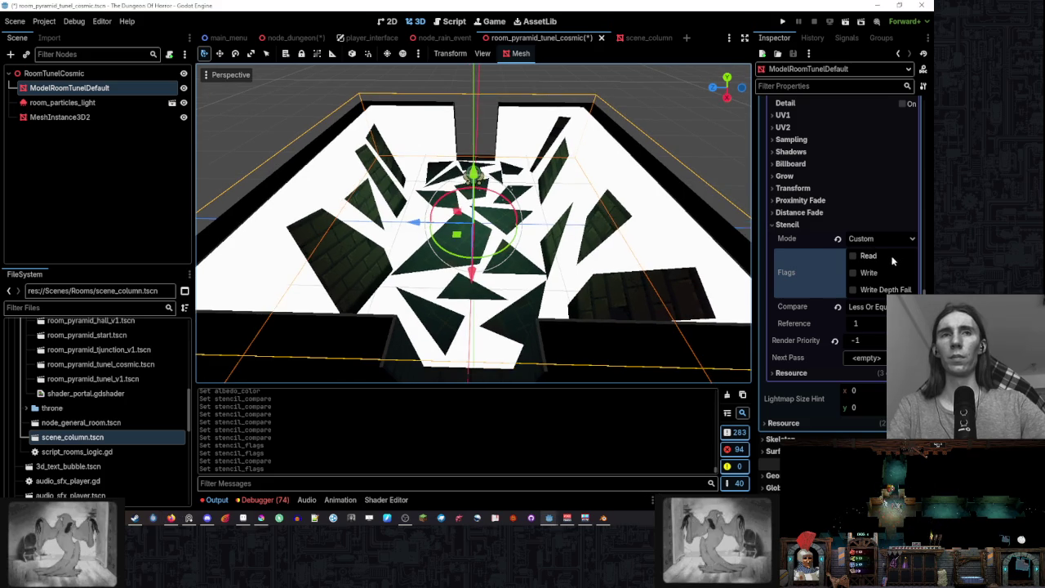
left_click(883, 307)
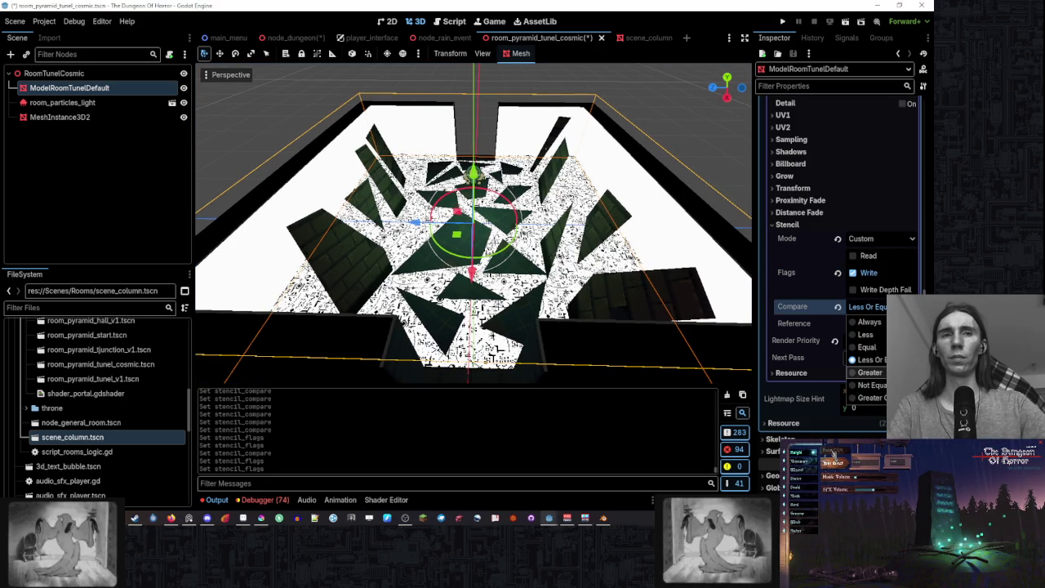
left_click(869, 372)
left_click(865, 306)
left_click(870, 385)
left_click(865, 306)
left_click(870, 397)
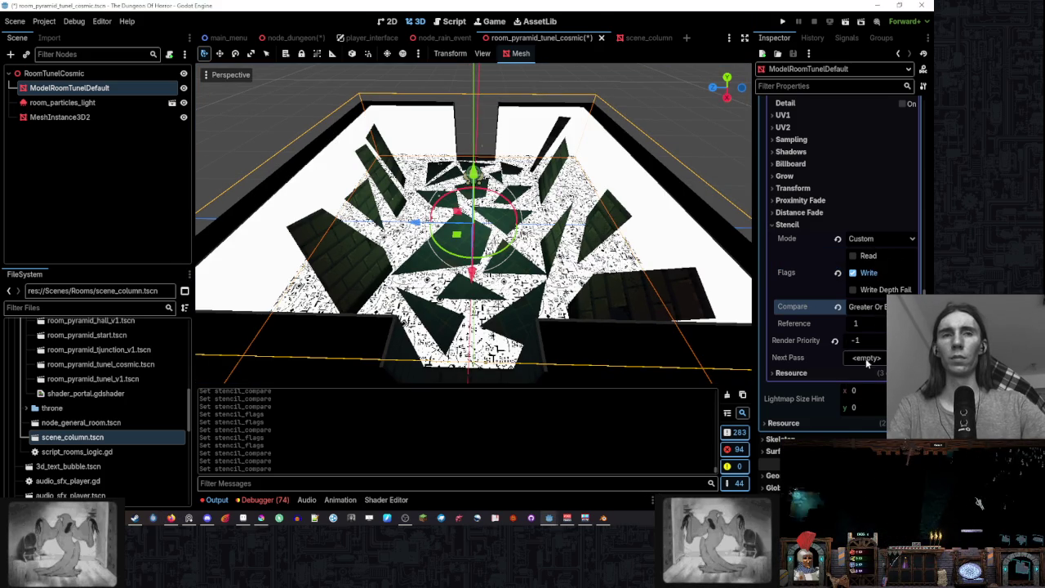
mouse_move(806, 341)
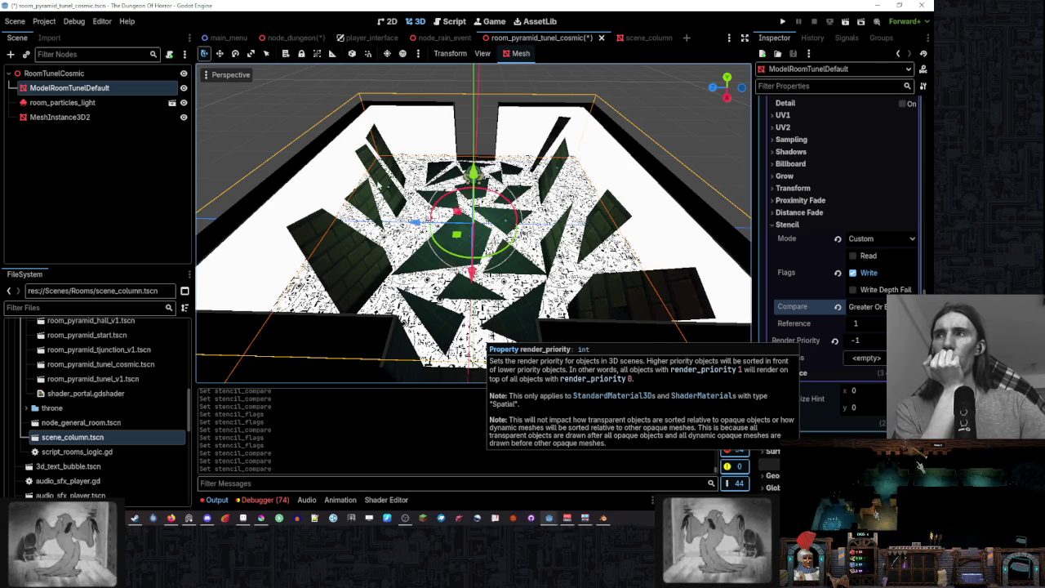
left_click(136, 100)
- Select MeshInstance3D2 and expand its mesh, resource and material to inspect the stencil settings
left_click(60, 116)
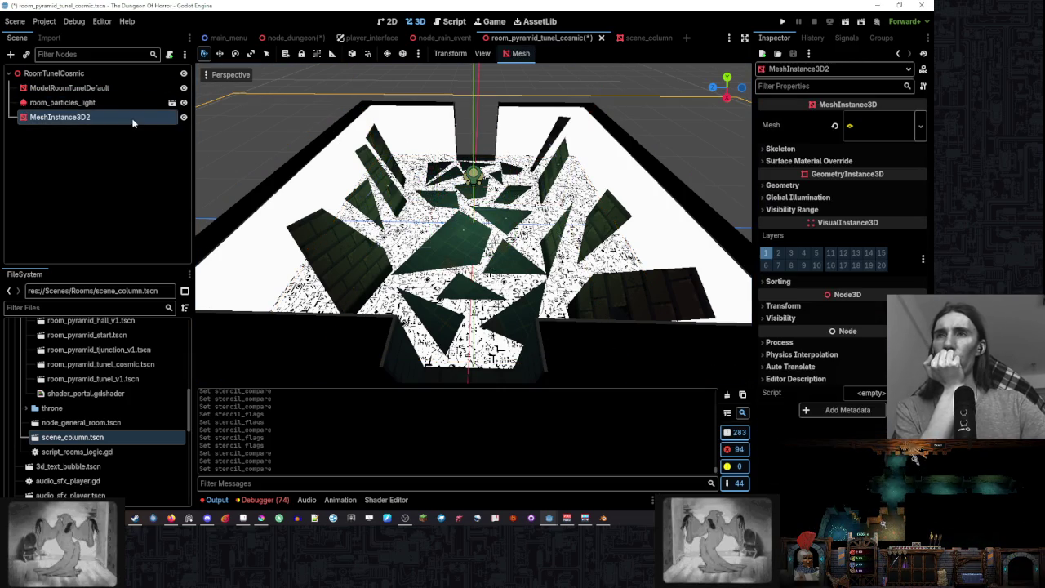
left_click(869, 131)
scroll(839, 242, "down", 5)
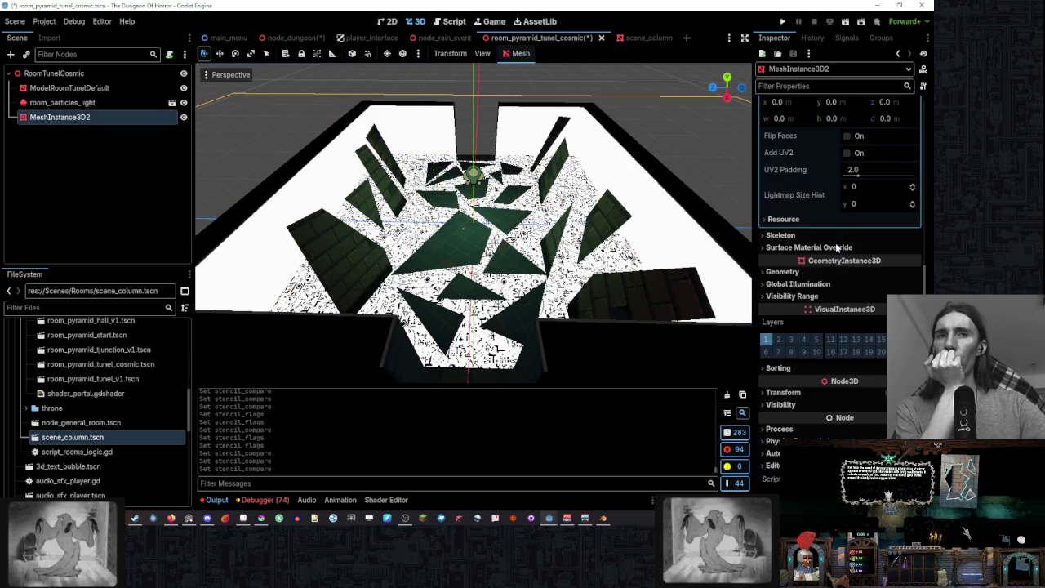
left_click(810, 221)
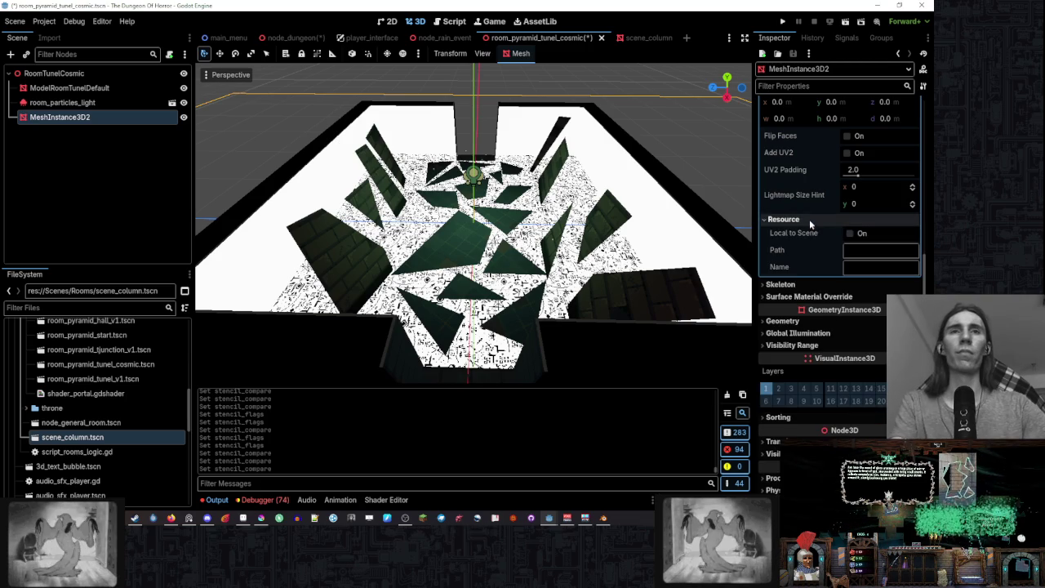
scroll(809, 245, "up", 3)
left_click(865, 212)
scroll(796, 253, "down", 3)
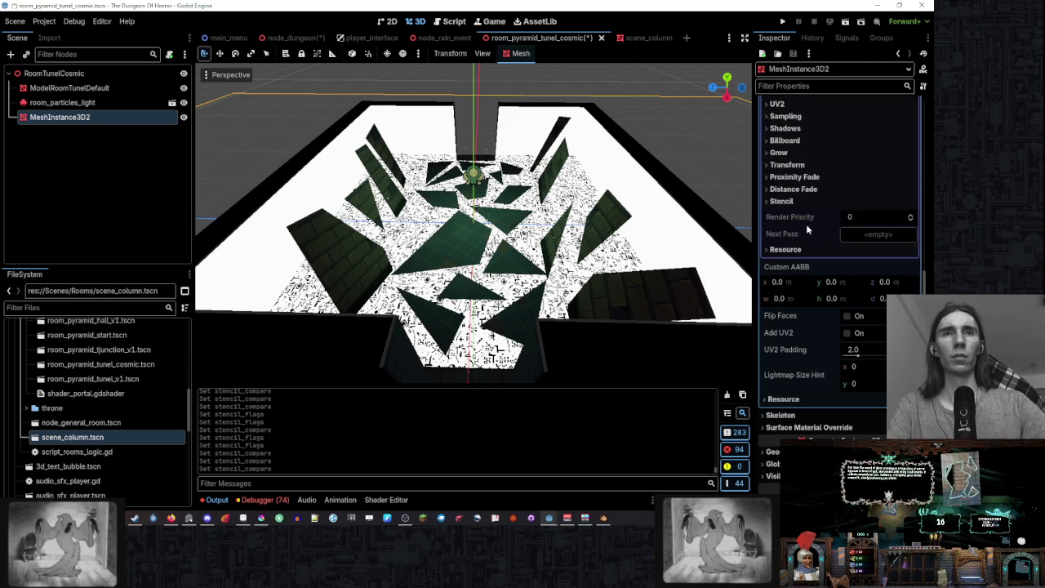
mouse_move(831, 218)
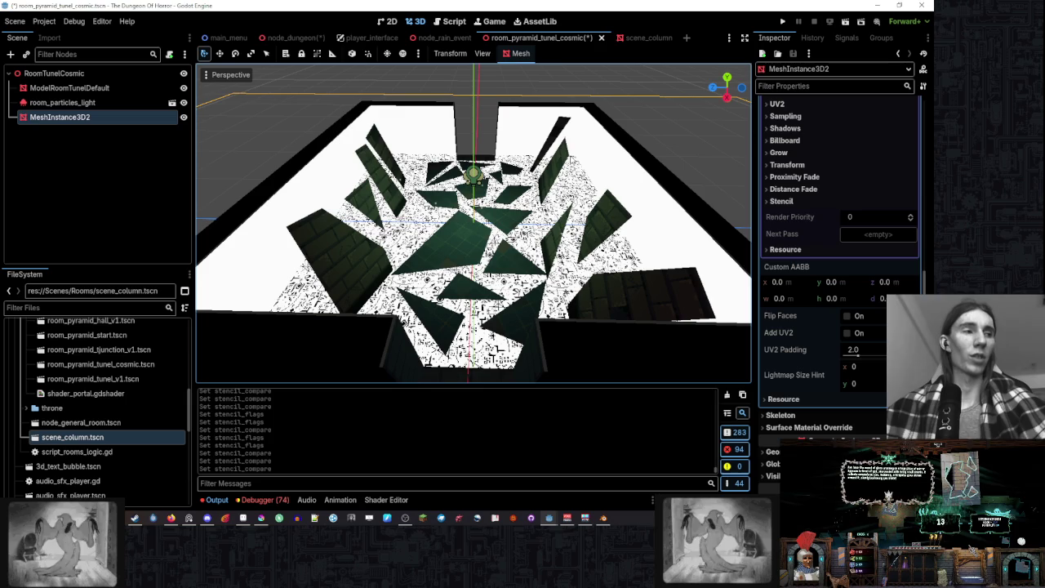
key("KP_8")
key("KP_4")
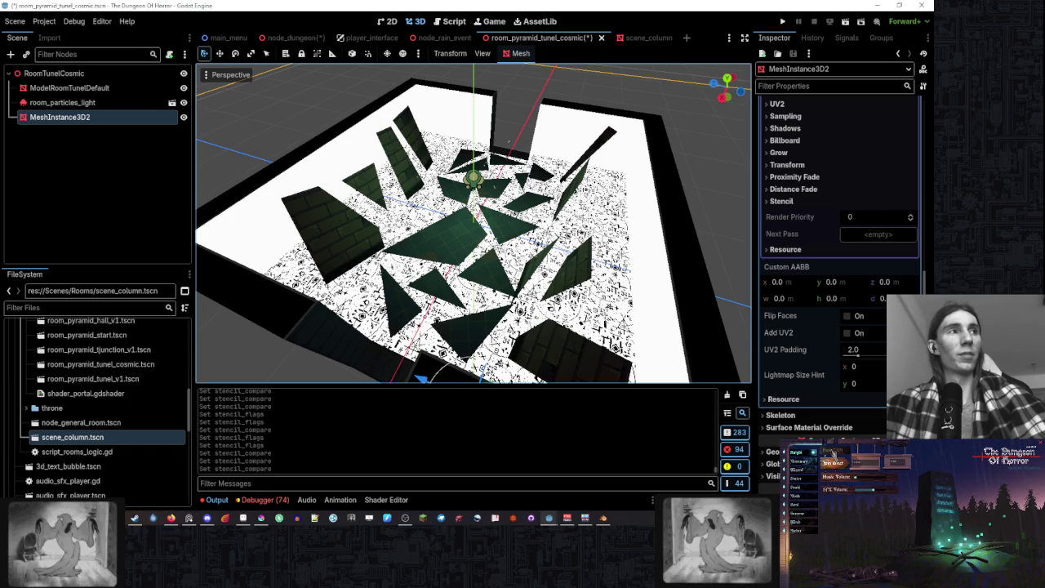
left_click_drag(474, 229, 437, 265)
scroll(473, 229, "down", 5)
left_click_drag(522, 204, 584, 157)
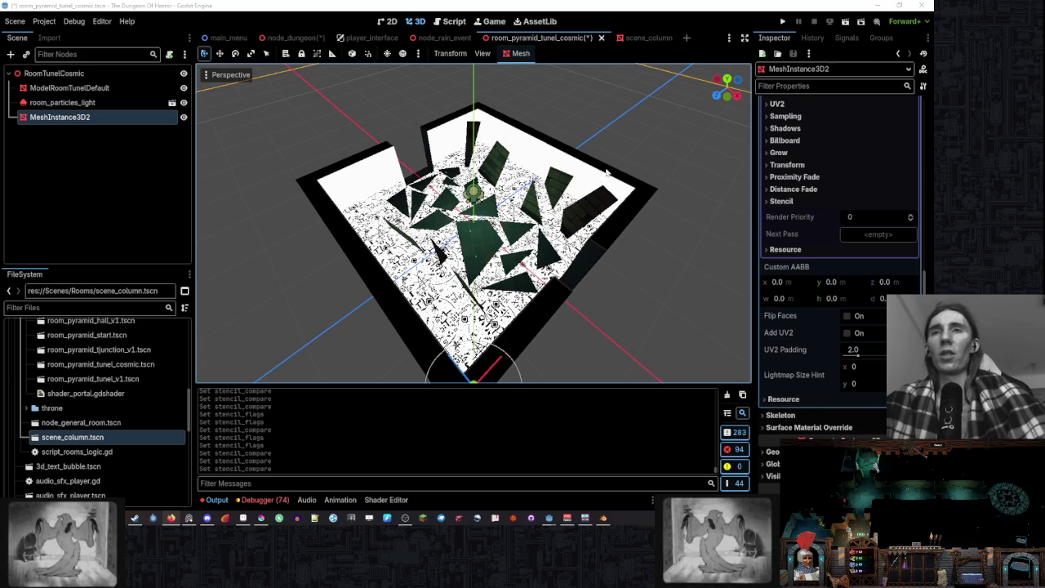
scroll(676, 185, "up", 3)
mouse_move(676, 185)
left_mouse_down()
mouse_move(554, 163)
mouse_move(541, 74)
mouse_move(706, 143)
mouse_move(465, 347)
mouse_move(343, 327)
left_mouse_up()
scroll(465, 348, "up", 1)
scroll(343, 326, "up", 1)
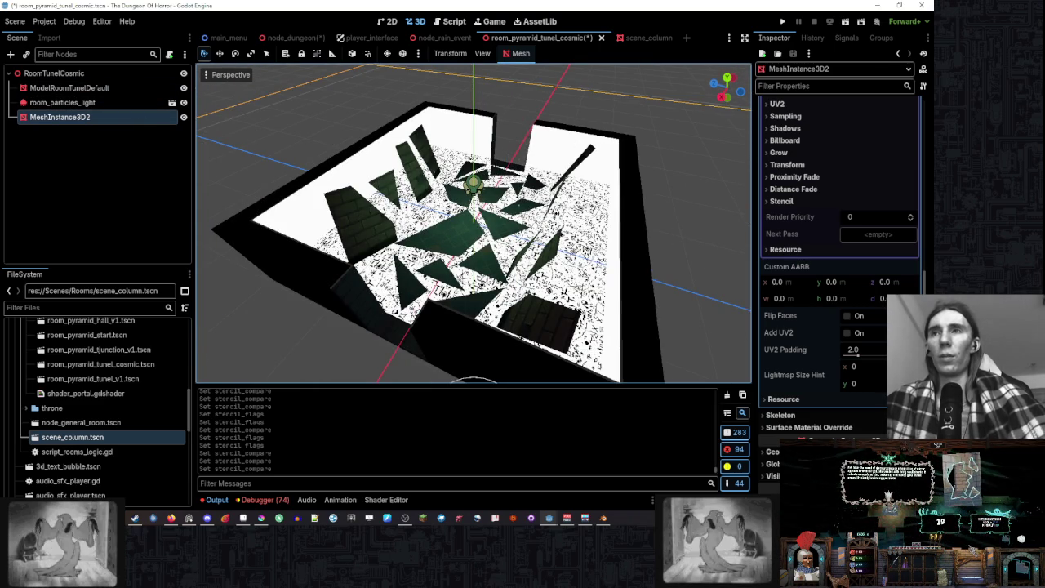
scroll(345, 151, "down", 15)
scroll(575, 125, "down", 10)
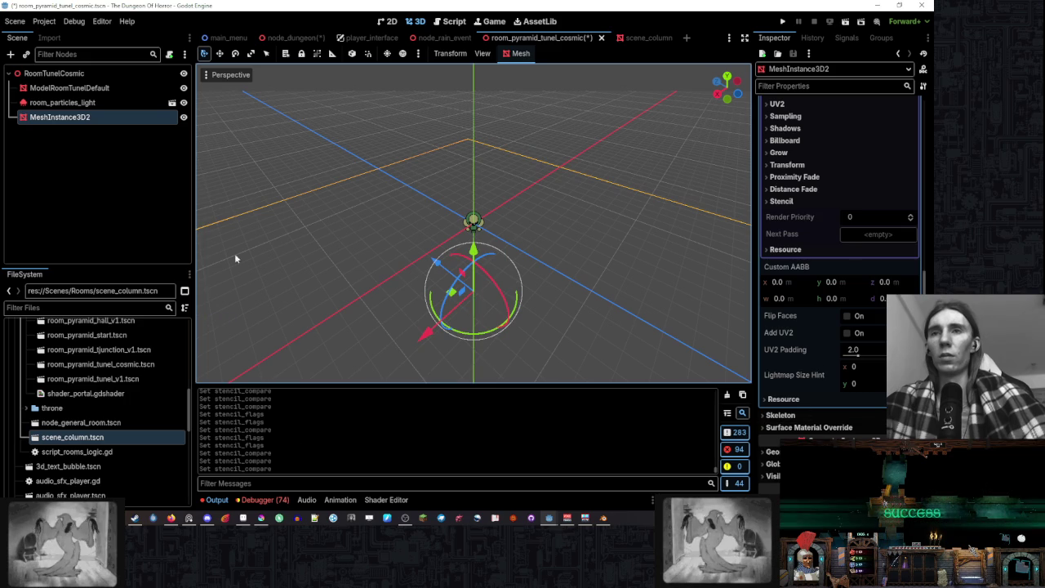
scroll(741, 186, "up", 20)
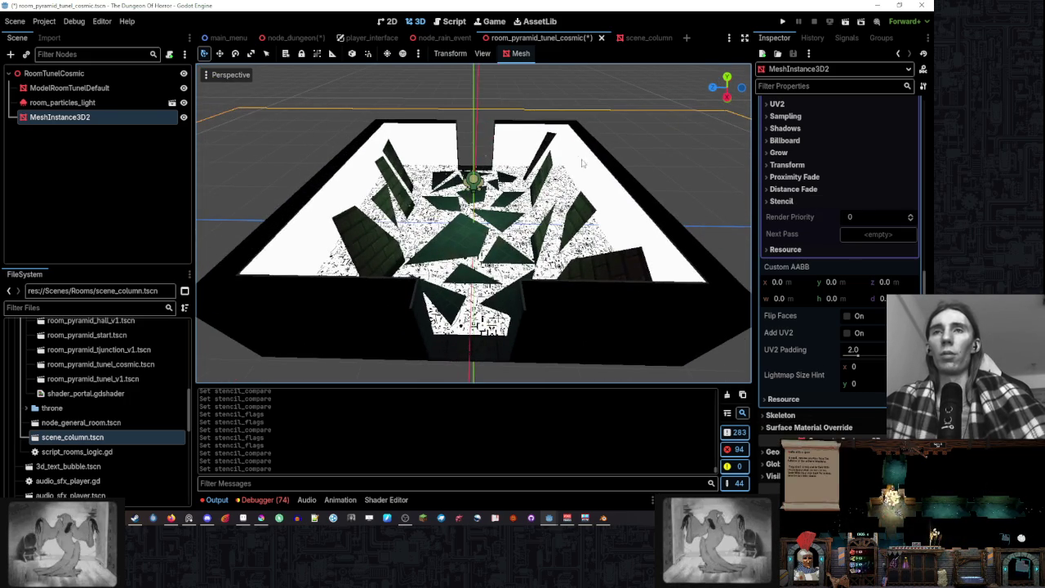
left_click_drag(489, 245, 441, 277)
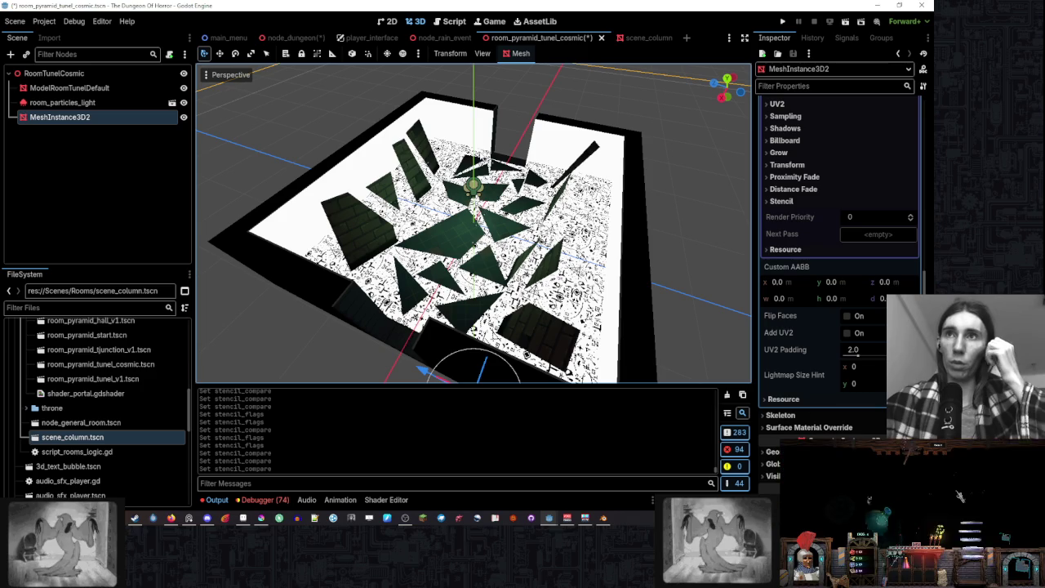
left_click_drag(516, 143, 688, 79)
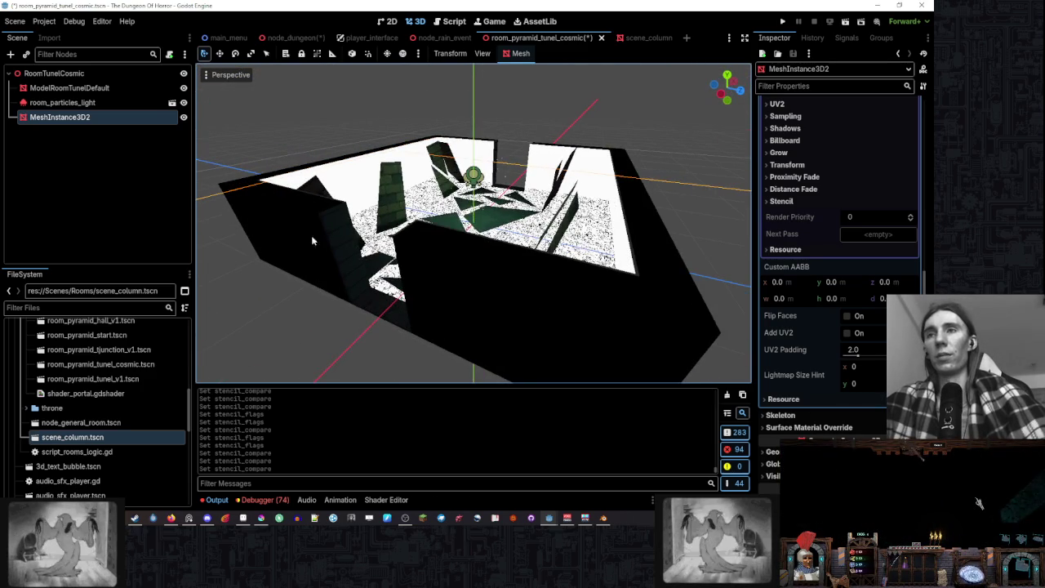
mouse_move(327, 281)
left_mouse_down()
mouse_move(199, 229)
mouse_move(553, 95)
left_mouse_up()
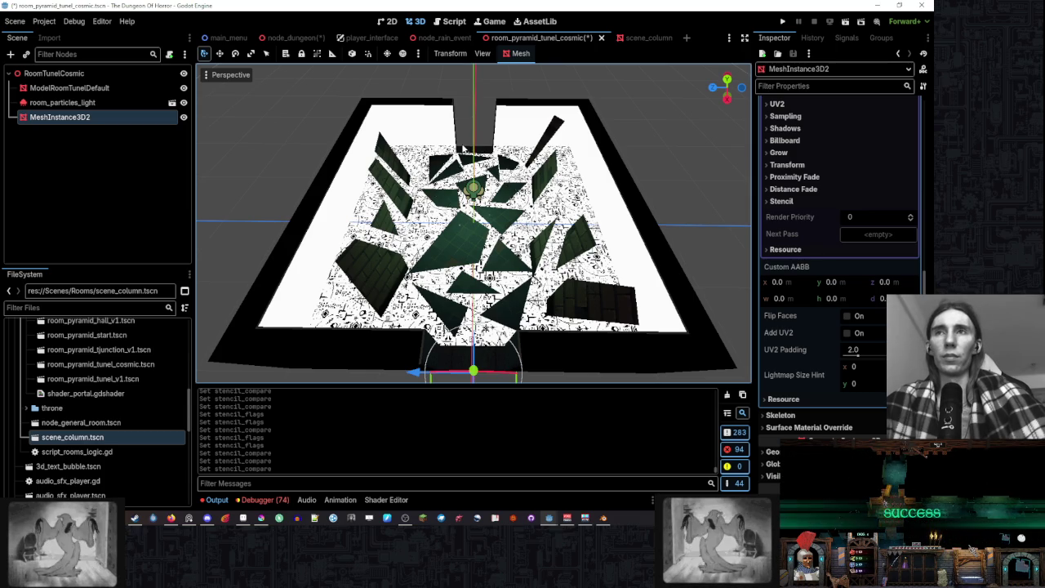
left_click_drag(718, 86, 610, 163)
- Focus ModelRoomTunelDefault and open its material's stencil mode list
scroll(610, 163, "up", 2)
scroll(612, 160, "down", 2)
scroll(817, 302, "up", 5)
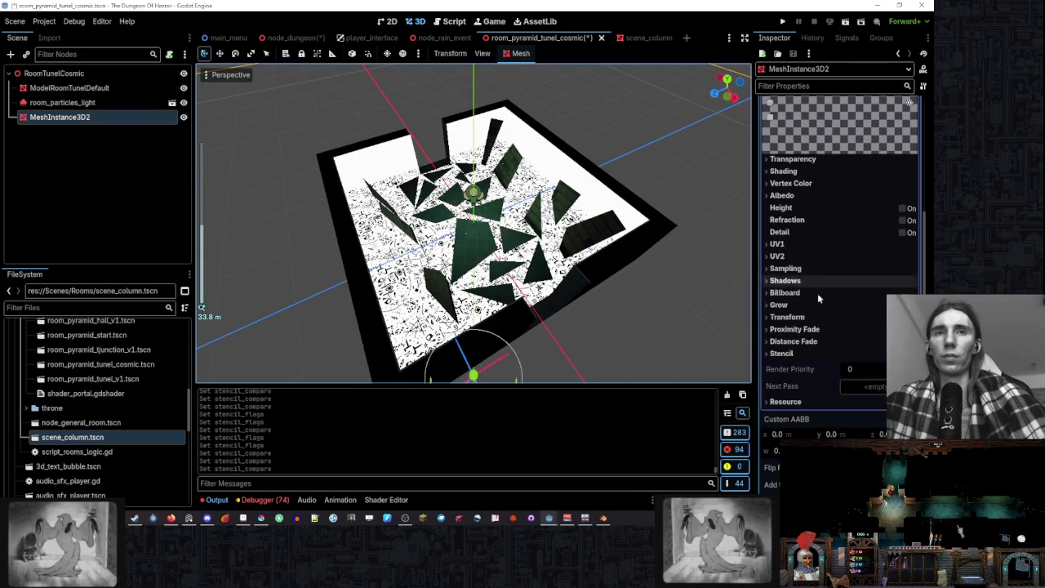
scroll(814, 244, "up", 4)
scroll(815, 216, "down", 6)
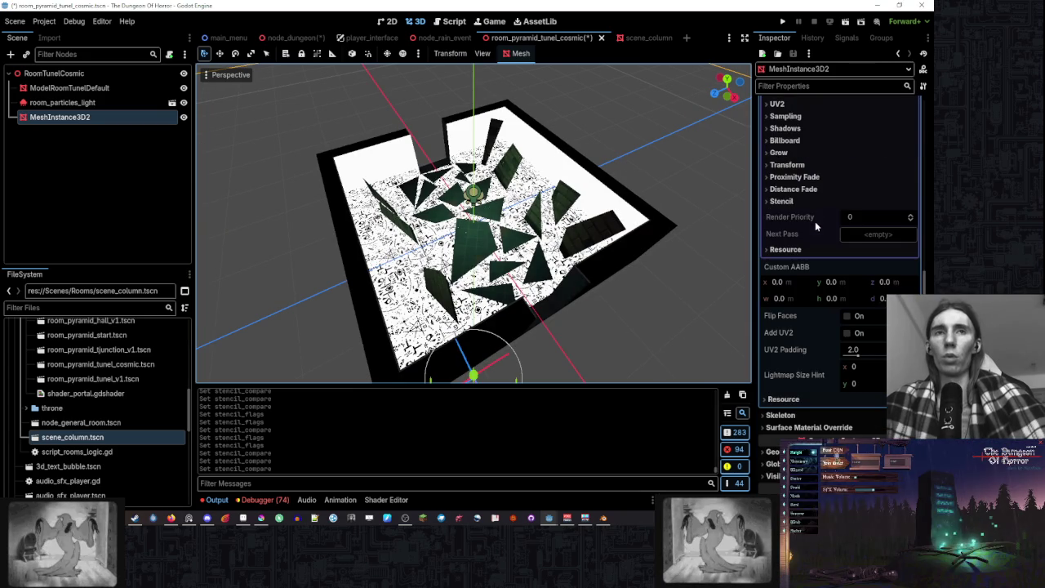
double_click(137, 86)
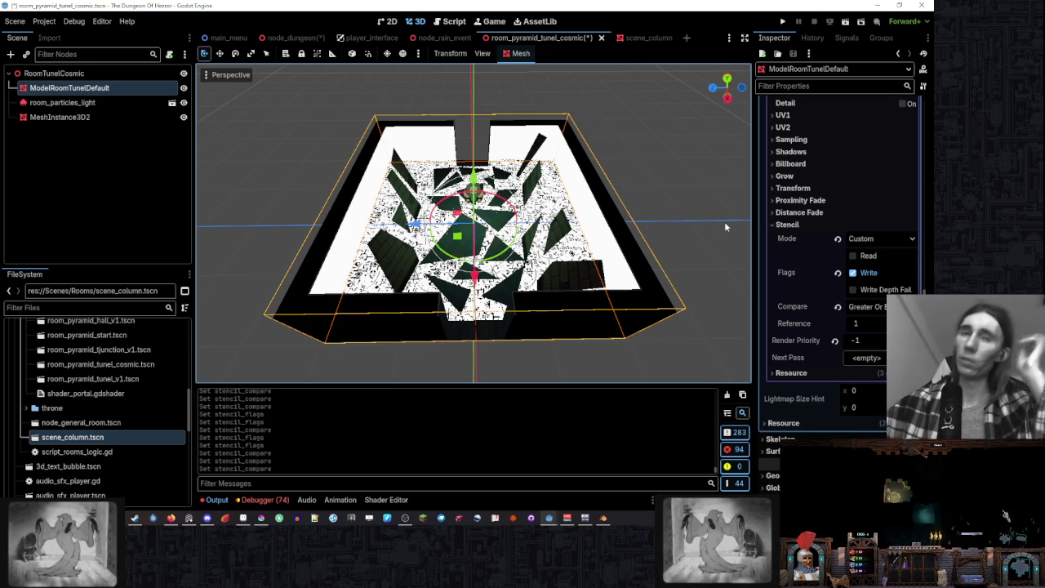
left_click(878, 238)
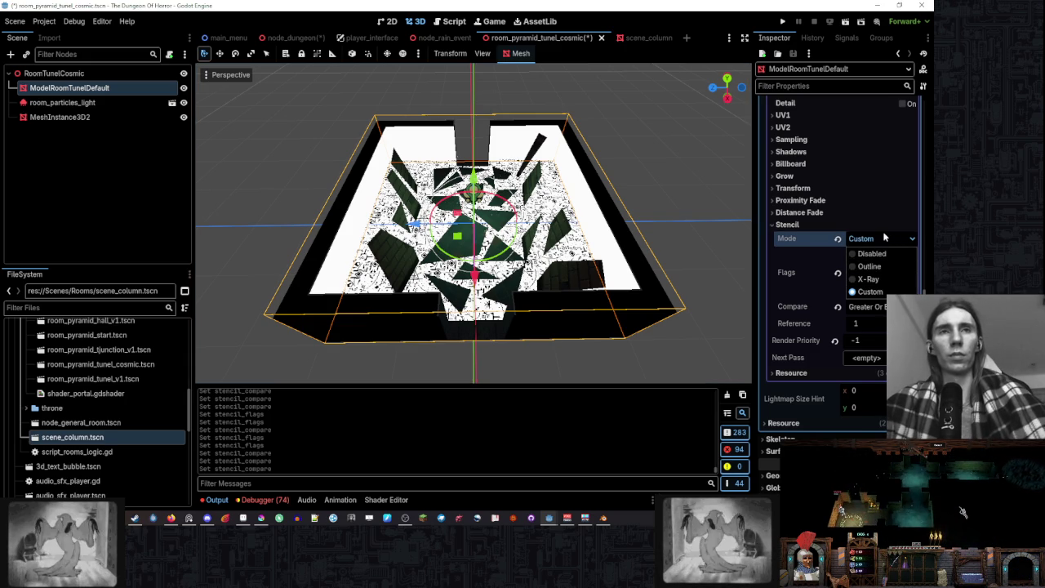
left_click(887, 239)
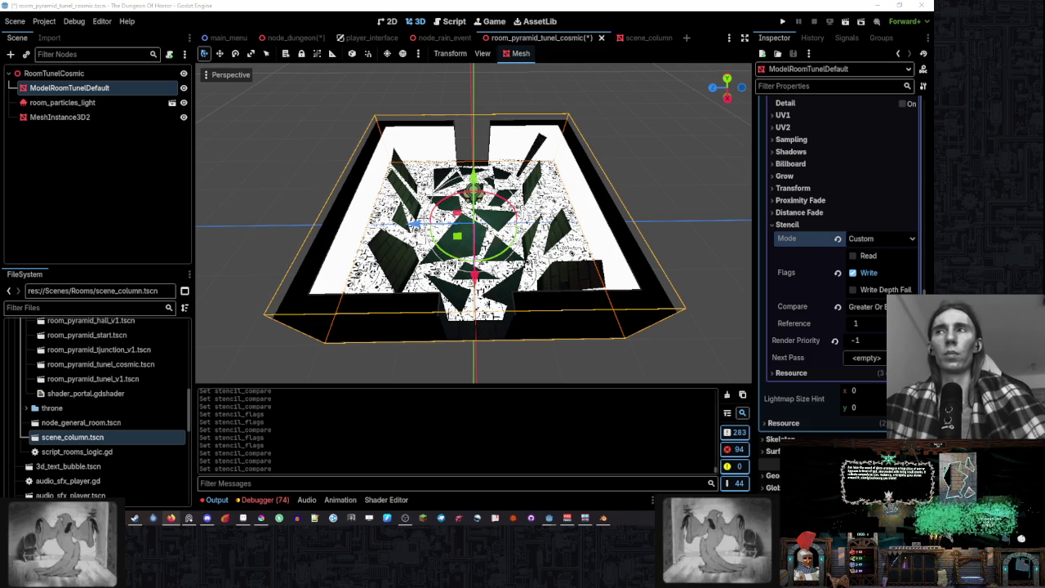
- Select the MeshInstance3D2 plane and examine its Render Priority property
left_click(127, 118)
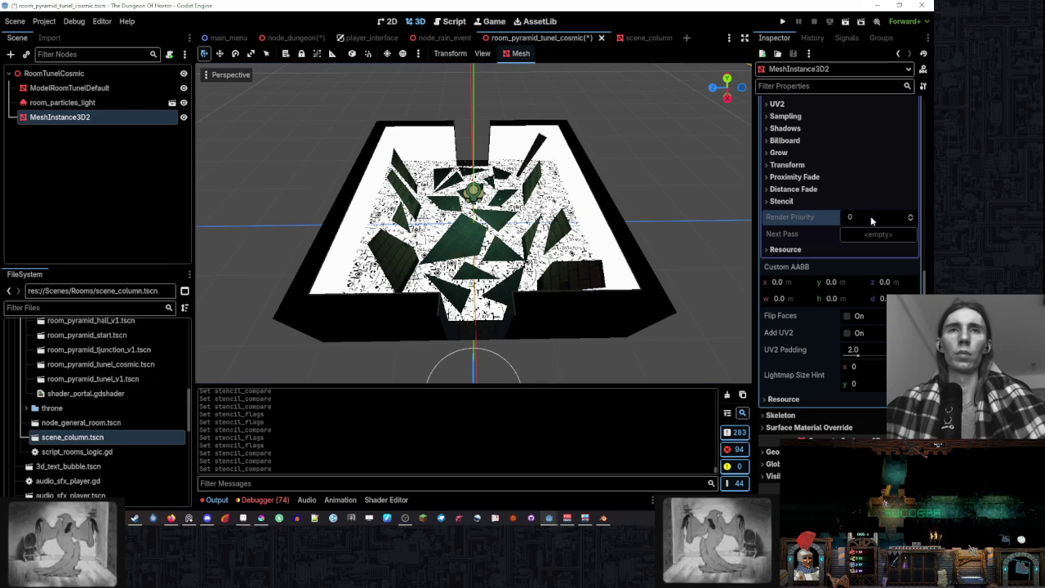
scroll(866, 261, "up", 10)
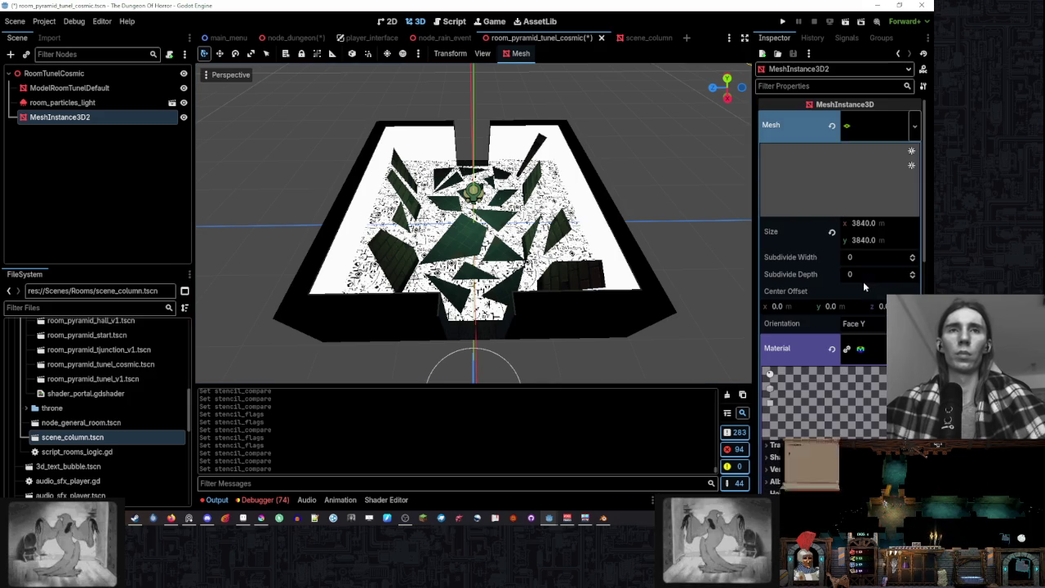
left_click(74, 102)
left_click(113, 116)
scroll(845, 301, "down", 10)
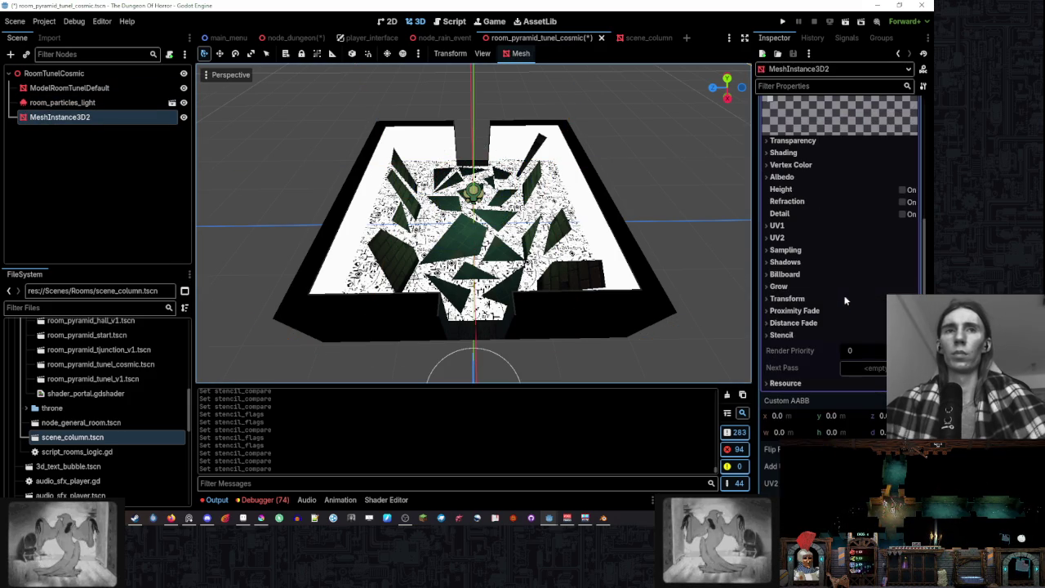
right_click(814, 363)
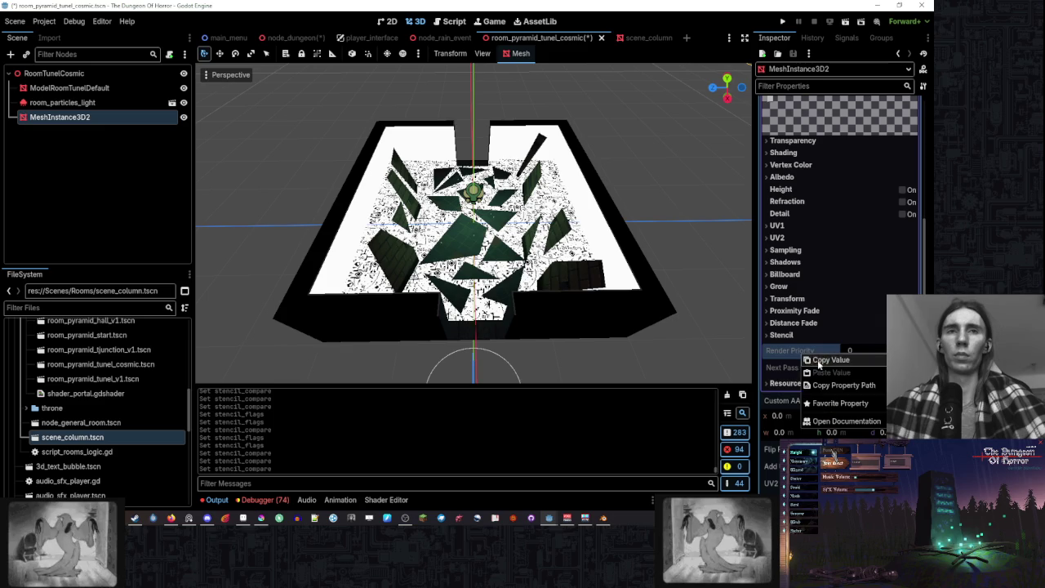
left_click(826, 360)
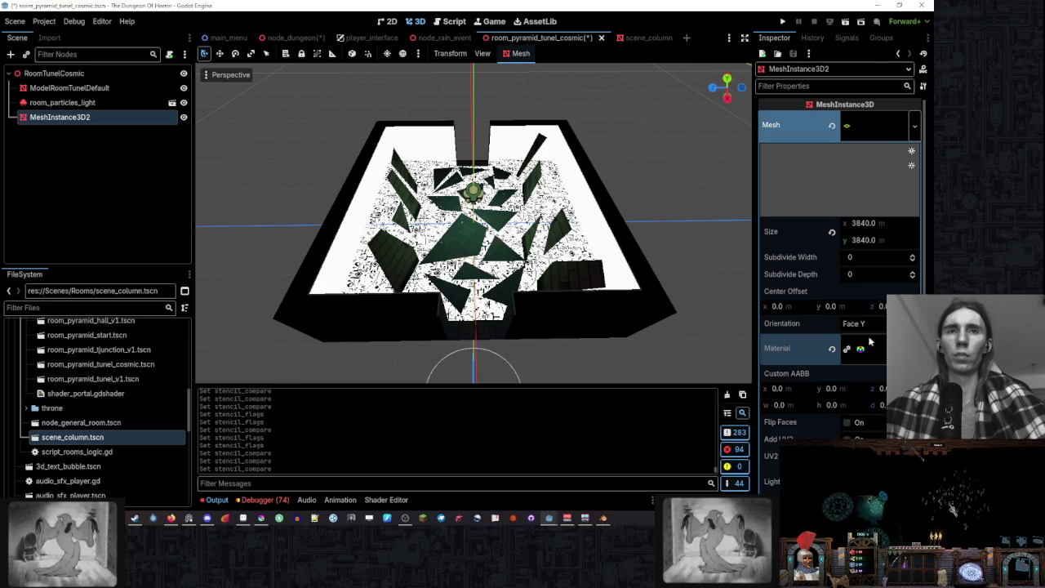
- Expand the plane's PlaneMesh and material to show its Custom stencil: Read, Equal, reference 1
left_click(878, 127)
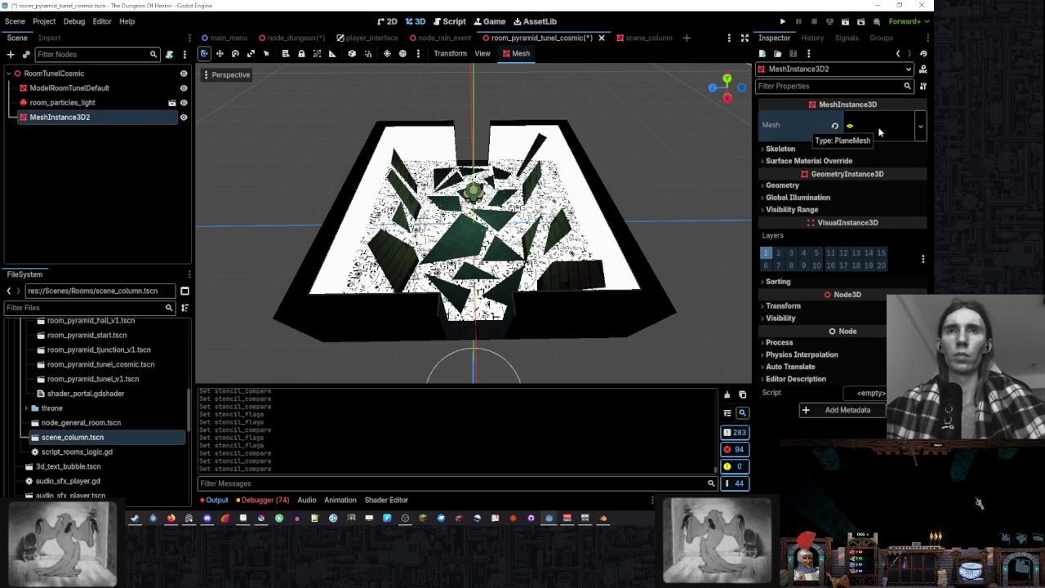
left_click(878, 127)
scroll(826, 309, "down", 3)
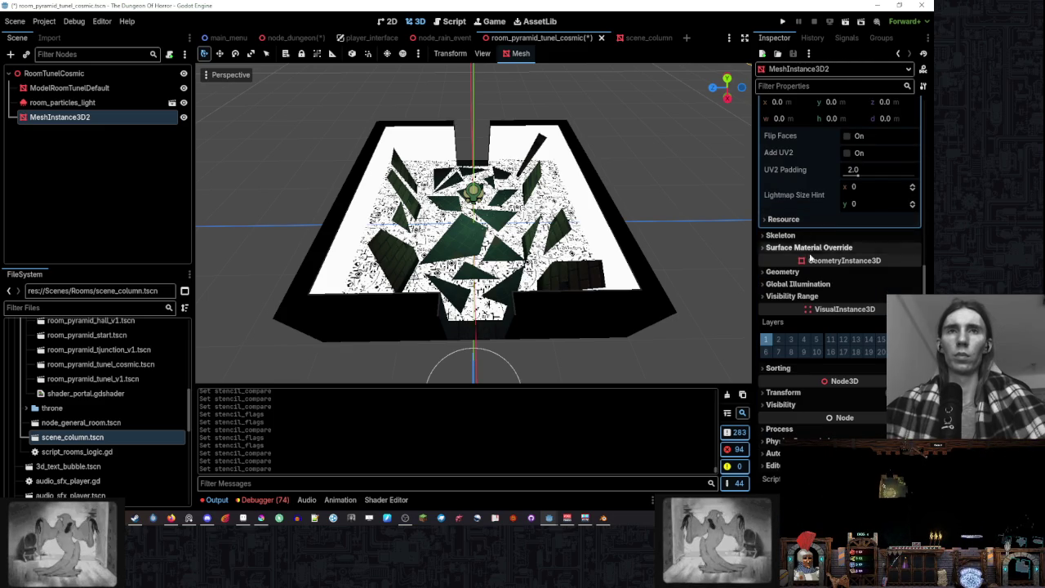
scroll(804, 245, "down", 5)
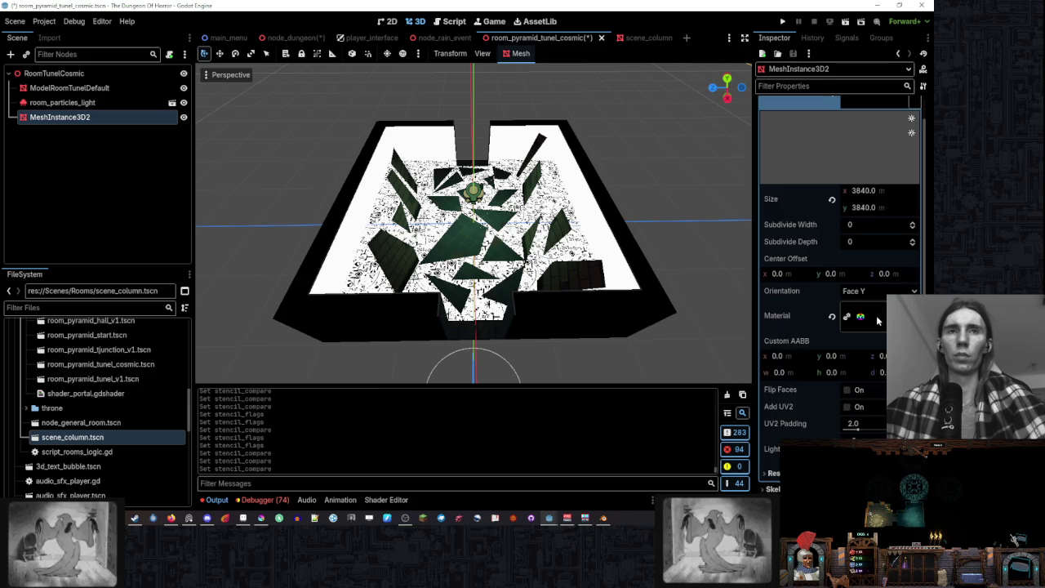
left_click(865, 215)
left_click(782, 200)
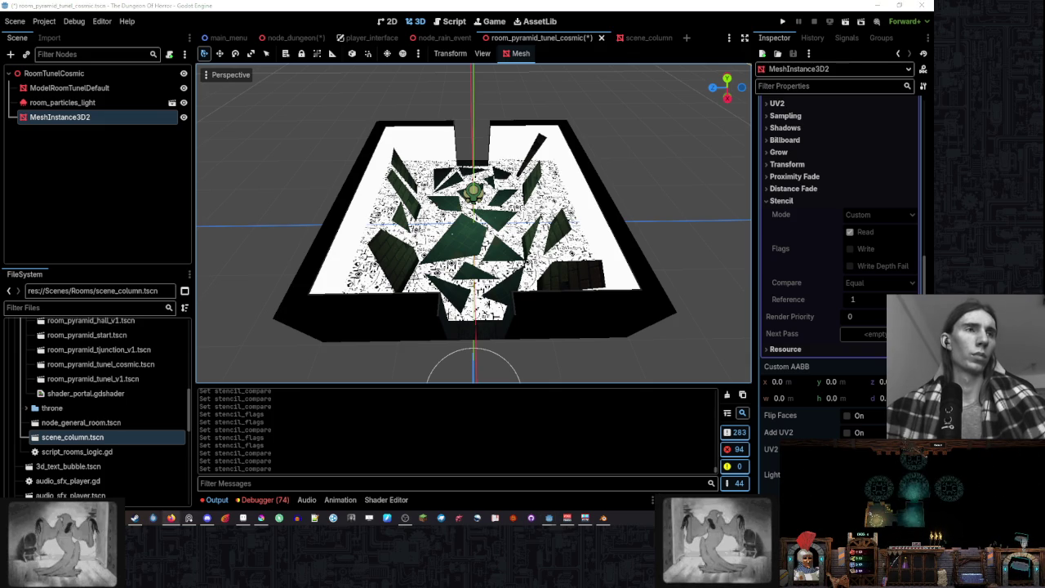
- Select the RoomTunelCosmic root node and bring up its context menu
key("alt+Tab")
left_click(90, 74)
right_click(86, 75)
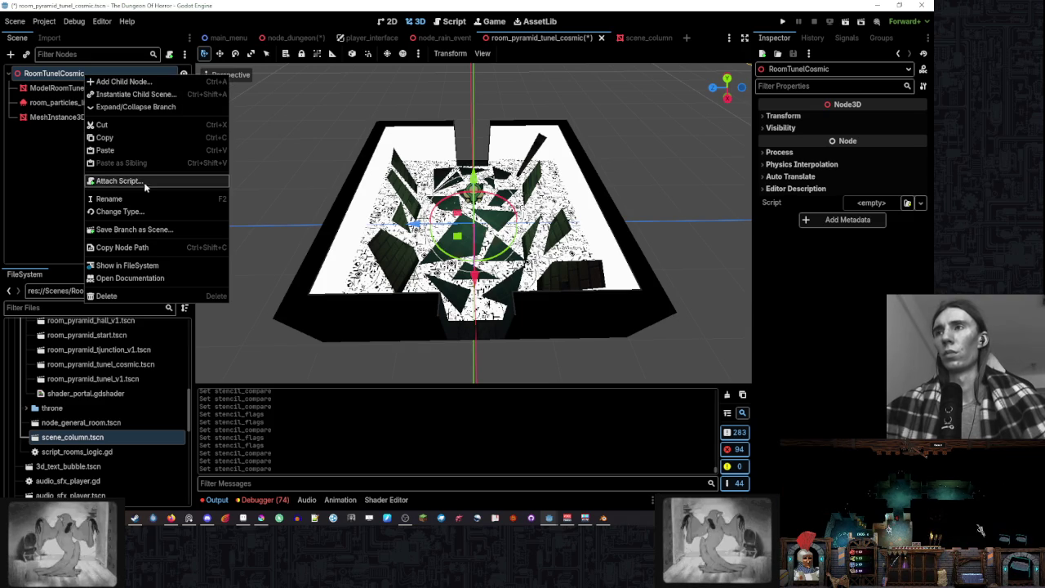
- Add a MeshInstance3D child to RoomTunelCosmic and give it a new PlaneMesh
left_click(135, 81)
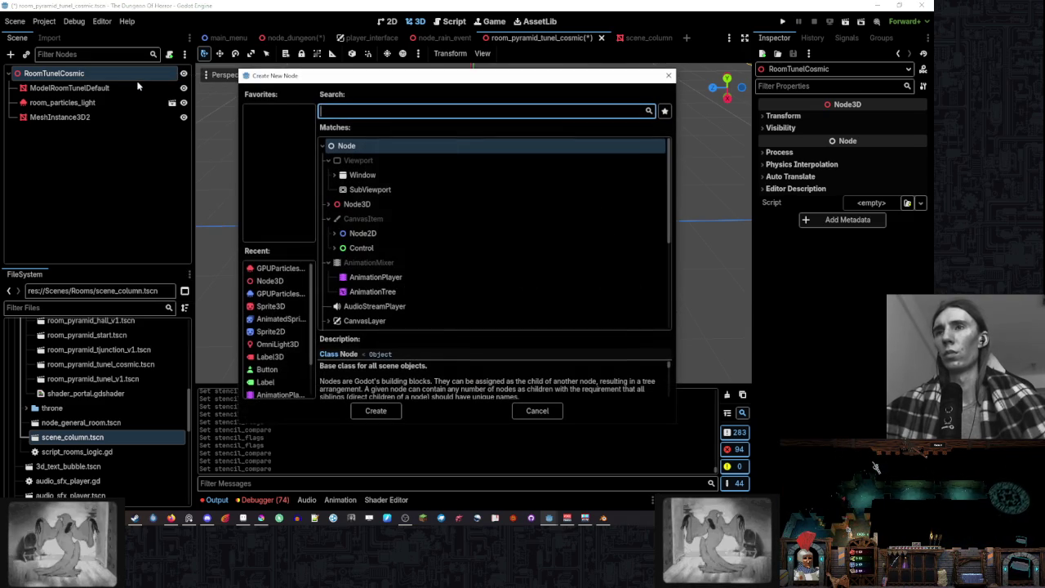
type("mesh")
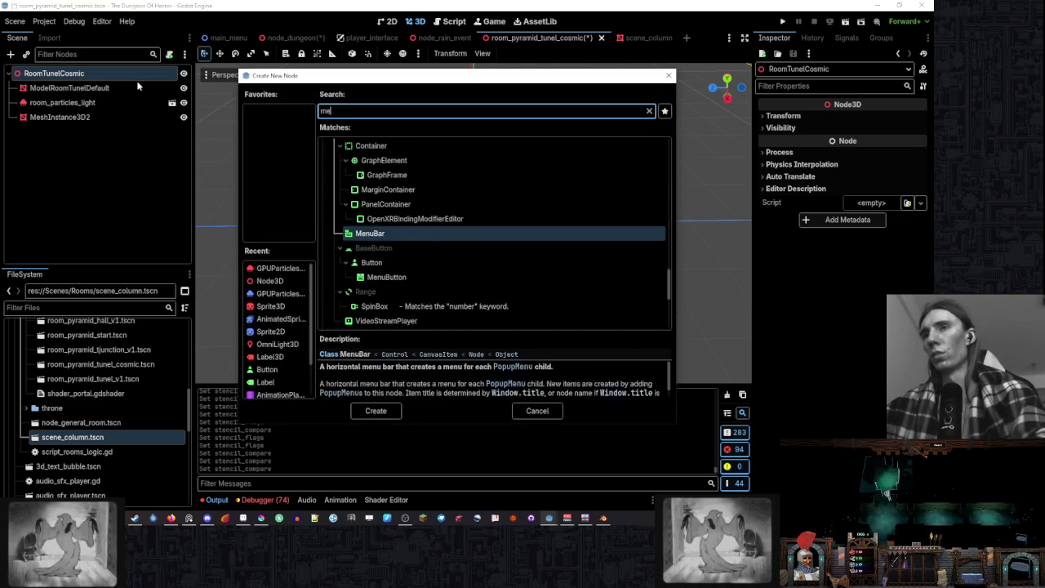
key("Return")
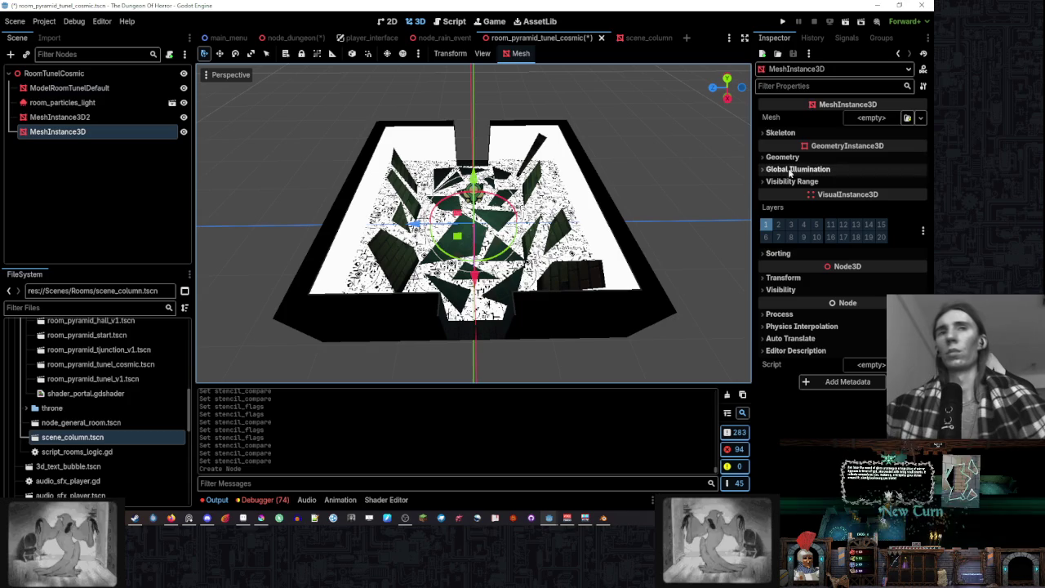
left_click(871, 117)
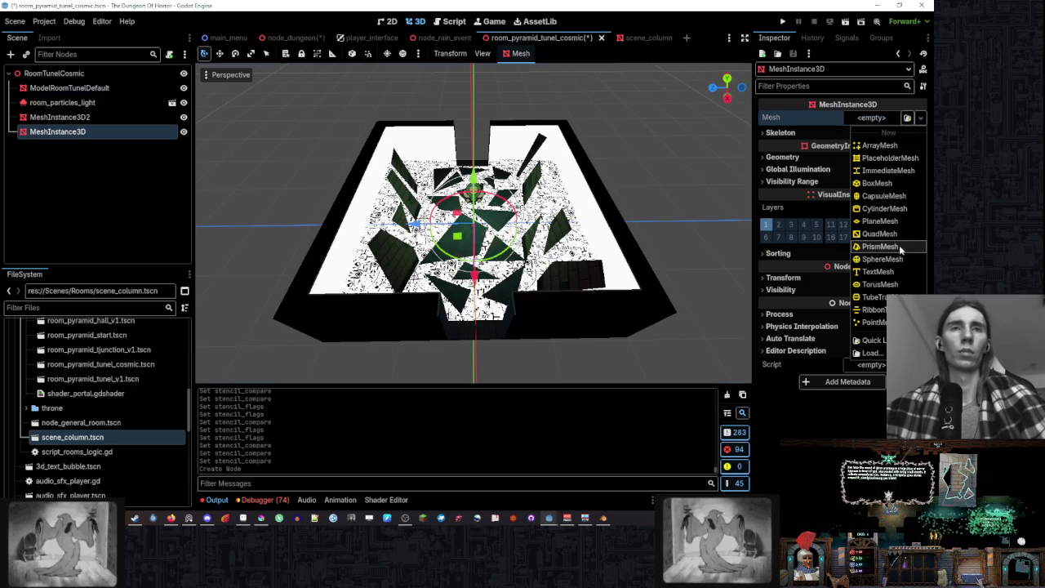
left_click(889, 221)
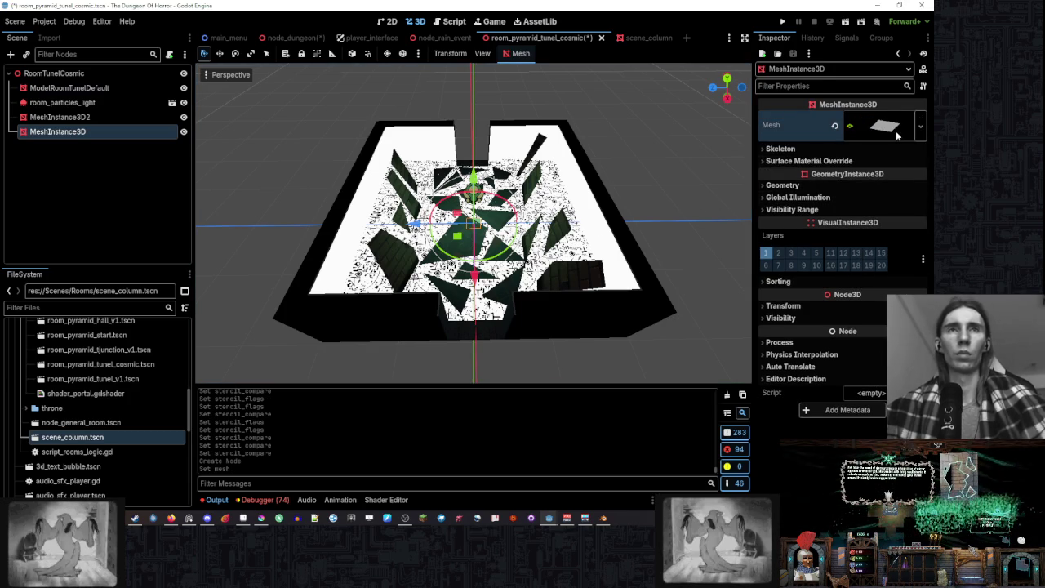
- Set the plane size to 100 × 100 m and move it within the room
left_click(882, 125)
left_click(877, 223)
type("1")
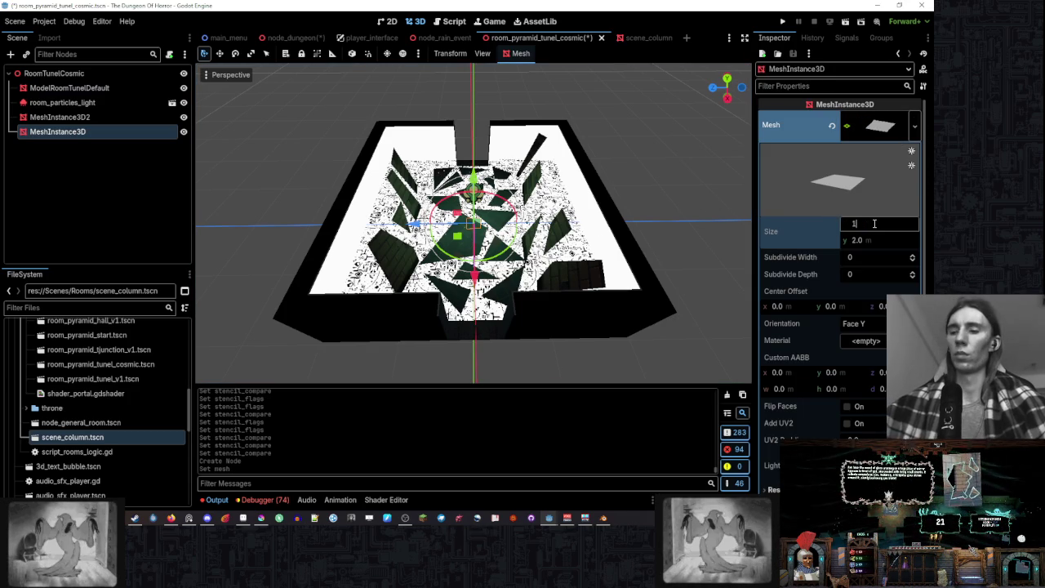
type("0")
key("Return")
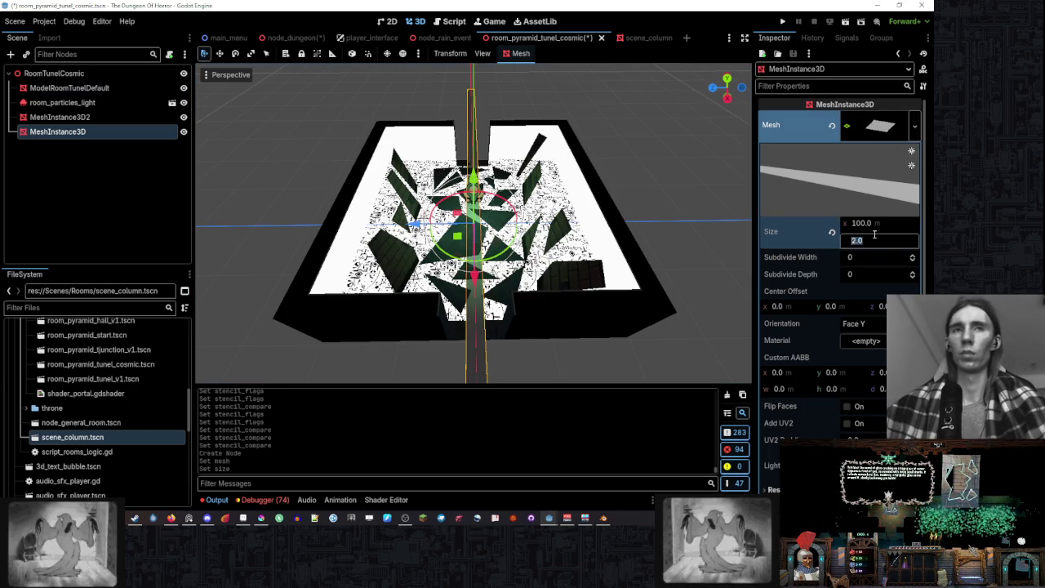
type("10")
key("Return")
scroll(593, 198, "down", 5)
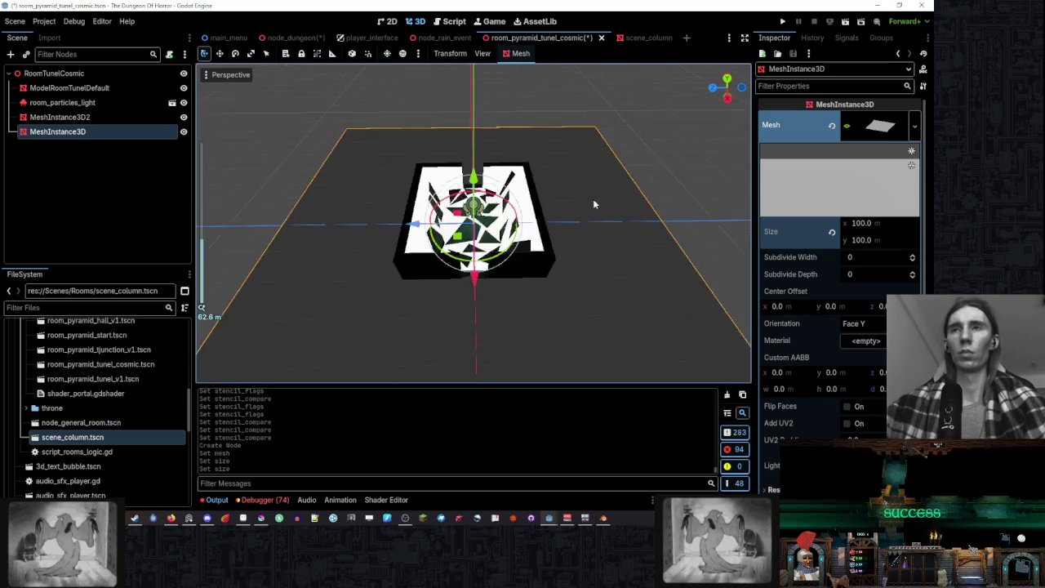
left_click_drag(472, 171, 472, 213)
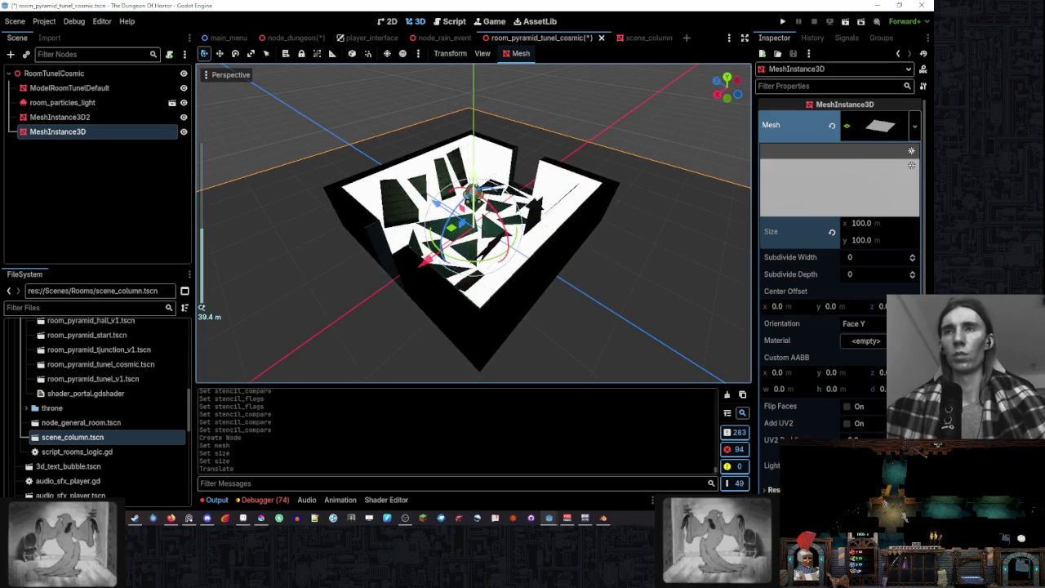
- Clear the FileSystem search and collapse two project folders
left_click(119, 307)
type("space")
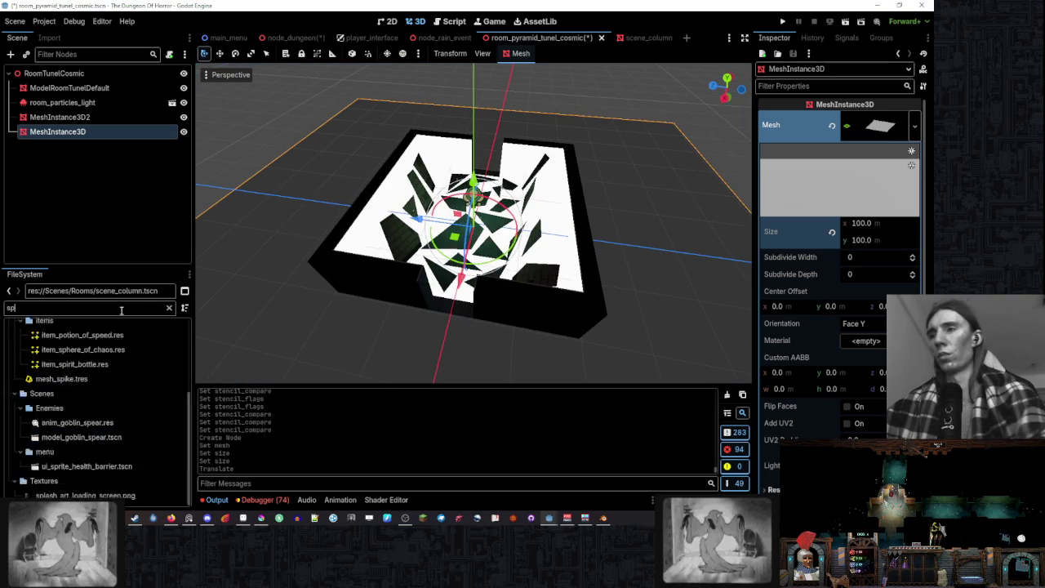
key("BackSpace")
key("BackSpace")
key("BackSpace")
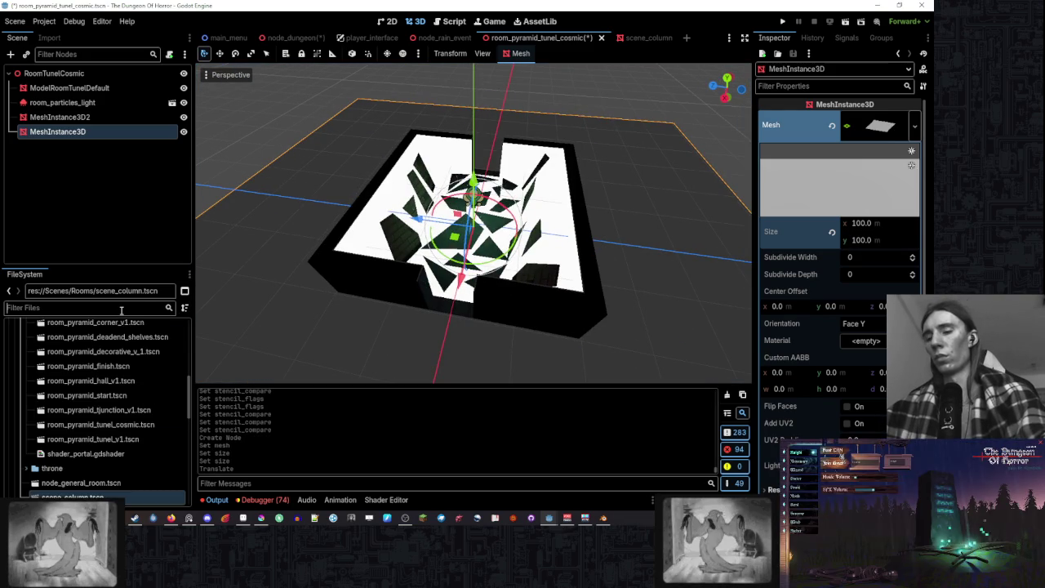
scroll(120, 351, "up", 5)
left_click(29, 441)
left_click(20, 382)
scroll(55, 372, "down", 2)
left_click(865, 340)
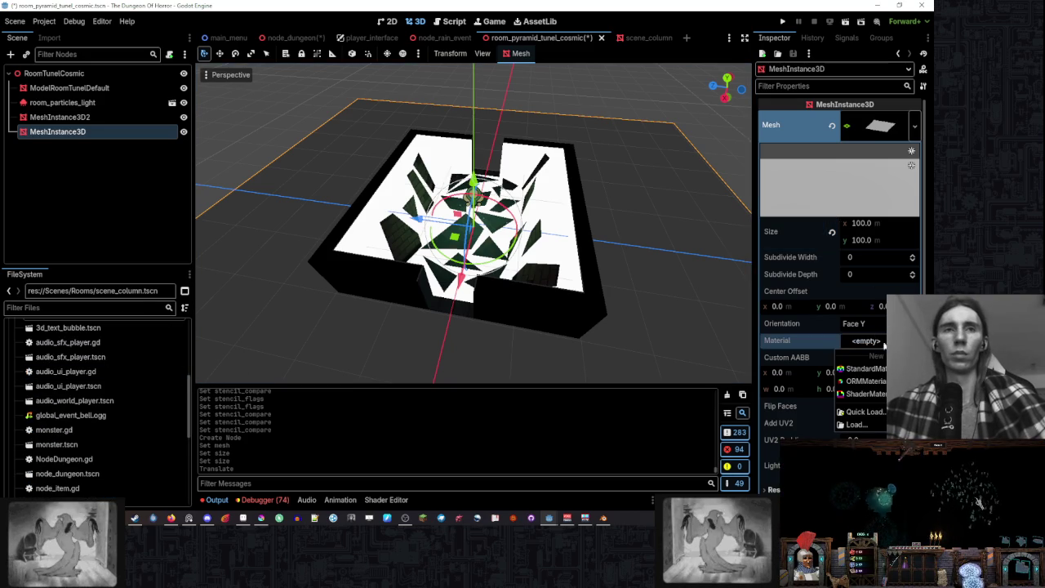
- Give the new plane a new material with render priority 1
left_click(863, 368)
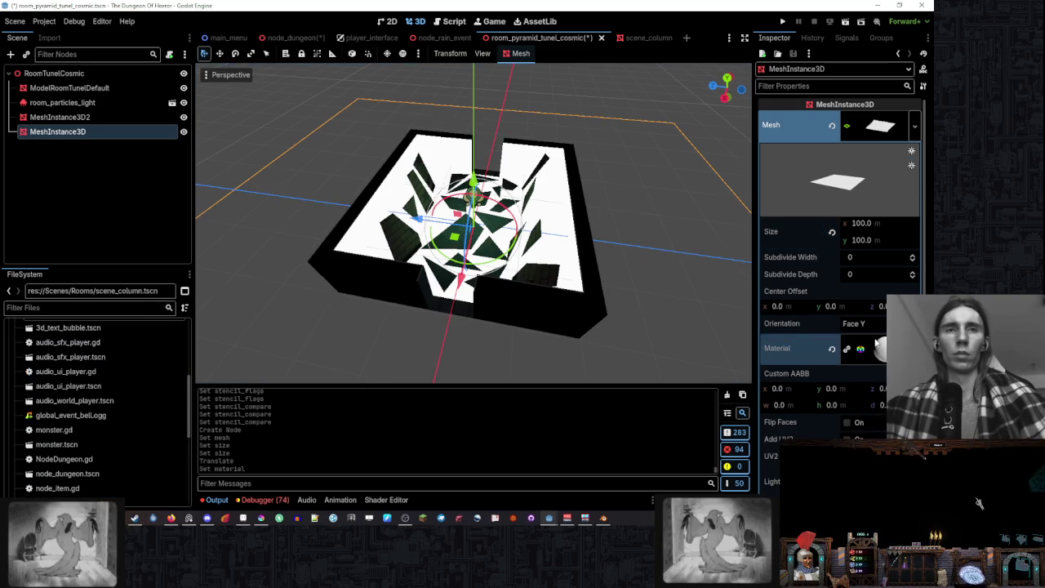
scroll(812, 359, "down", 5)
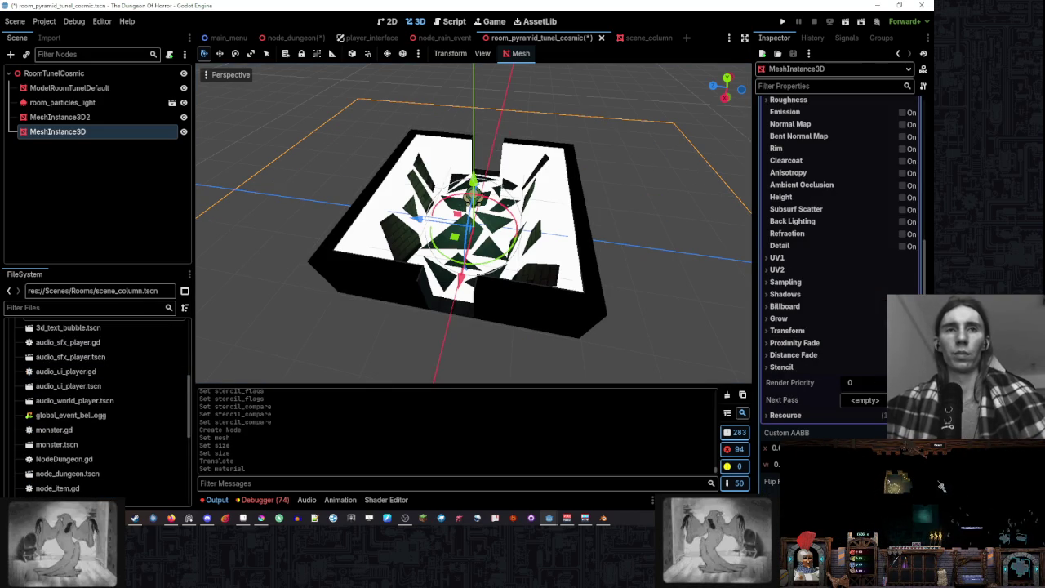
left_click(881, 379)
scroll(562, 233, "up", 5)
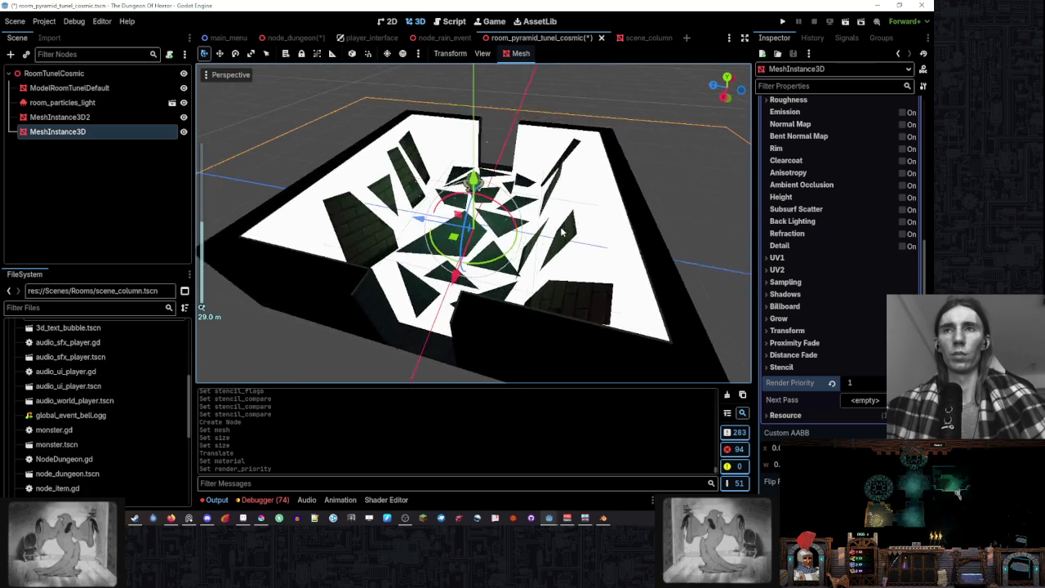
scroll(561, 233, "down", 3)
- Set the material's stencil mode to Custom with reference 2
left_click(811, 366)
left_click(858, 380)
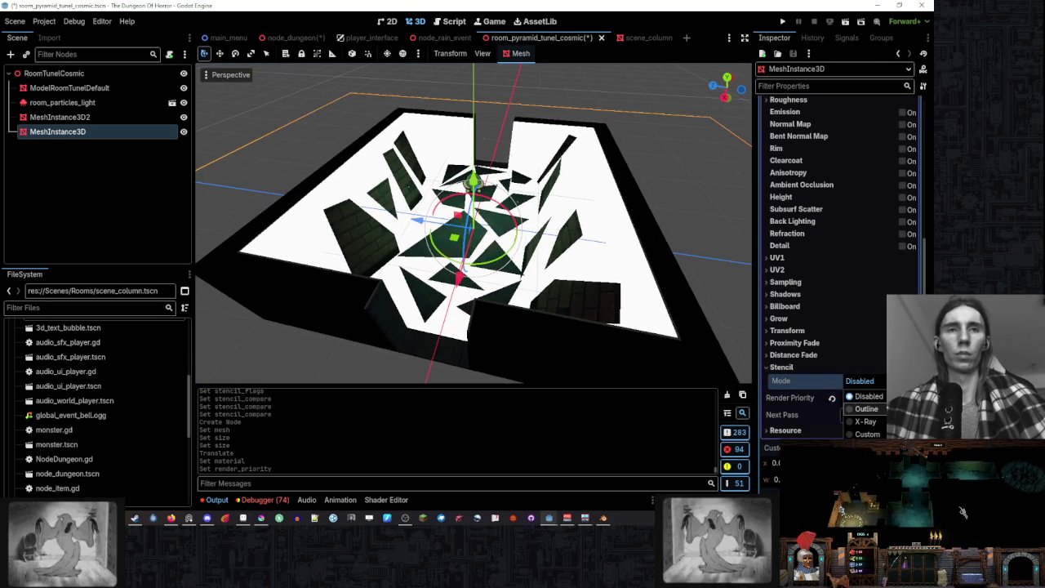
left_click(867, 434)
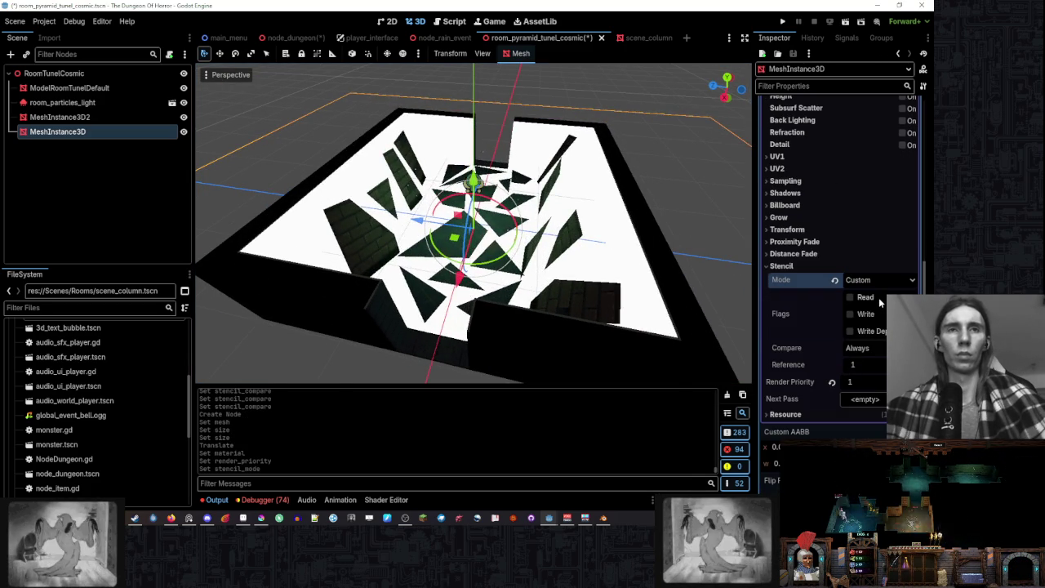
left_click(877, 299)
left_click(874, 299)
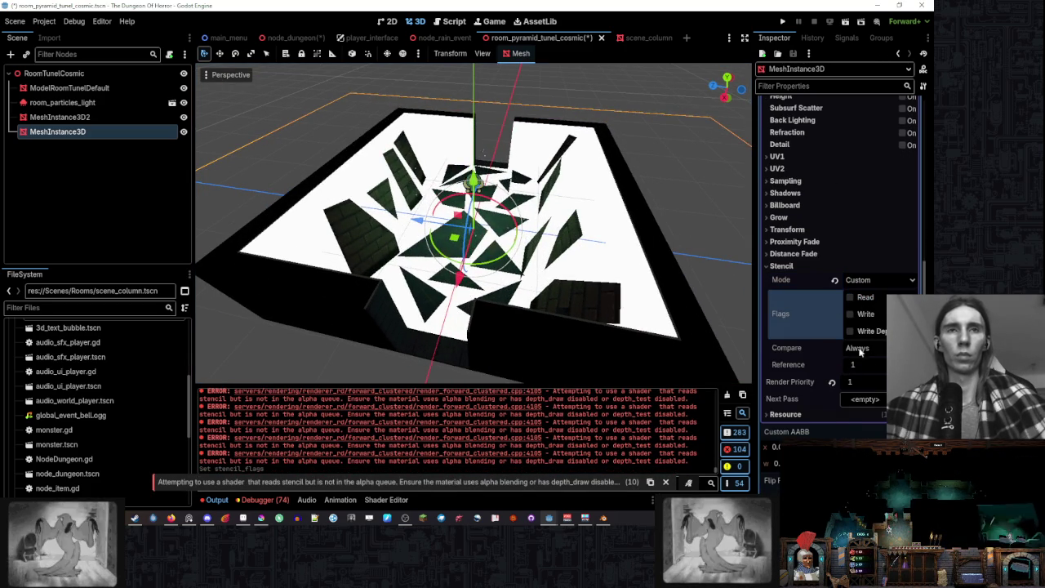
left_click(911, 361)
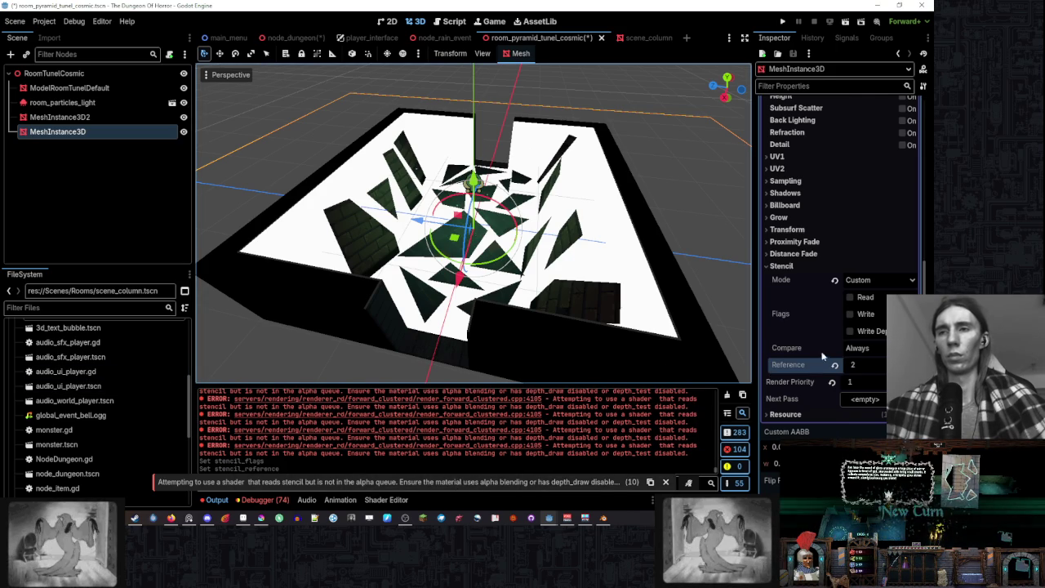
- Make the material Alpha transparent and lower the plane slightly
scroll(822, 357, "up", 5)
left_click(792, 191)
left_click(879, 205)
left_click(877, 235)
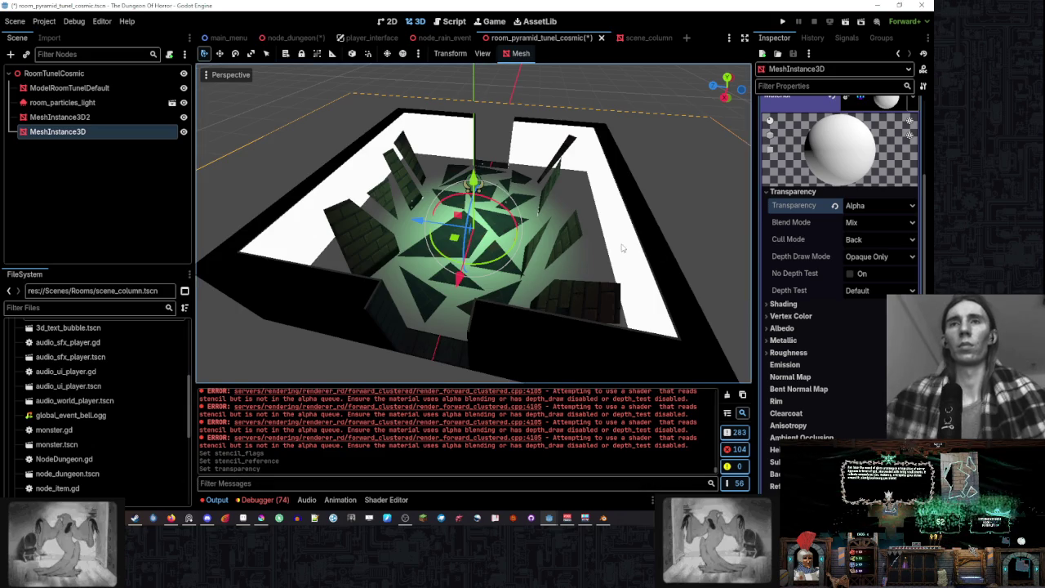
mouse_move(473, 174)
left_mouse_down()
mouse_move(474, 183)
mouse_move(484, 147)
left_mouse_up()
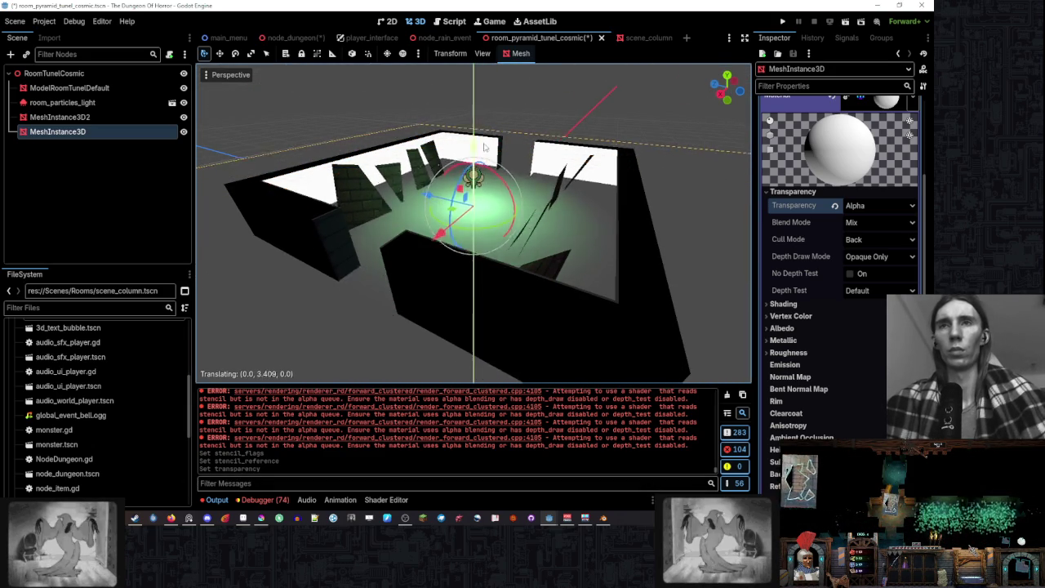
left_click(513, 196)
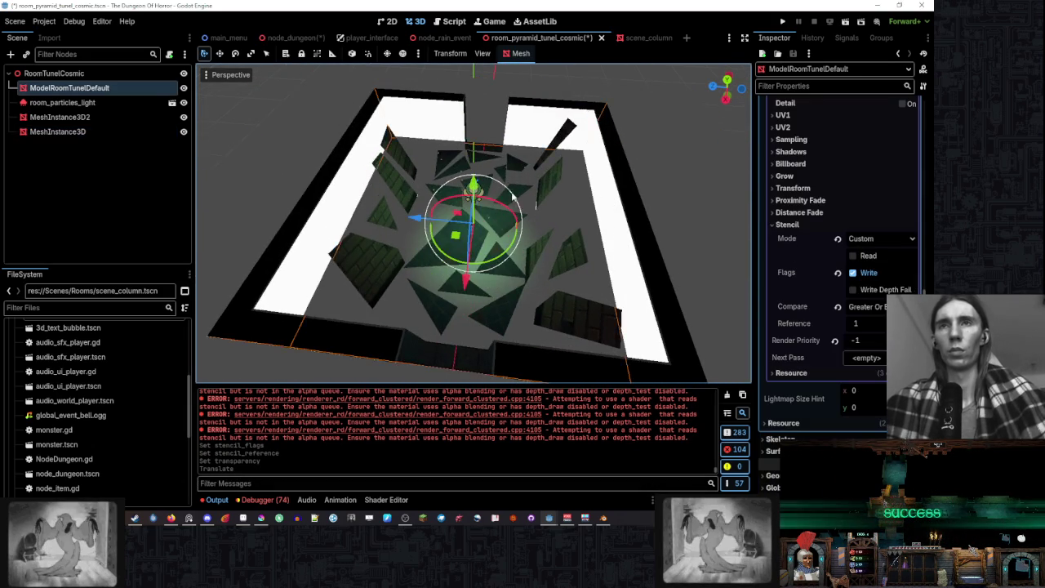
- Delete the old MeshInstance3D2 plane and confirm the deletion
scroll(513, 197, "down", 5)
left_click(134, 122)
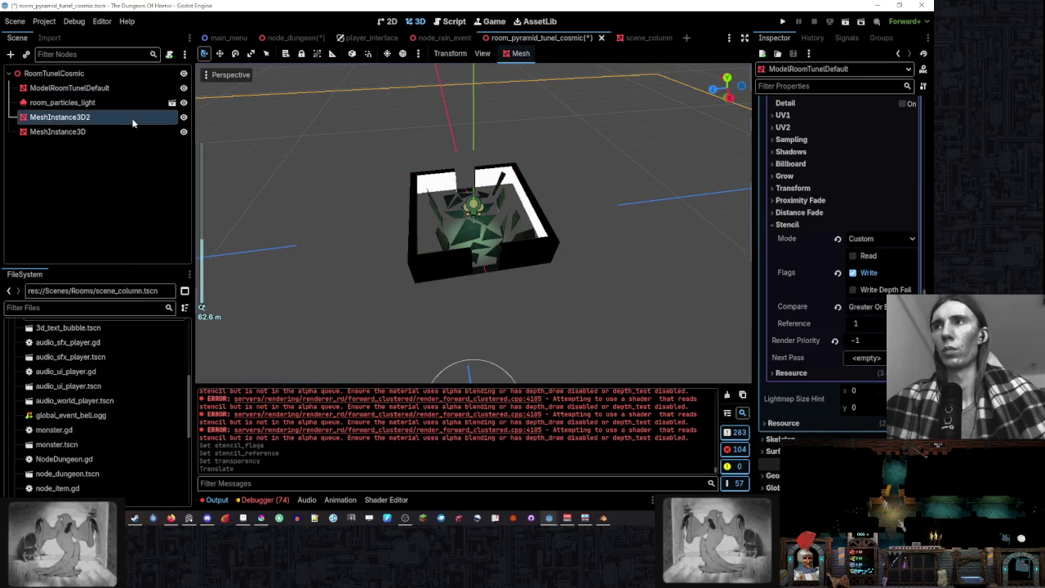
right_click(133, 123)
left_click(164, 441)
left_click(421, 268)
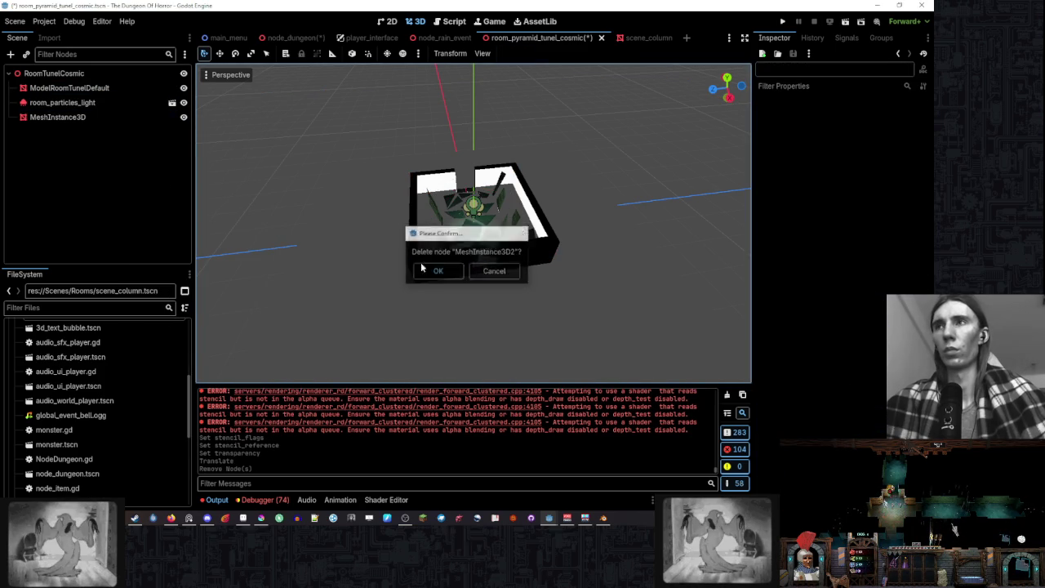
- Toggle the new MeshInstance3D plane's visibility off and on to check the masking
left_click(57, 117)
left_click(184, 116)
left_click(183, 117)
scroll(618, 214, "up", 3)
left_click_drag(619, 214, 577, 222)
scroll(816, 244, "down", 8)
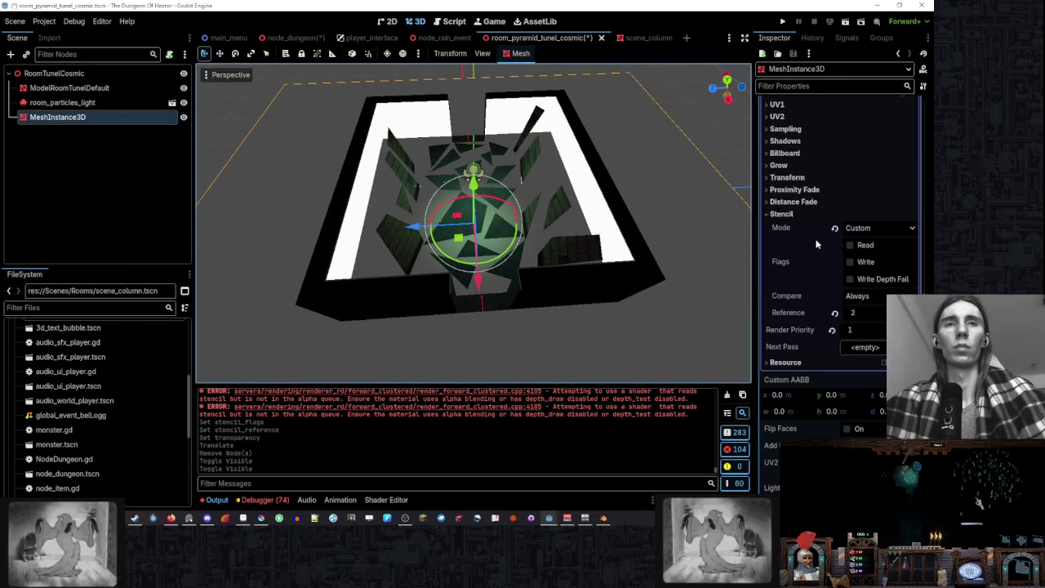
- Set the plane's render priority to 1 and switch its stencil from Write to Read
left_click(881, 332)
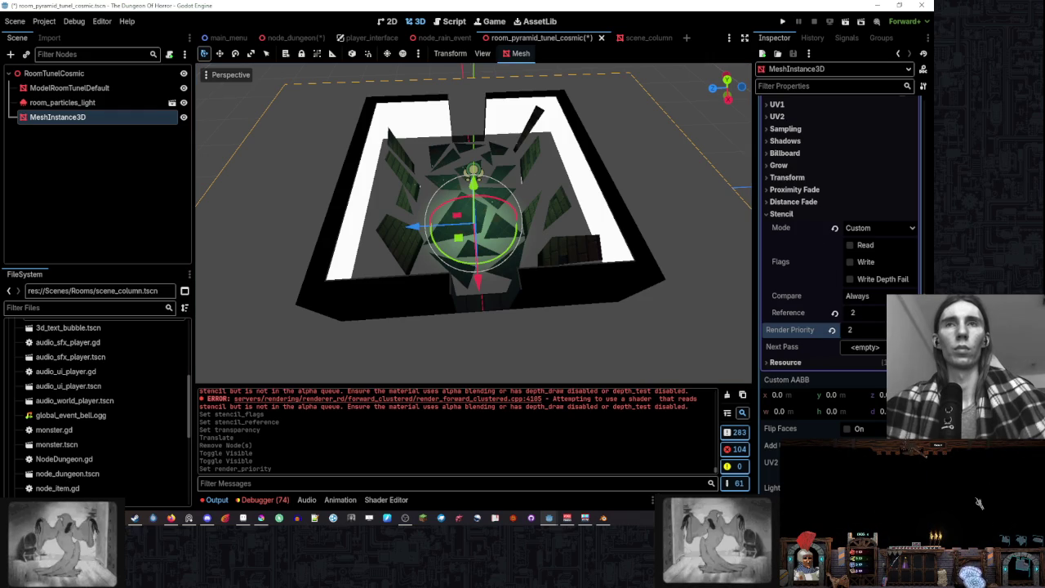
left_click(881, 326)
left_click_drag(539, 269, 548, 266)
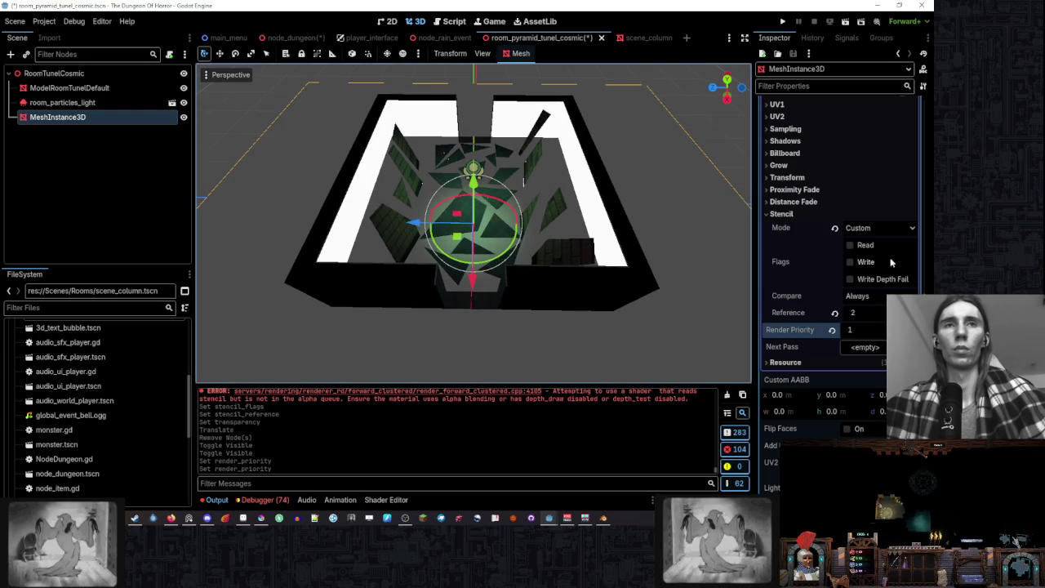
left_click(878, 243)
left_click(865, 262)
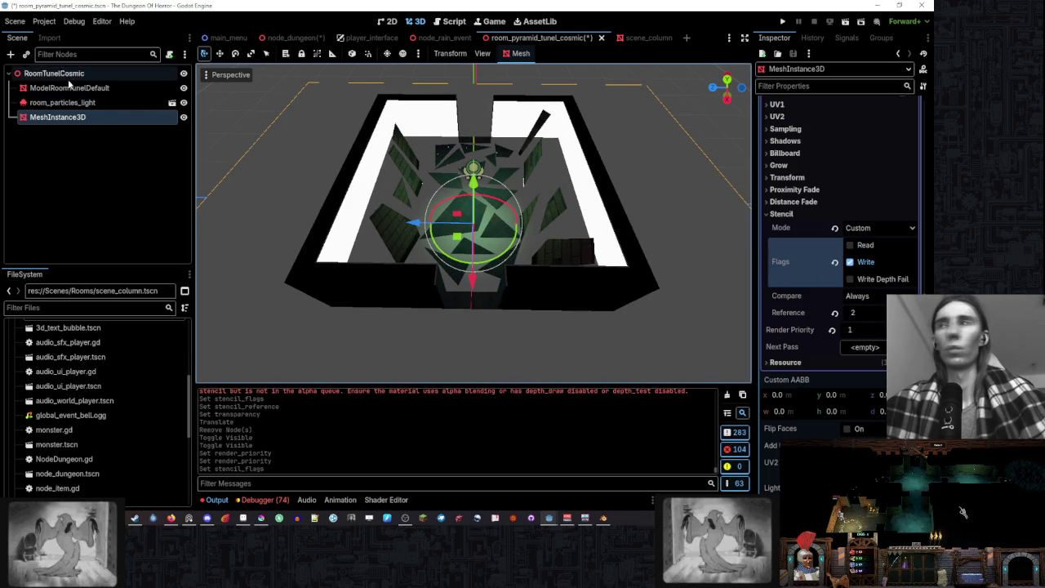
left_click(852, 261)
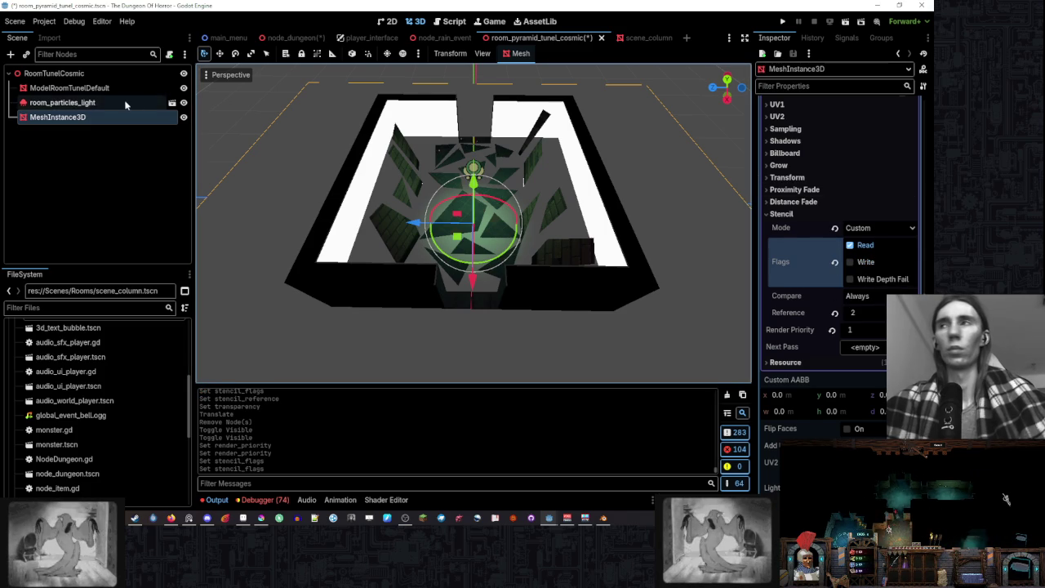
- Compare the plane's stencil settings against ModelRoomTunelDefault's stencil
left_click(82, 102)
left_click(81, 87)
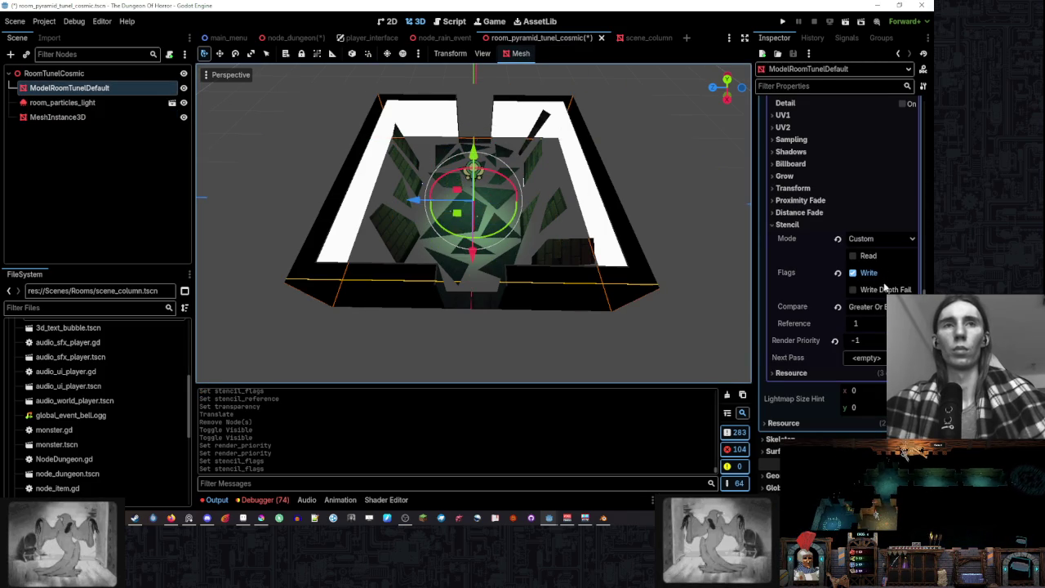
left_click(91, 116)
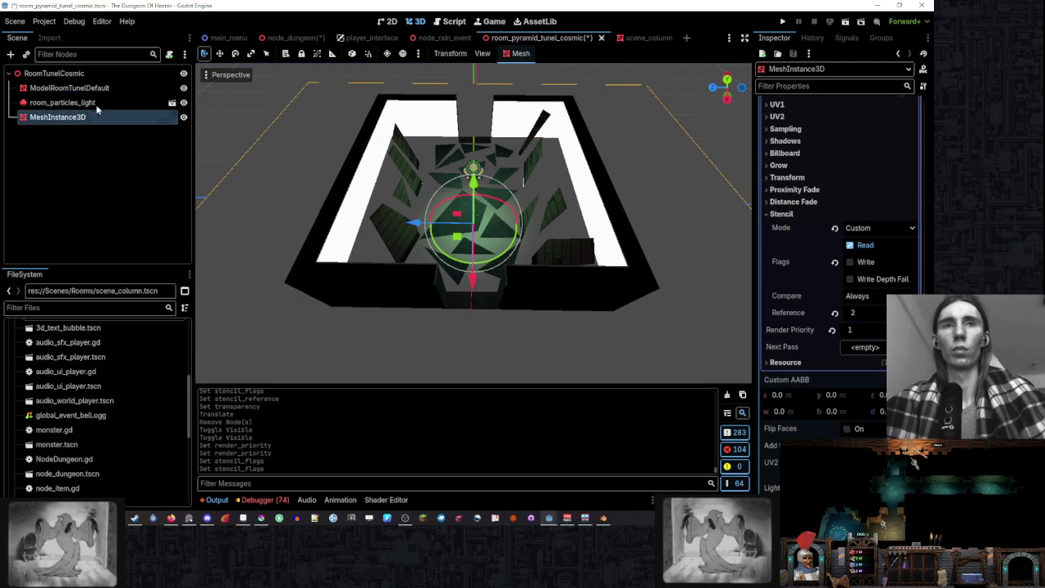
left_click(424, 165)
left_click(418, 163)
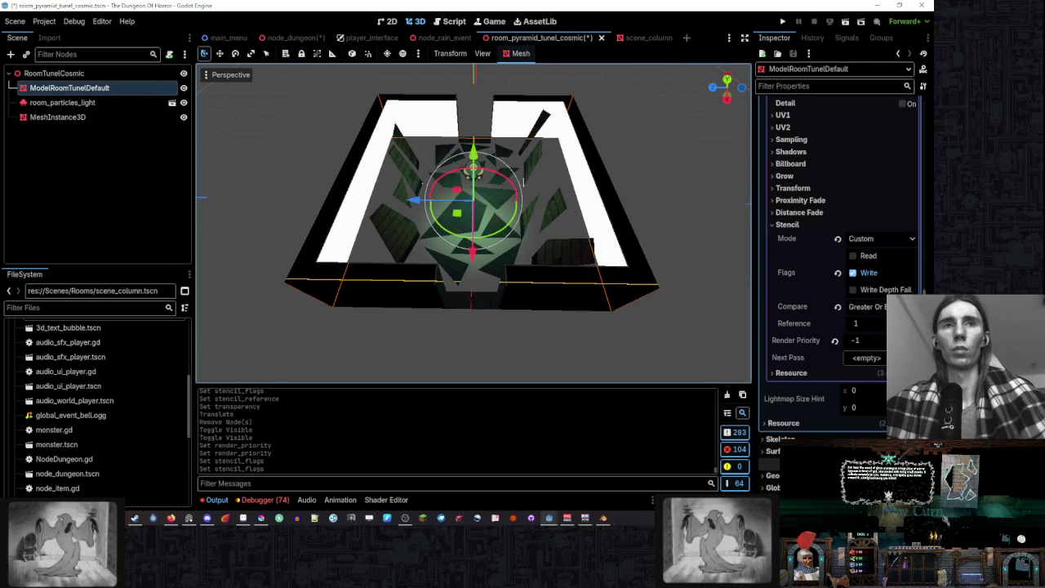
left_click(90, 117)
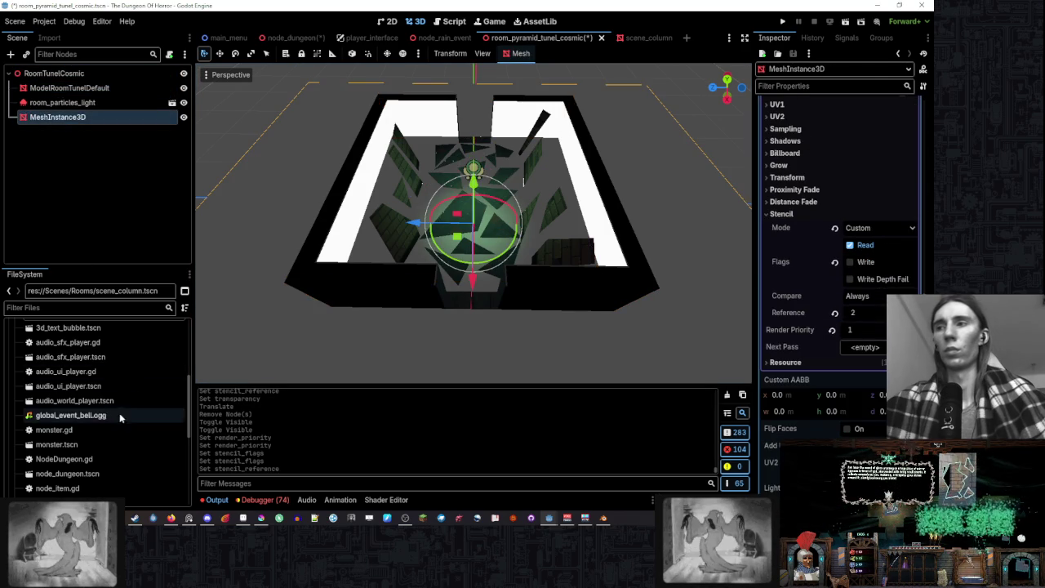
scroll(138, 327, "up", 10)
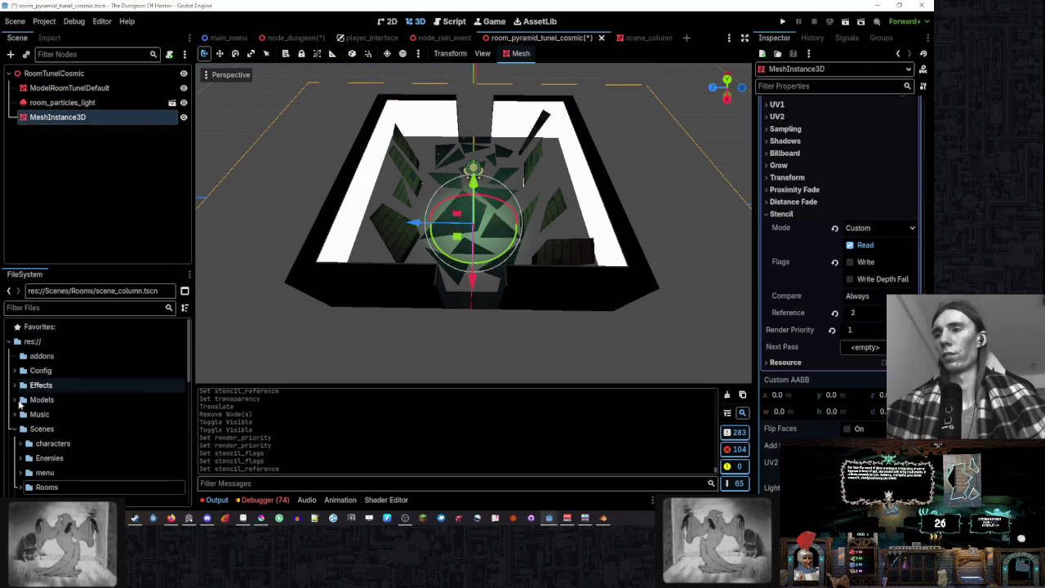
- Collapse the Scenes folder, open Textures and select the splash art loading screen image
left_click(15, 428)
left_click(15, 459)
scroll(76, 408, "down", 2)
scroll(138, 372, "down", 4)
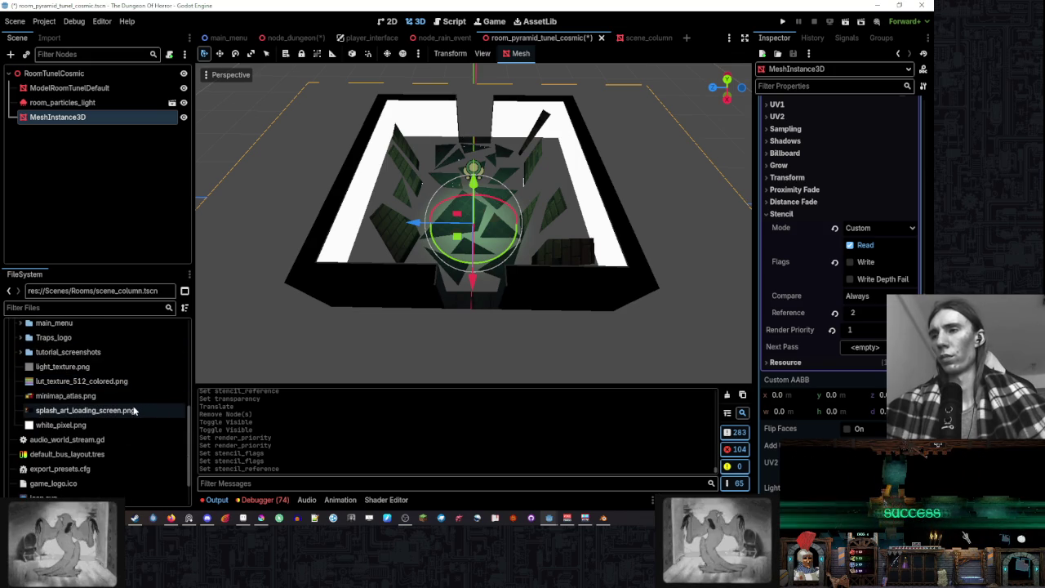
left_click(135, 411)
scroll(781, 330, "up", 8)
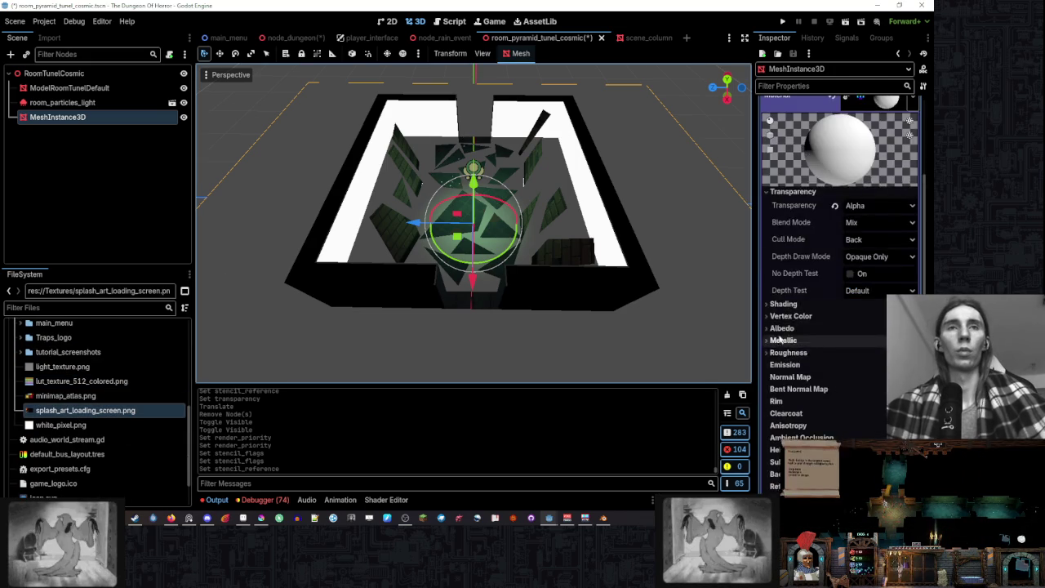
- Try the splash art image as the plane's Albedo texture, then clear it
scroll(781, 340, "up", 3)
scroll(788, 331, "down", 3)
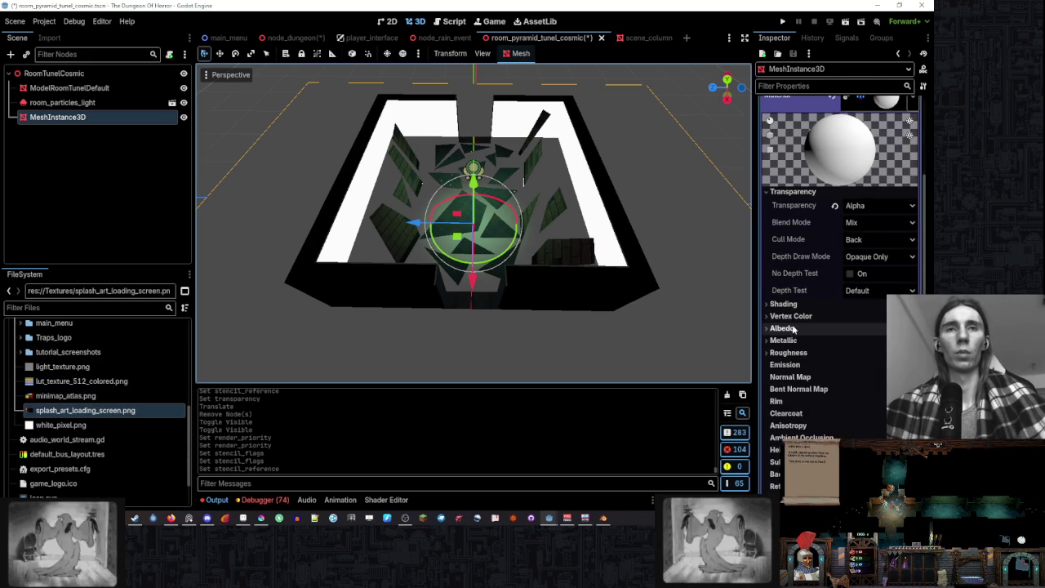
left_click(782, 328)
left_click_drag(85, 409, 879, 360)
left_click_drag(506, 245, 557, 231)
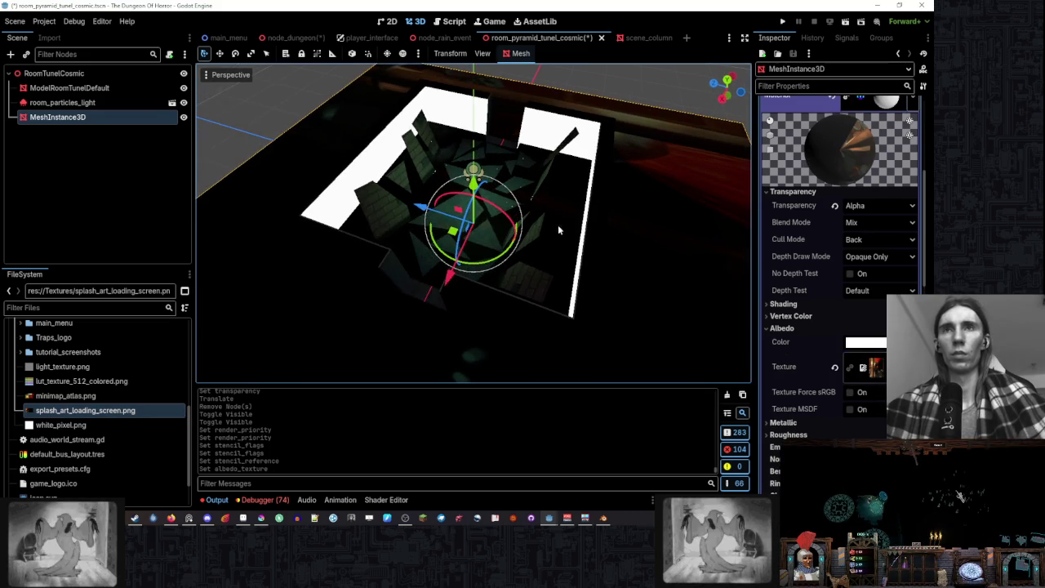
left_click(834, 366)
- Apply lut_texture_512_colored.png as the plane's Albedo texture
left_click(51, 381)
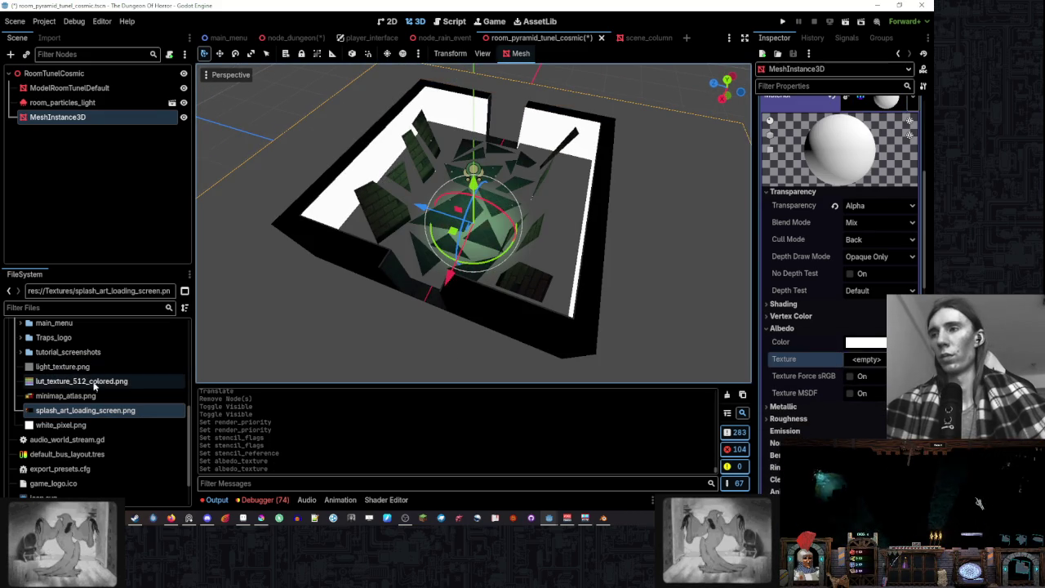
left_click_drag(51, 381, 865, 365)
scroll(515, 298, "up", 5)
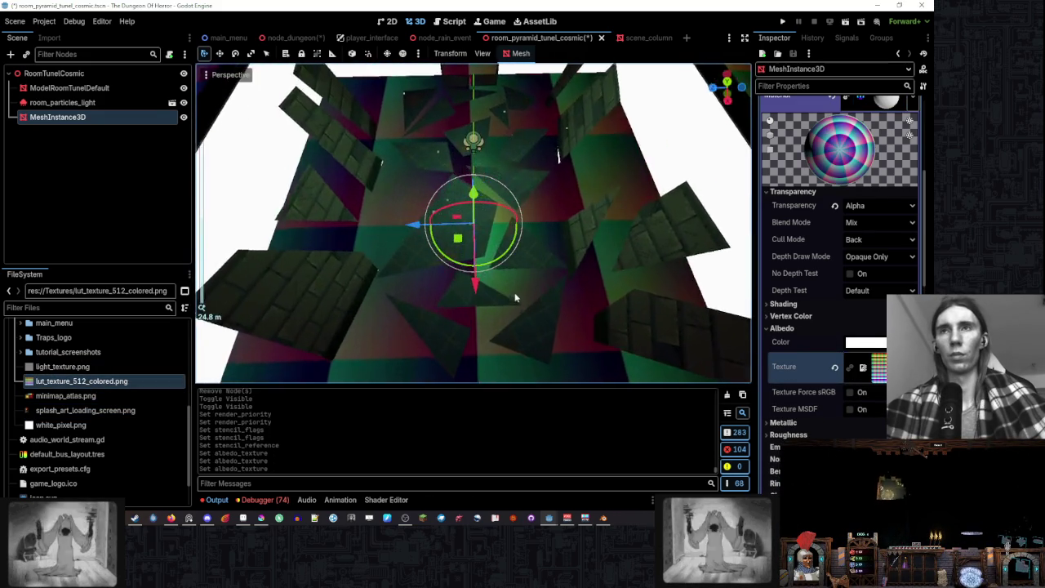
scroll(515, 298, "down", 5)
- Move the plane down below the room with the gizmo and orbit to check it
left_click_drag(515, 298, 564, 232)
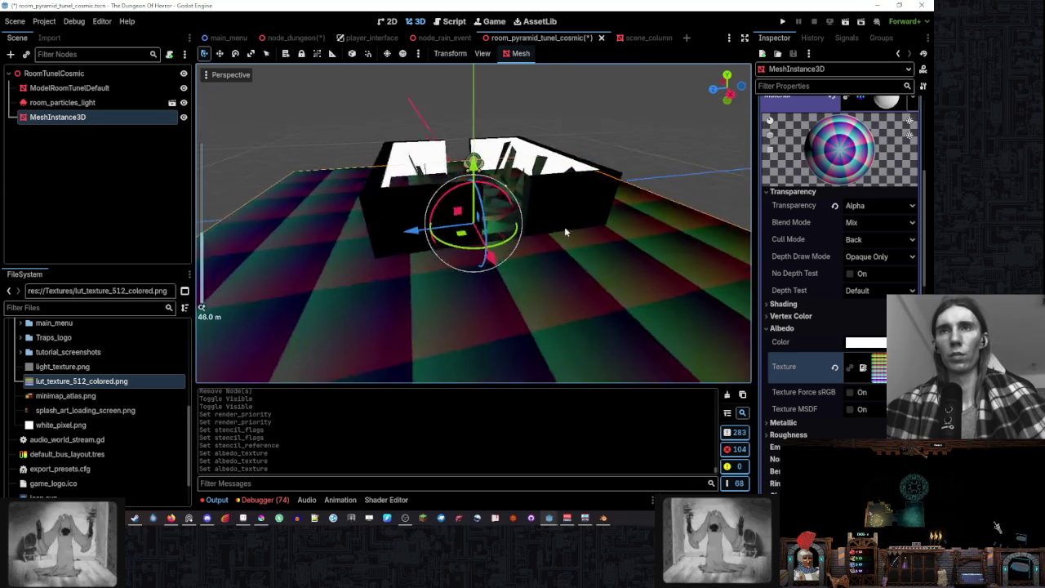
left_click(726, 158)
left_click_drag(725, 159, 625, 229)
left_click_drag(497, 260, 390, 217)
left_click(652, 249)
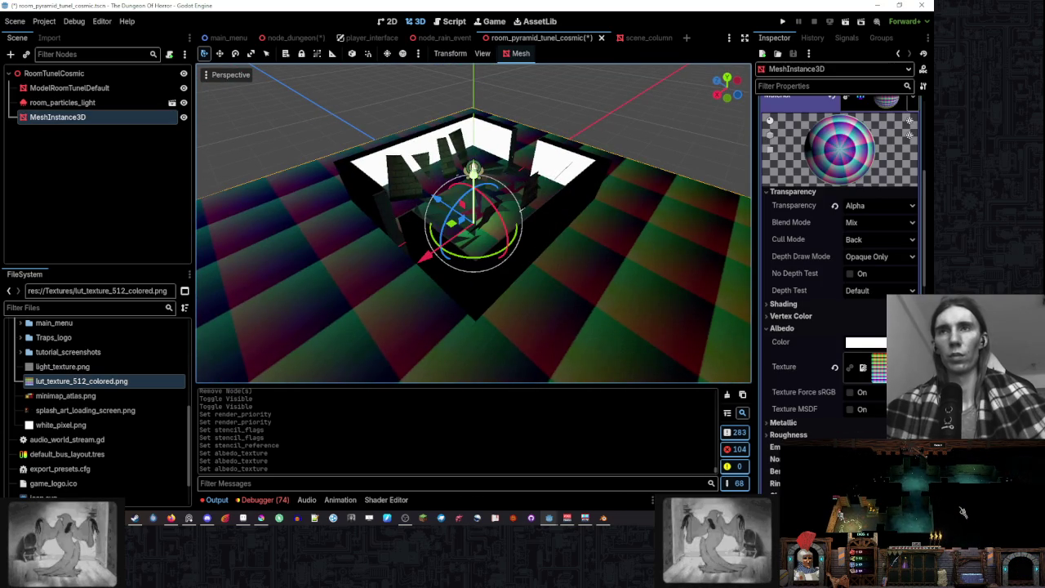
left_click_drag(478, 163, 478, 310)
left_click(588, 124)
mouse_move(588, 124)
left_mouse_down()
mouse_move(419, 93)
mouse_move(427, 80)
mouse_move(502, 82)
mouse_move(674, 103)
mouse_move(314, 98)
mouse_move(719, 98)
mouse_move(586, 102)
mouse_move(405, 85)
mouse_move(625, 89)
mouse_move(748, 113)
mouse_move(265, 107)
mouse_move(489, 112)
mouse_move(637, 149)
left_mouse_up()
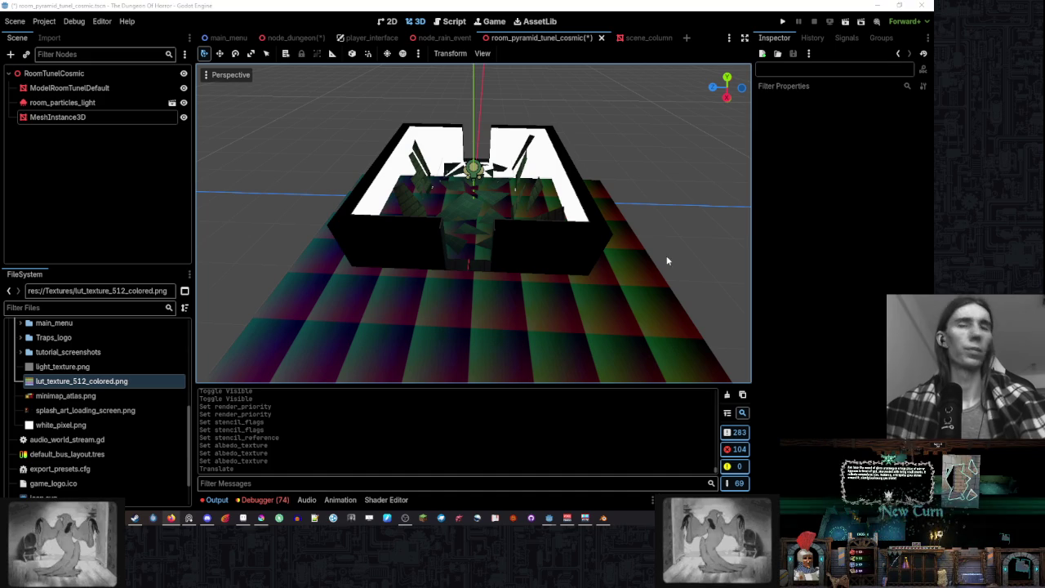
left_click(62, 102)
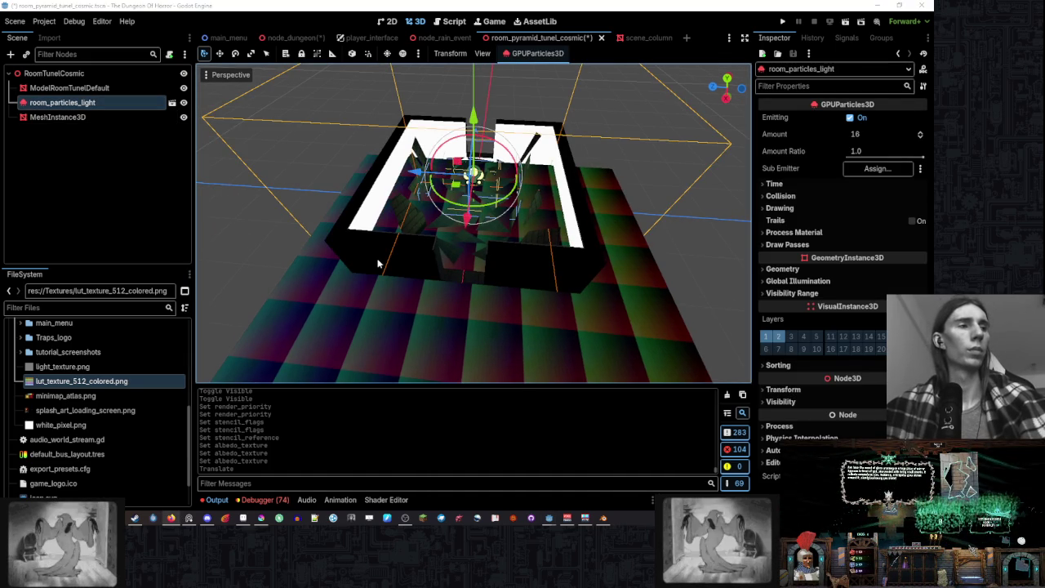
- Change ModelRoomTunelDefault's stencil compare from Greater Or Equal to Always
left_click_drag(378, 263, 413, 241)
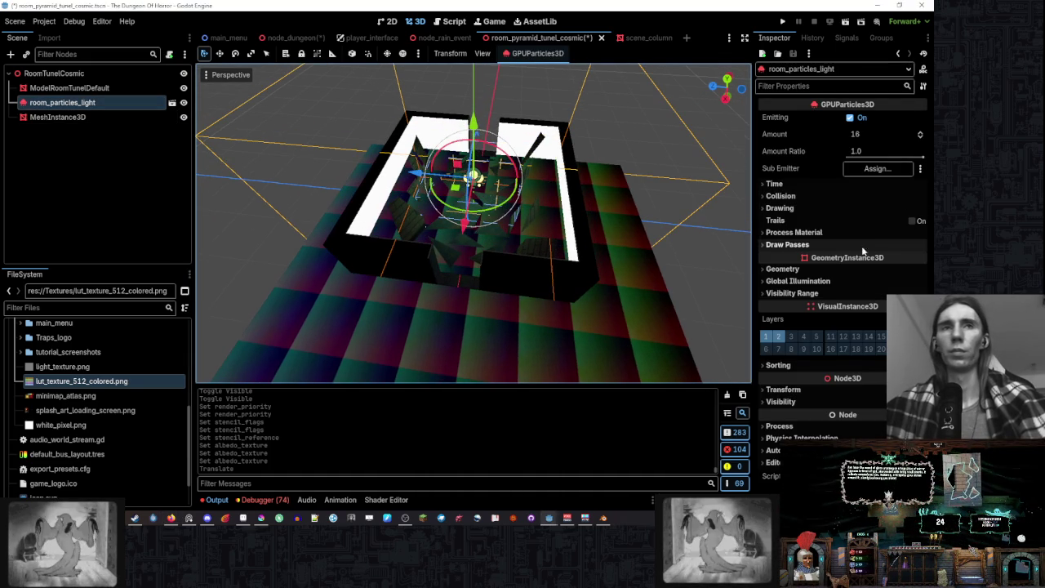
left_click(69, 87)
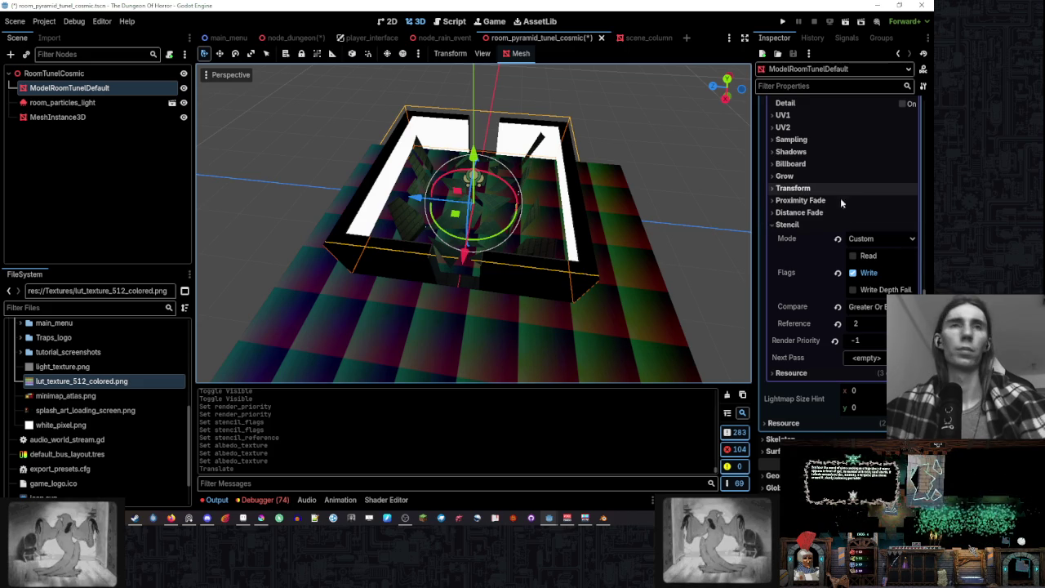
left_click(865, 307)
left_click(865, 322)
- Orbit around the room to check the effect of the Always stencil compare
mouse_move(719, 244)
left_mouse_down()
mouse_move(663, 228)
mouse_move(742, 192)
mouse_move(689, 189)
left_mouse_up()
scroll(702, 180, "up", 3)
scroll(840, 204, "down", 3)
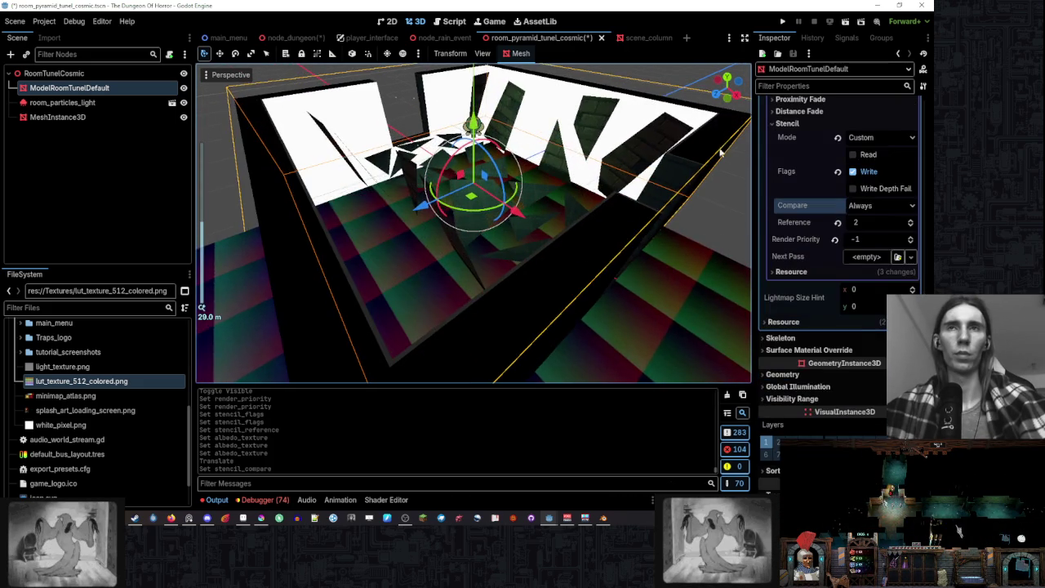
scroll(673, 143, "down", 5)
left_click(546, 165)
mouse_move(547, 166)
left_mouse_down()
mouse_move(661, 156)
mouse_move(698, 140)
mouse_move(595, 120)
mouse_move(617, 130)
mouse_move(450, 194)
mouse_move(443, 168)
mouse_move(472, 149)
left_mouse_up()
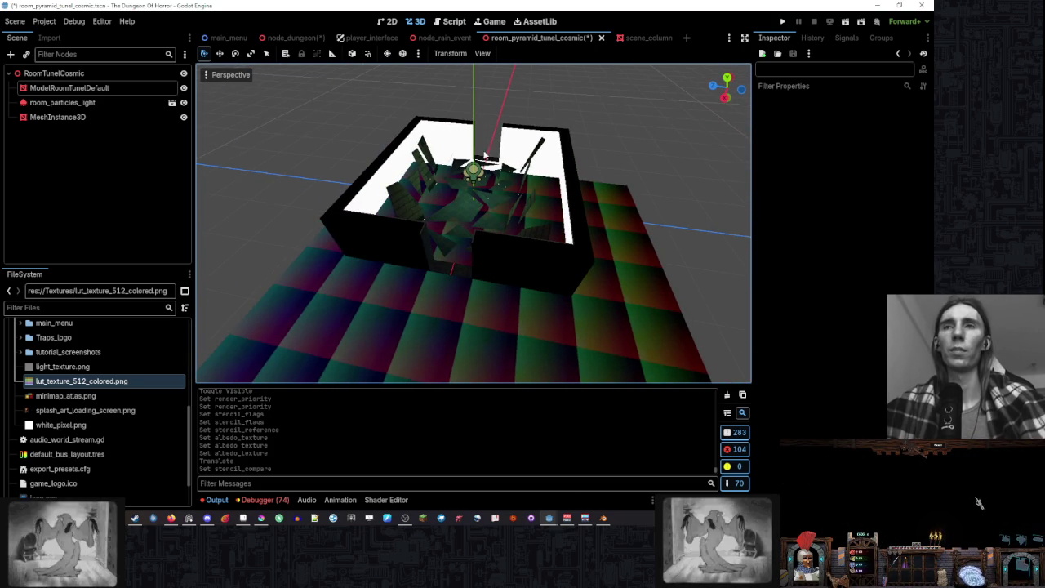
left_click(638, 218)
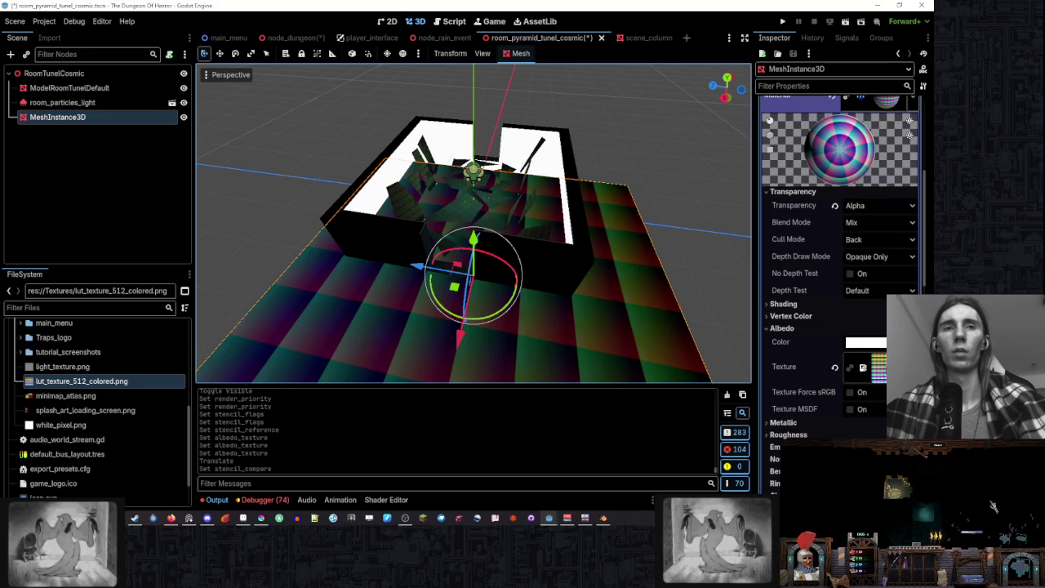
- Set the plane material's Billboard Mode to Enabled so it faces the camera
scroll(819, 275, "down", 5)
left_click(805, 386)
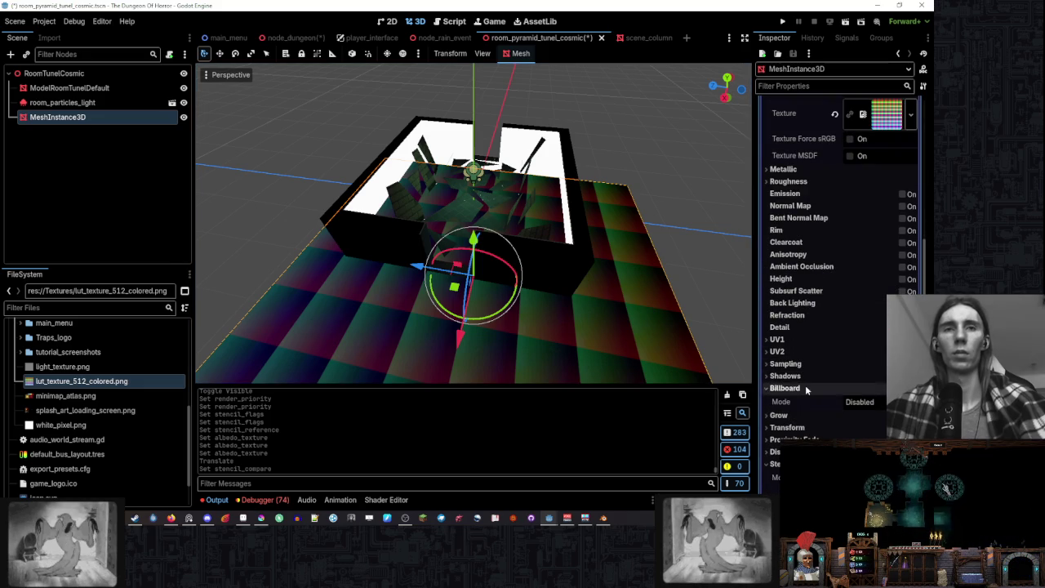
left_click(859, 401)
left_click(868, 430)
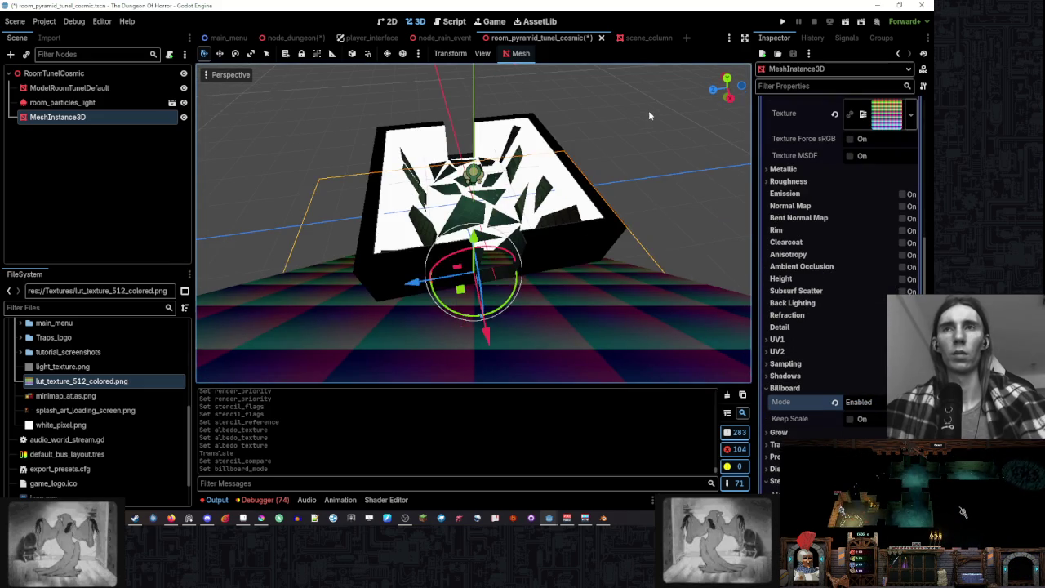
left_click(648, 110)
left_click(506, 321)
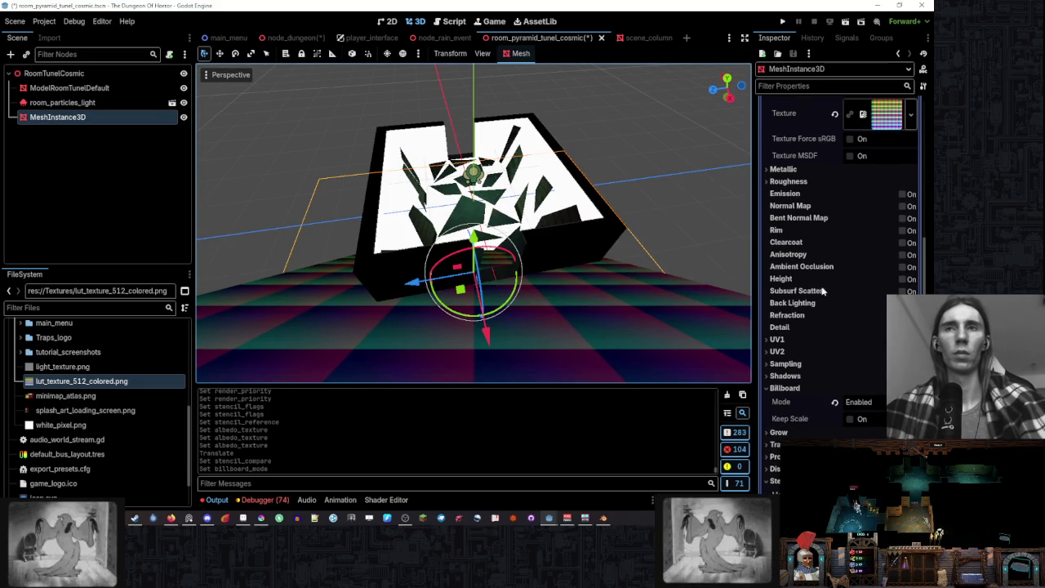
mouse_move(608, 160)
left_mouse_down()
mouse_move(684, 207)
mouse_move(653, 237)
left_mouse_up()
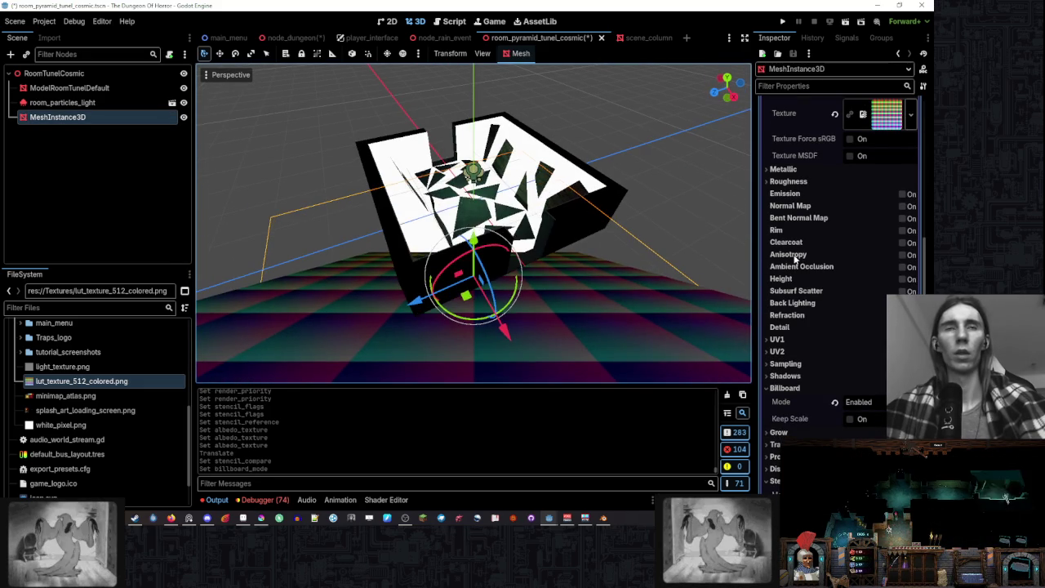
- Switch the plane's billboarding to Y-Billboard
scroll(825, 303, "down", 5)
left_click(781, 375)
scroll(803, 290, "up", 10)
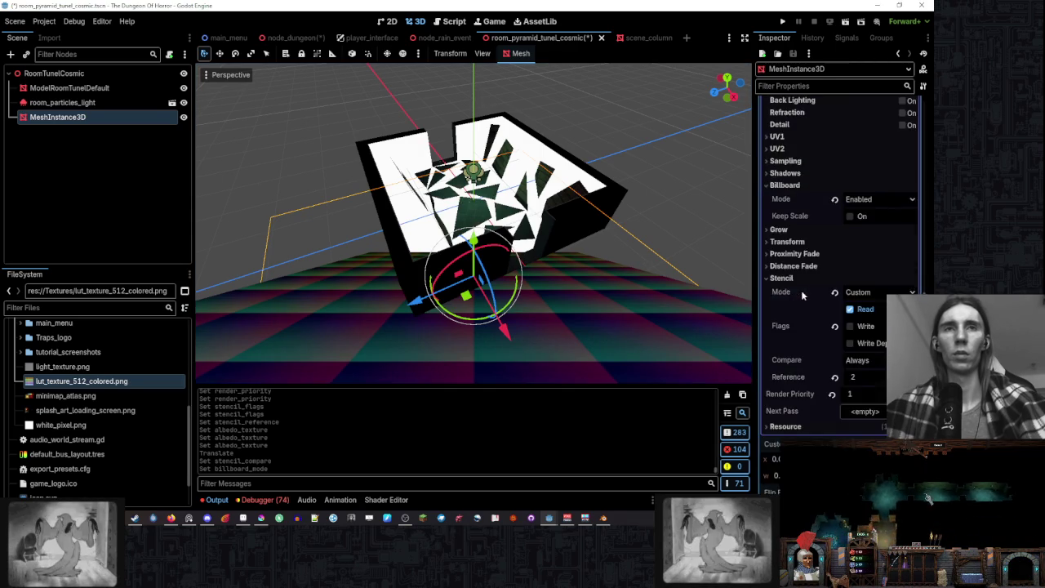
left_click(788, 248)
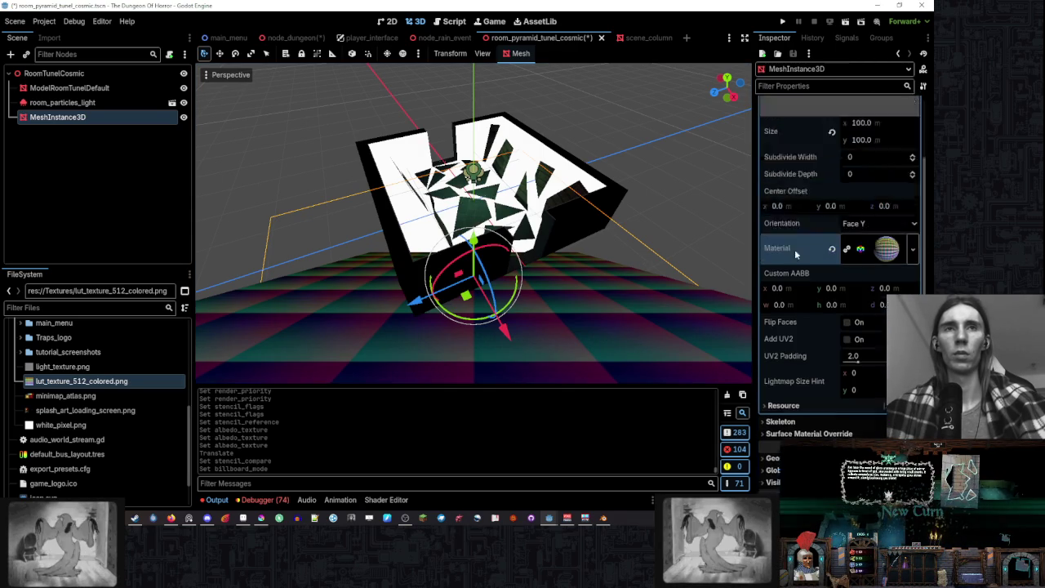
scroll(802, 258, "up", 3)
scroll(802, 258, "down", 5)
left_click(823, 335)
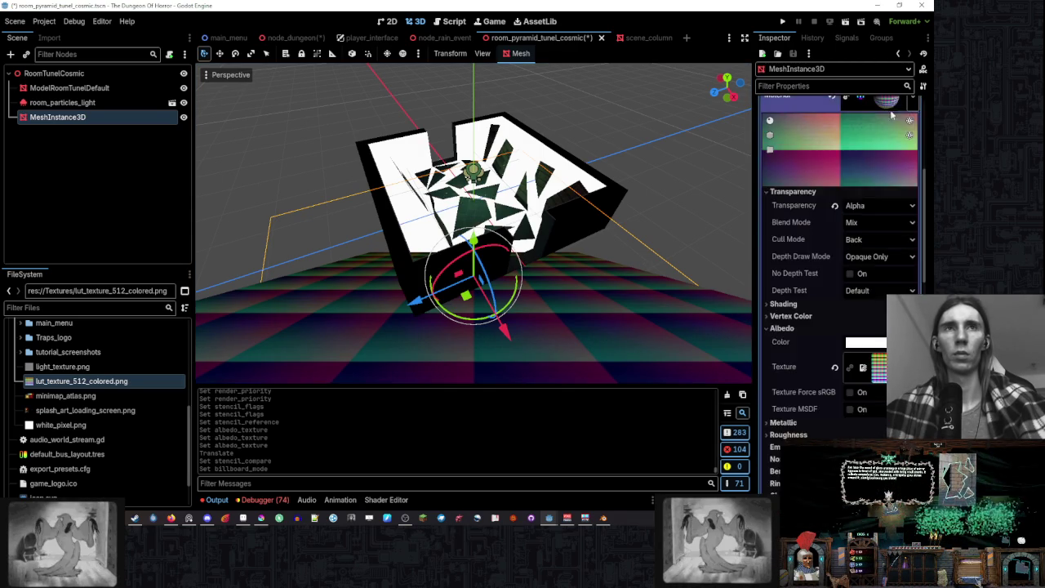
scroll(824, 329, "down", 10)
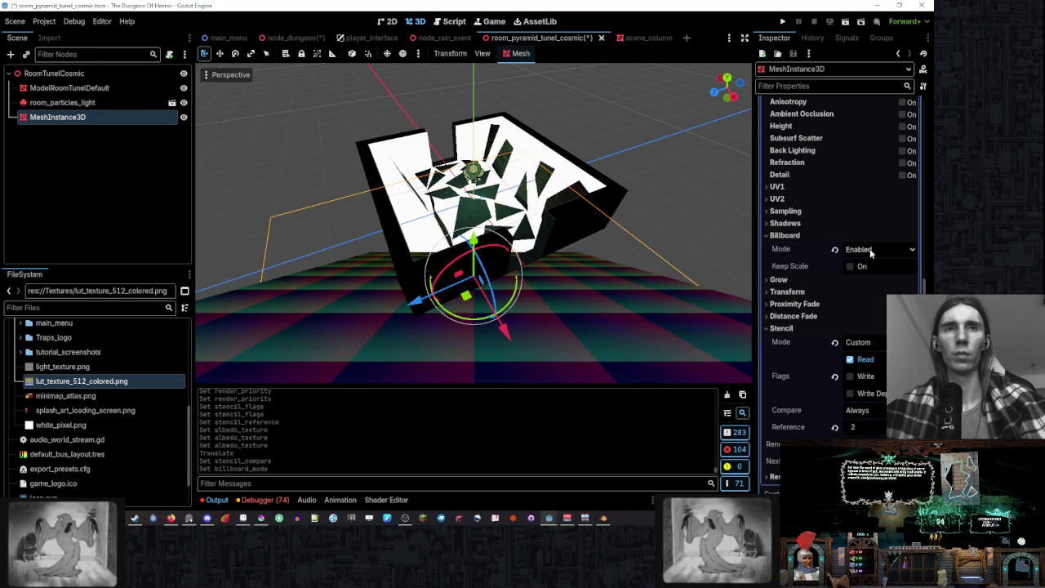
left_click(870, 253)
left_click(873, 287)
- Rotate the plane by -75 degrees and view it from the front
mouse_move(624, 218)
left_mouse_down()
mouse_move(608, 204)
mouse_move(596, 233)
mouse_move(563, 244)
left_mouse_up()
left_click_drag(490, 263, 498, 292)
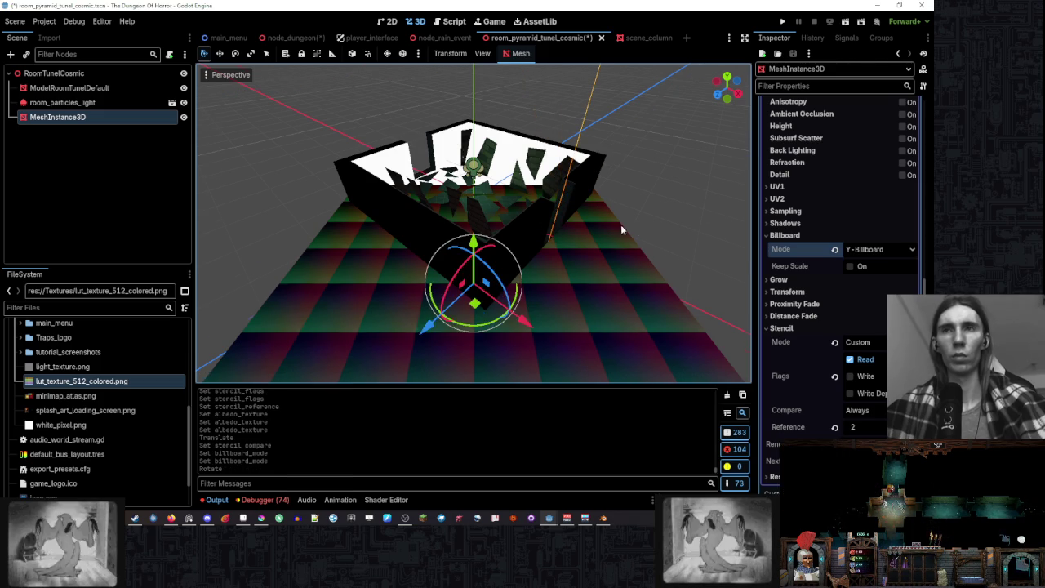
left_click_drag(620, 230, 595, 233)
- Cycle through the billboard modes and settle on Disabled
left_click(870, 249)
left_click(865, 273)
left_click(869, 249)
left_click(864, 259)
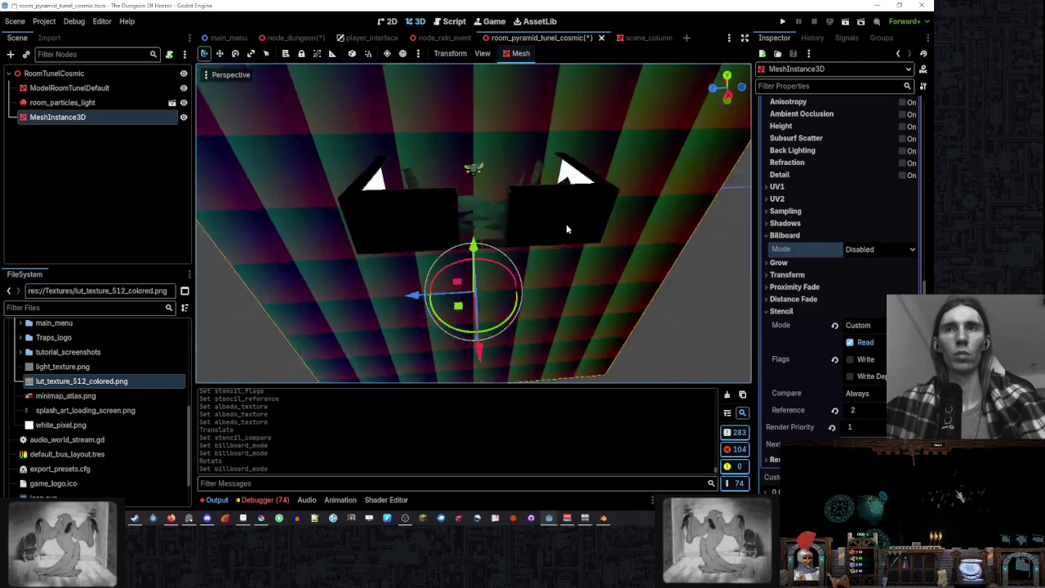
left_click(869, 249)
left_click(865, 272)
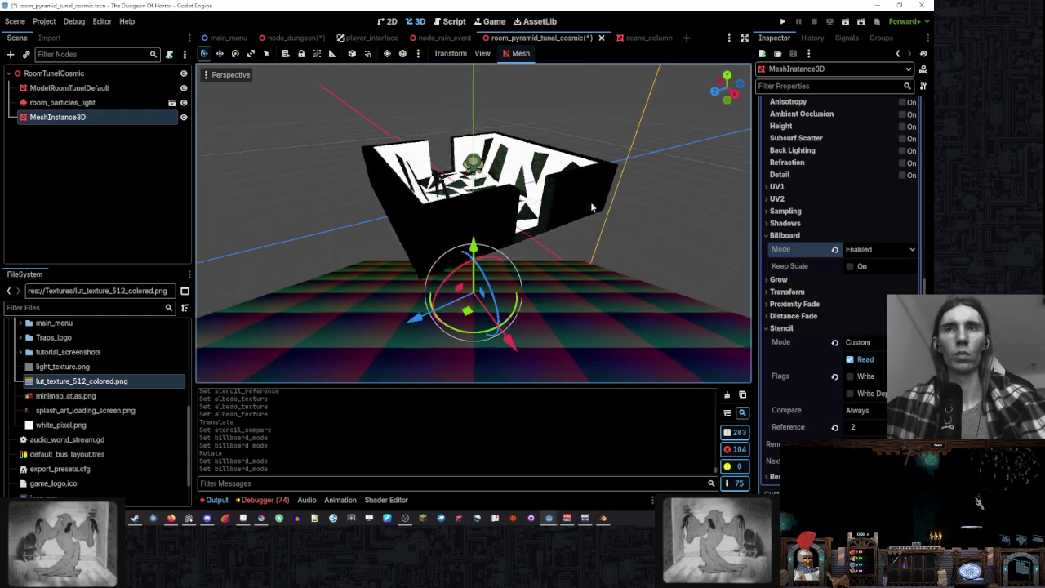
left_click(869, 249)
left_click(865, 273)
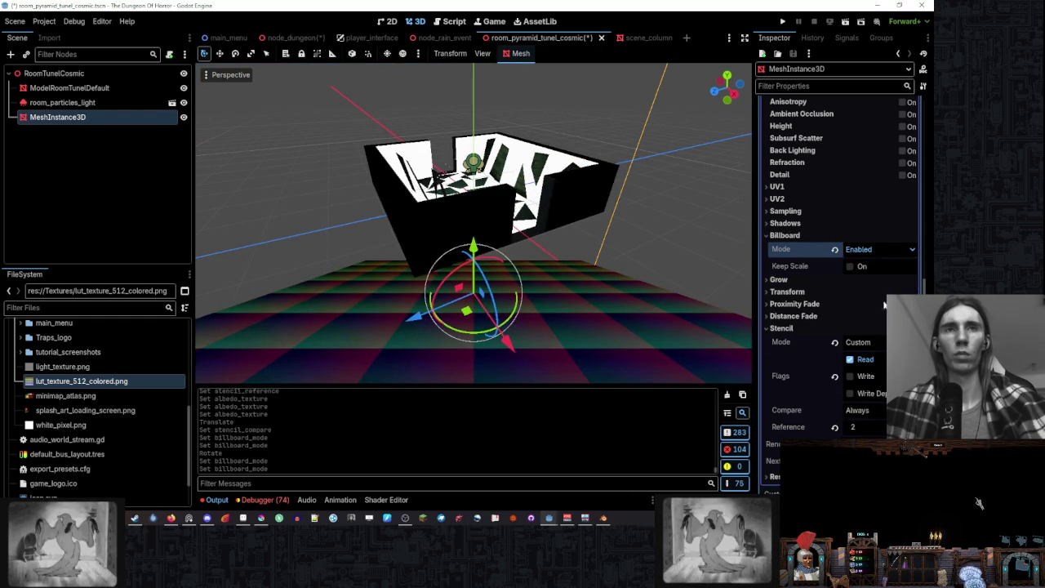
left_click(869, 249)
left_click(882, 274)
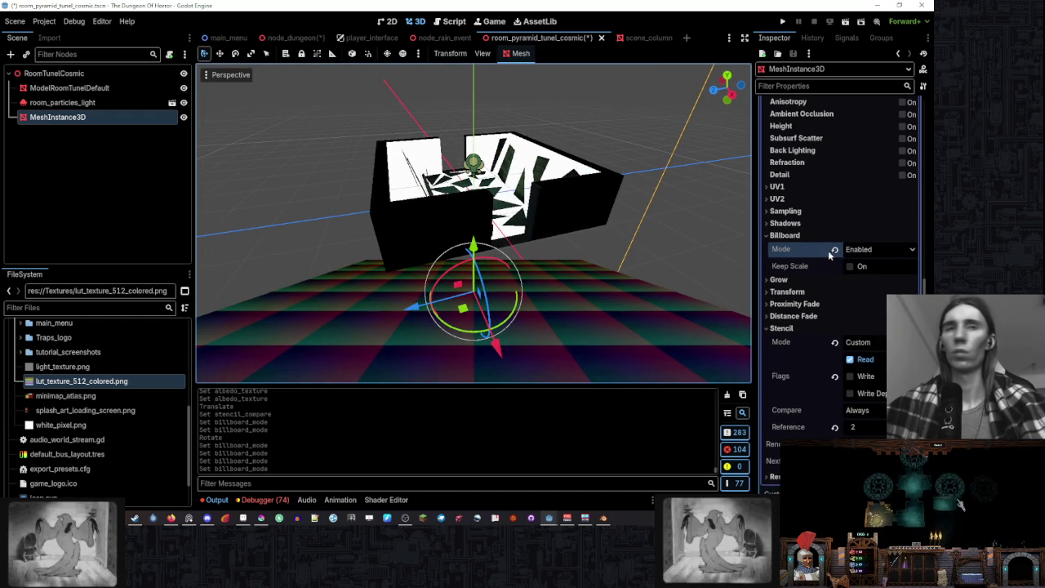
left_click(834, 250)
- Reset the plane's position and rotation to zero, then lower it to about Y -5.9
scroll(807, 311, "down", 5)
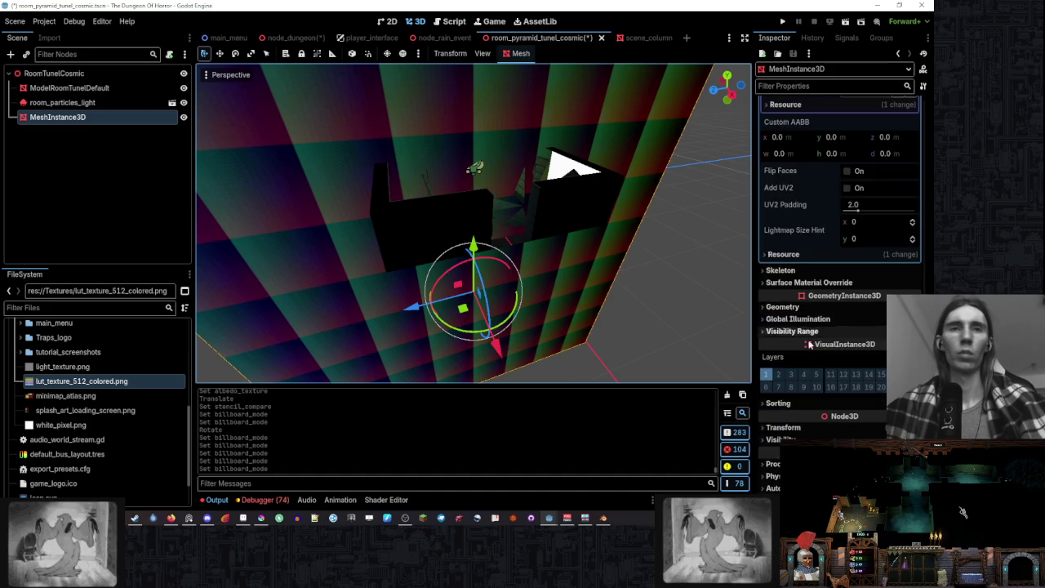
left_click(796, 393)
left_click(884, 408)
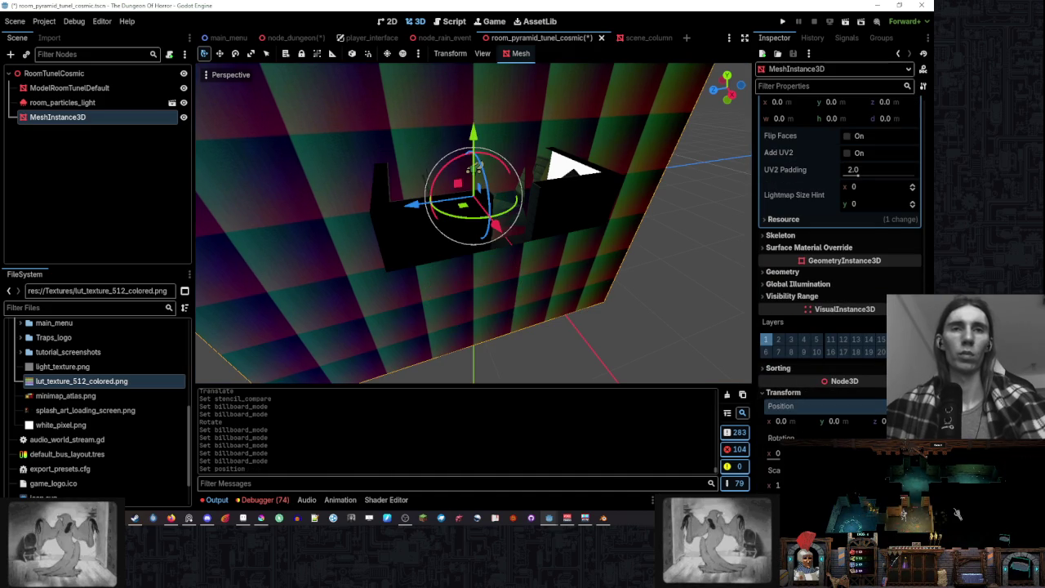
left_click(884, 439)
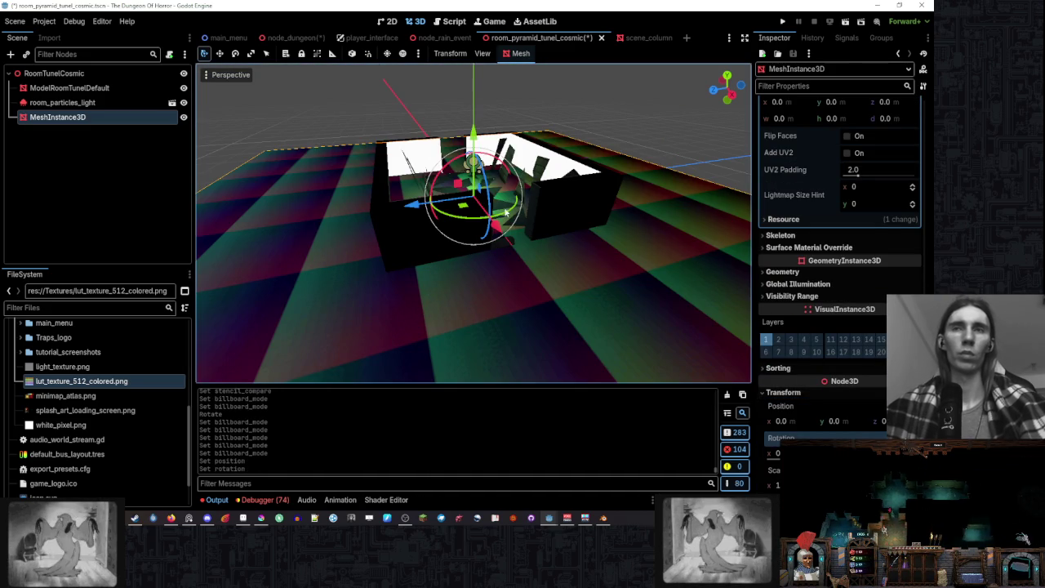
mouse_move(479, 139)
left_mouse_down()
mouse_move(477, 170)
mouse_move(477, 49)
mouse_move(474, 173)
left_mouse_up()
left_click(654, 106)
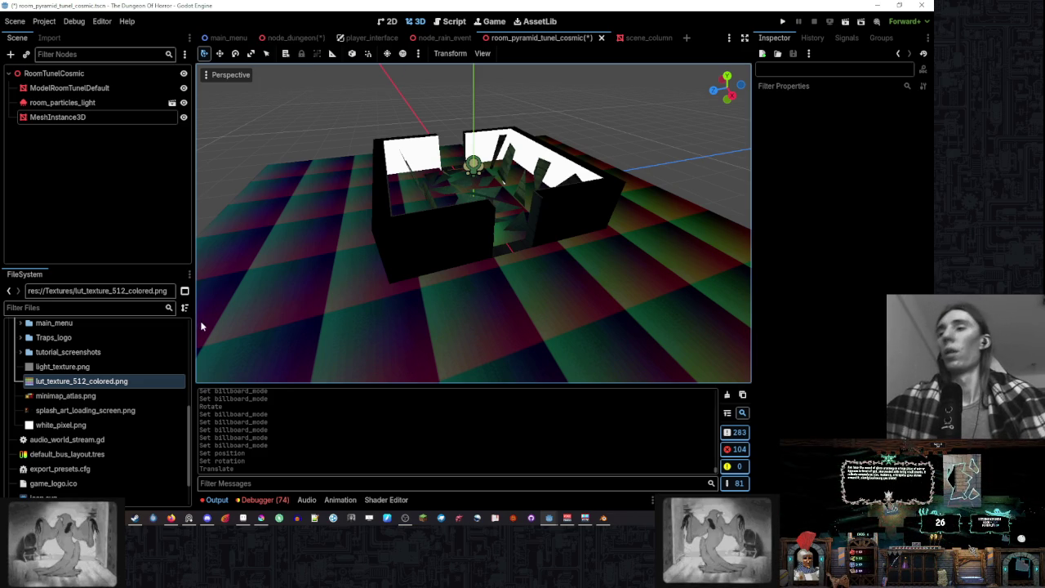
- Filter the FileSystem for 'goblin' and open model_goblin_spear.tscn
scroll(111, 363, "up", 3)
left_click(109, 308)
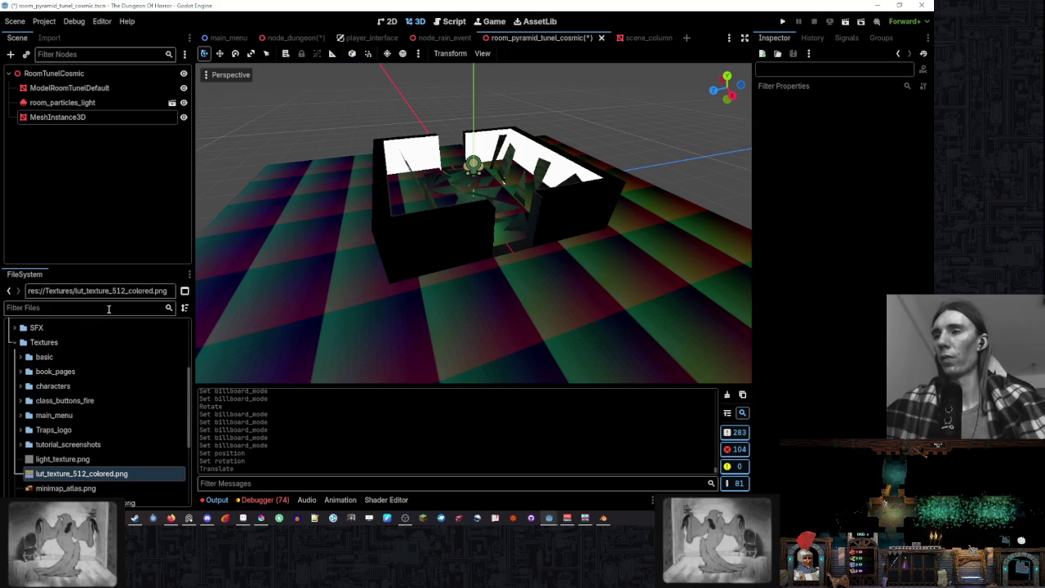
scroll(116, 373, "up", 5)
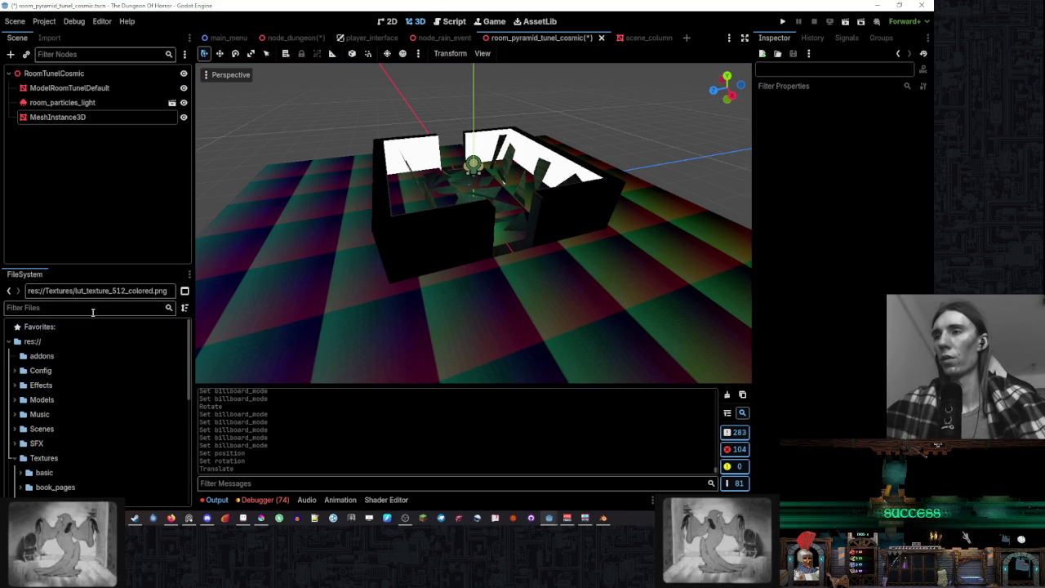
type("goblin")
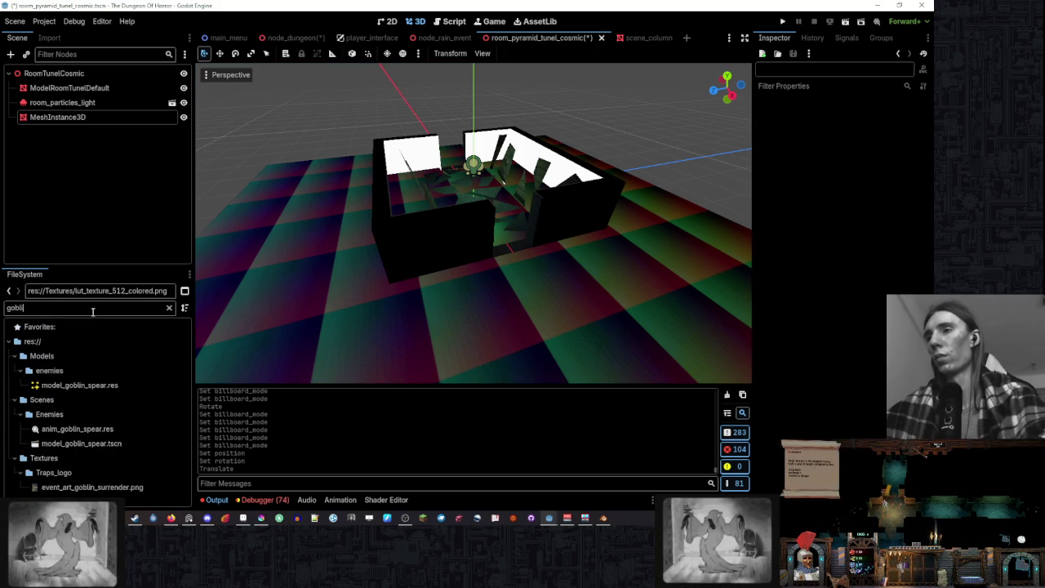
left_click(159, 443)
left_click(148, 428)
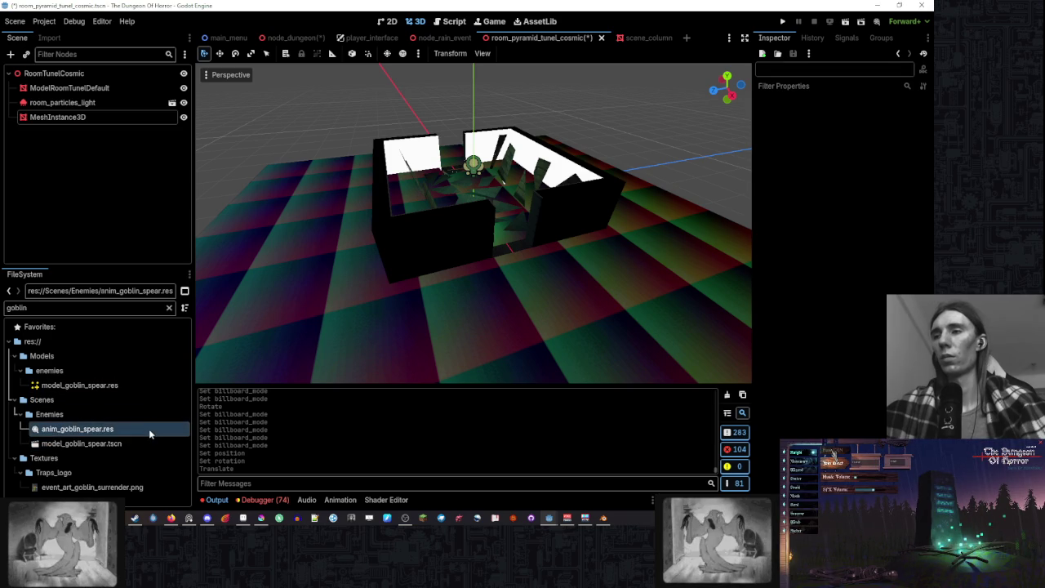
left_click(143, 443)
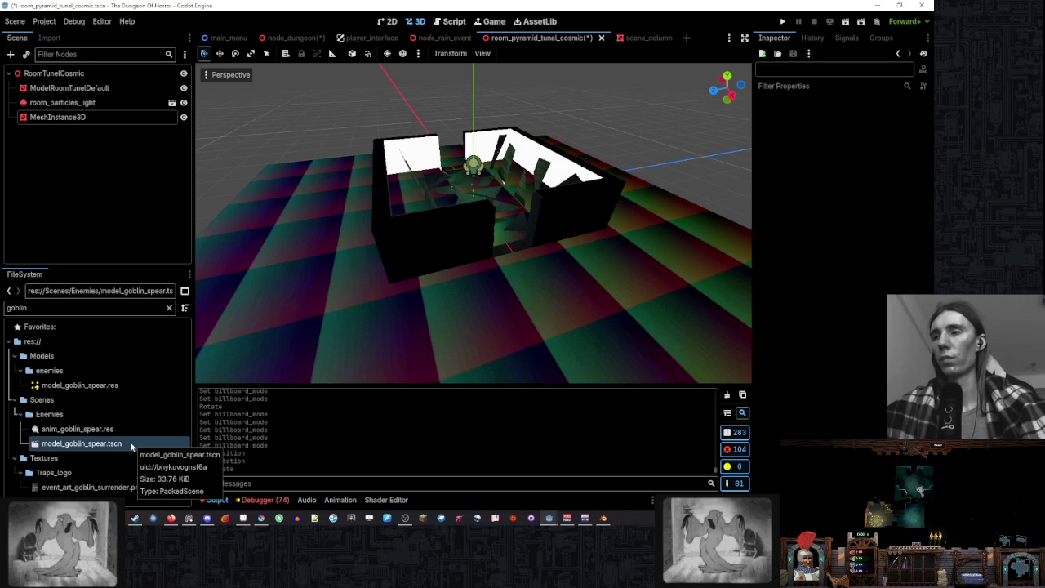
double_click(131, 444)
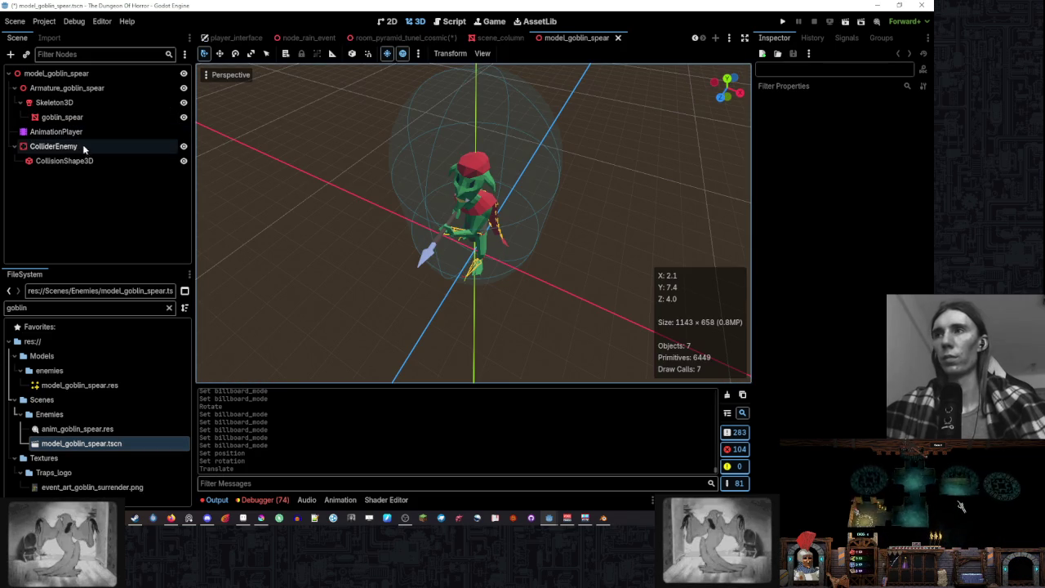
- Select goblin_spear and expand its material's Stencil and Next Pass sections
left_click(62, 117)
scroll(835, 249, "down", 10)
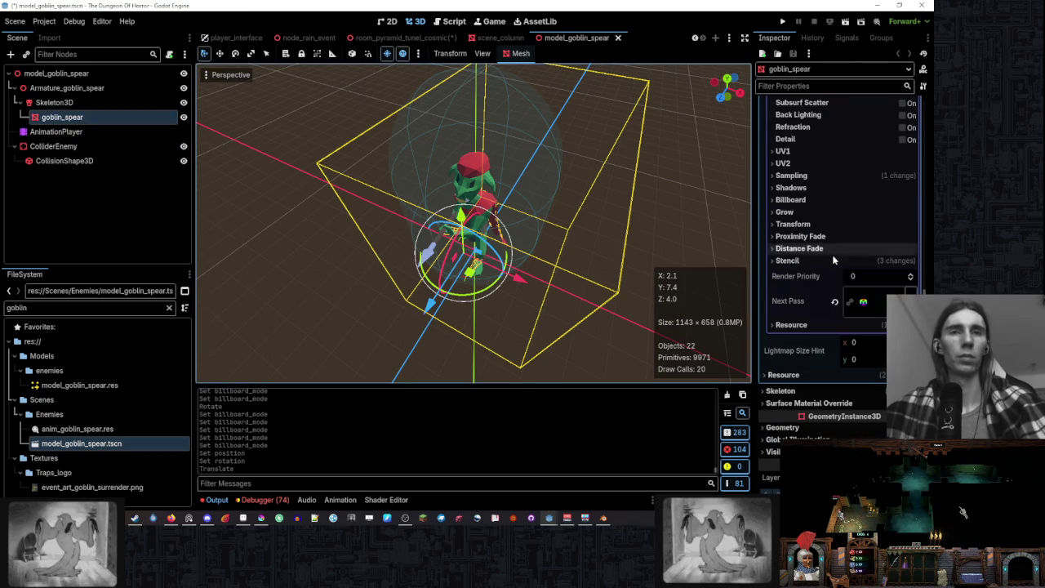
left_click(804, 260)
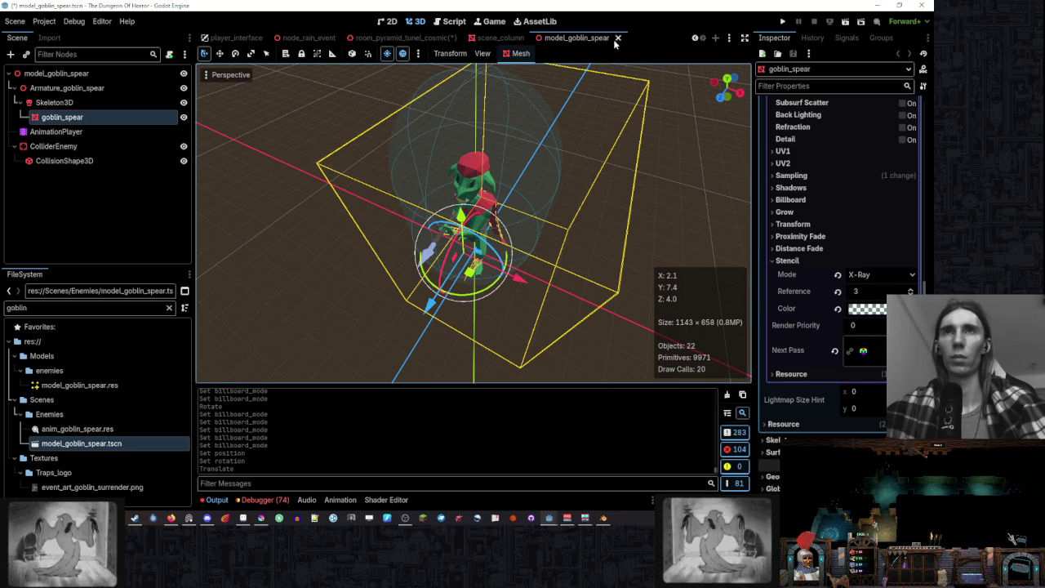
left_click(863, 351)
scroll(848, 343, "down", 5)
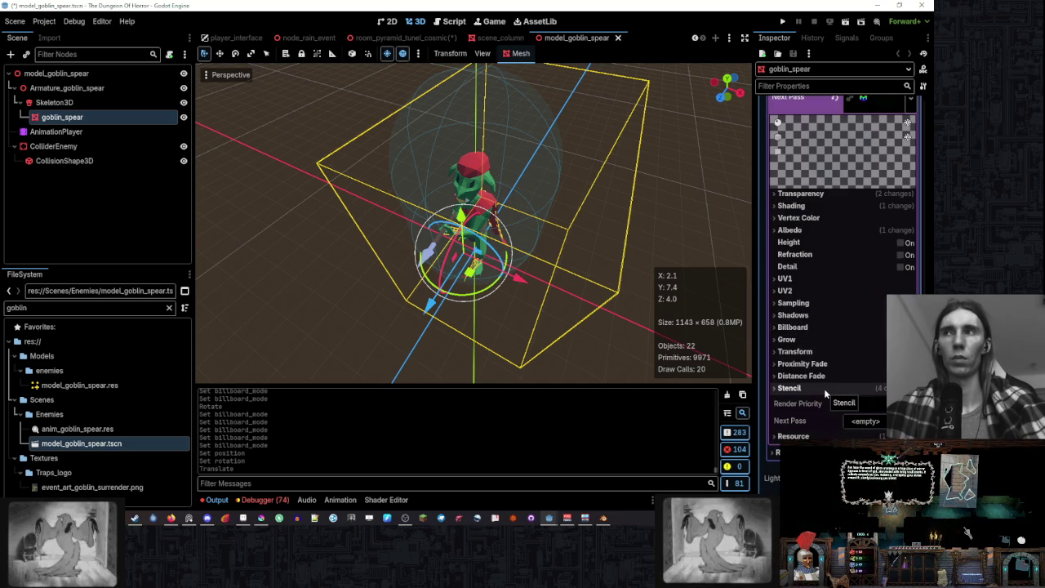
scroll(825, 390, "up", 5)
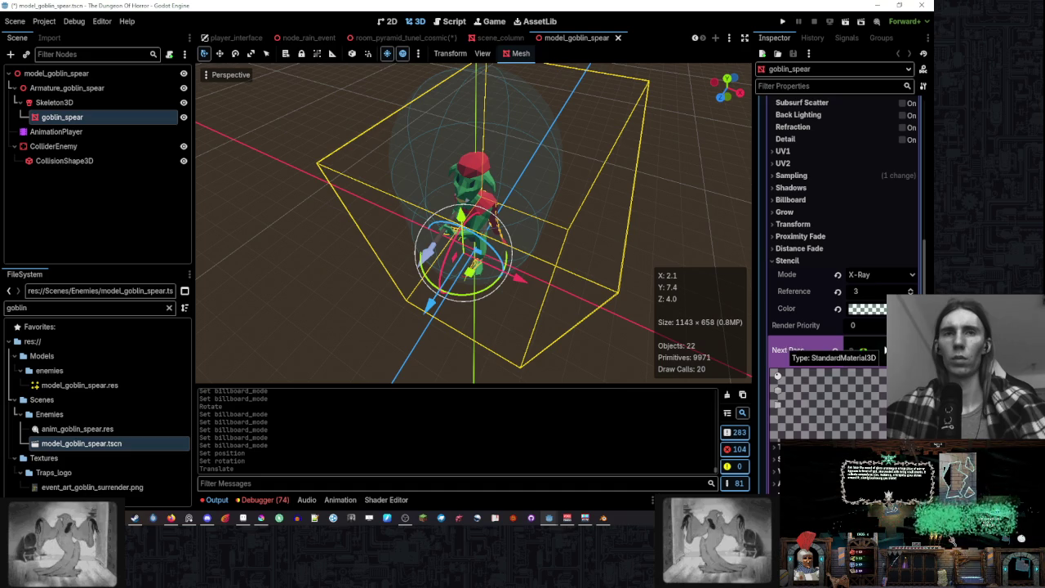
scroll(863, 346, "down", 3)
left_click(863, 346)
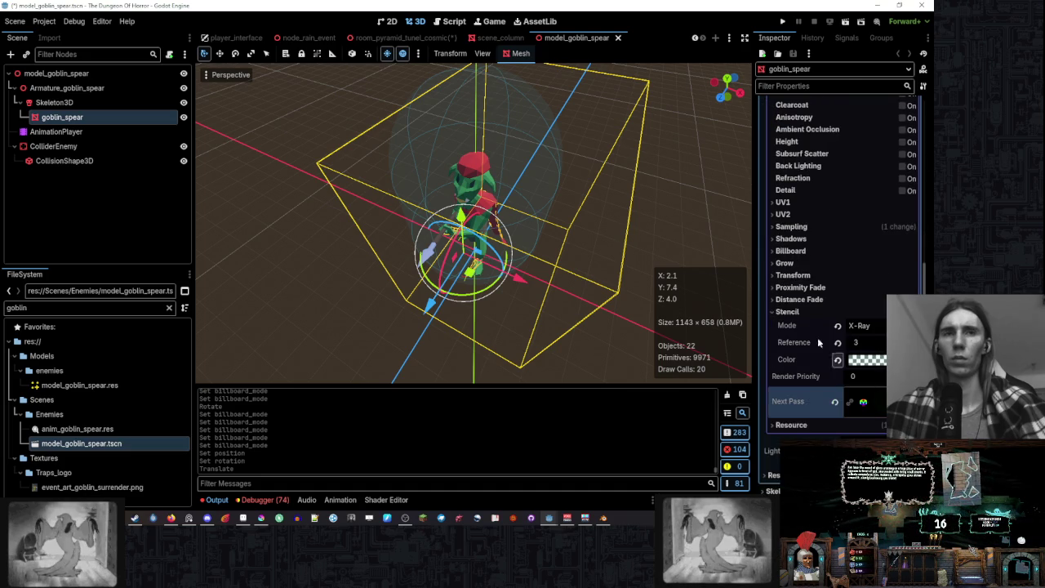
scroll(817, 337, "down", 3)
left_click(885, 202)
scroll(816, 248, "down", 3)
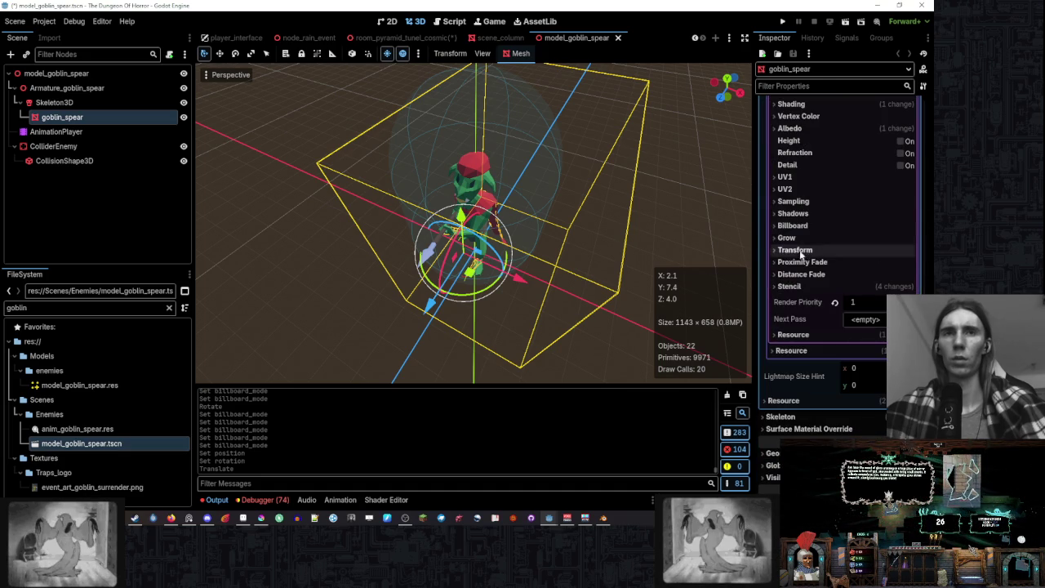
mouse_move(571, 204)
left_mouse_down()
mouse_move(658, 188)
mouse_move(638, 247)
left_mouse_up()
scroll(658, 188, "down", 2)
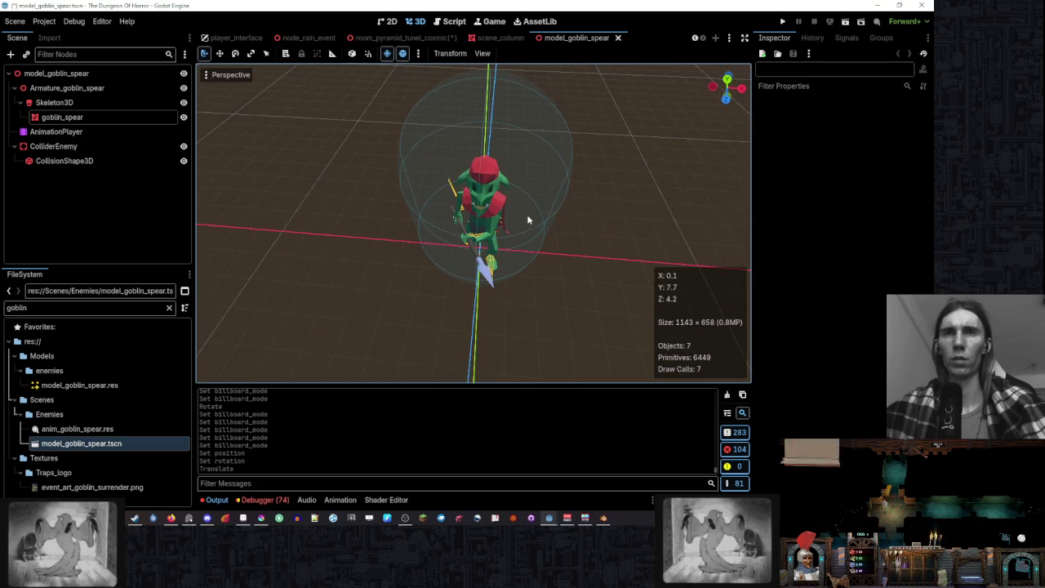
- Browse goblin_spear's surface material details and undo an accidentally created next pass material
left_click(526, 214)
scroll(814, 251, "up", 5)
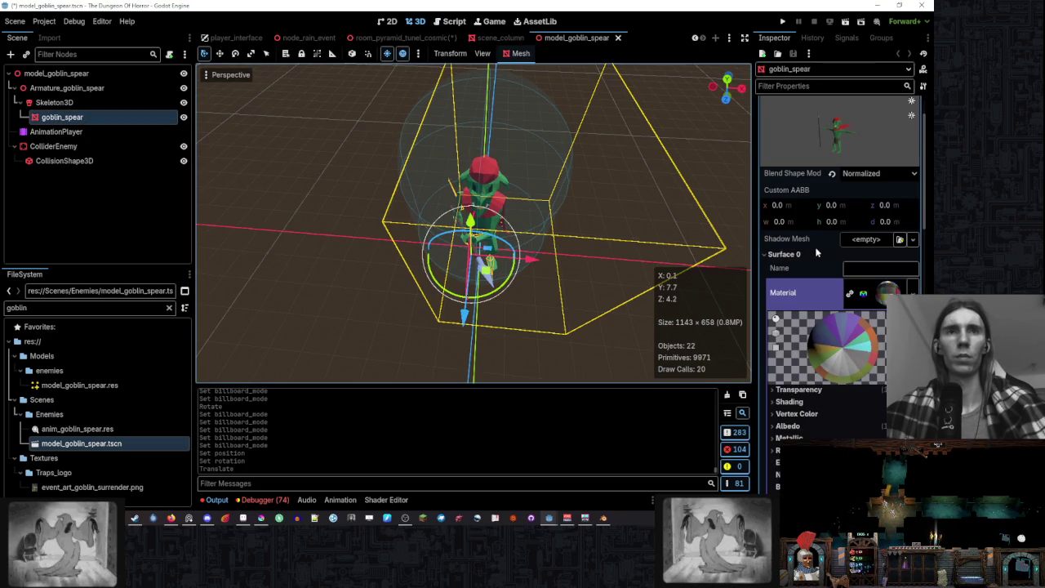
left_click(888, 292)
left_click(888, 292)
scroll(848, 287, "down", 3)
scroll(848, 287, "up", 5)
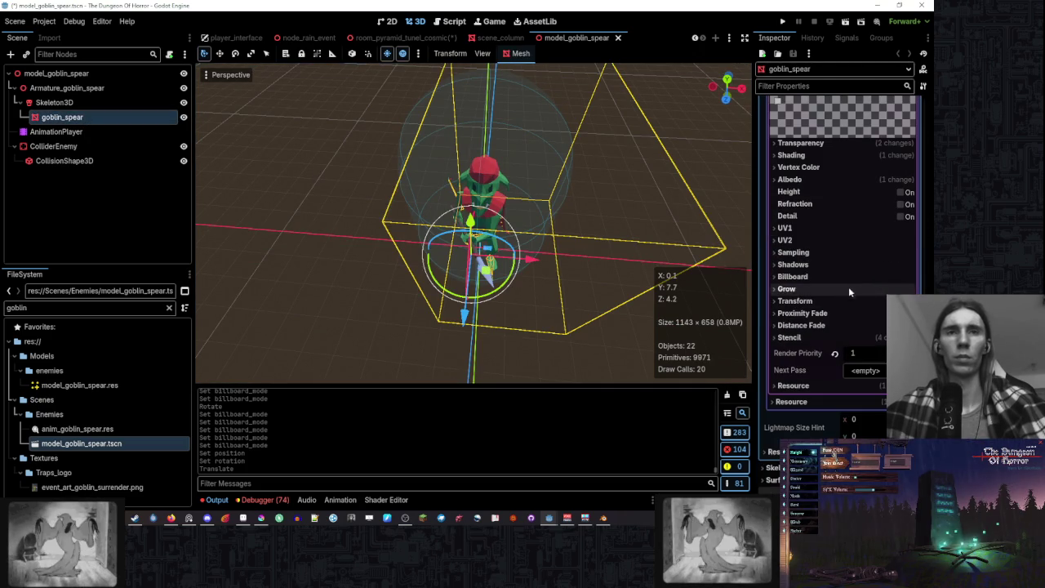
left_click(823, 384)
left_click(824, 384)
left_click(865, 370)
left_click(868, 378)
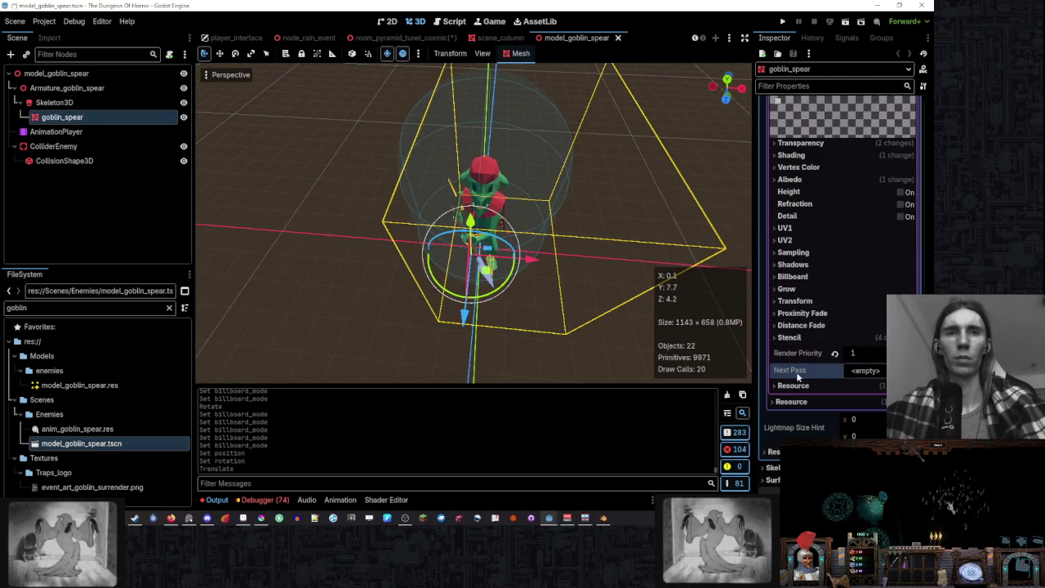
key("ctrl+z")
- Review the goblin material's X-Ray stencil with reference 3, then clear the 'goblin' filter
left_click(810, 337)
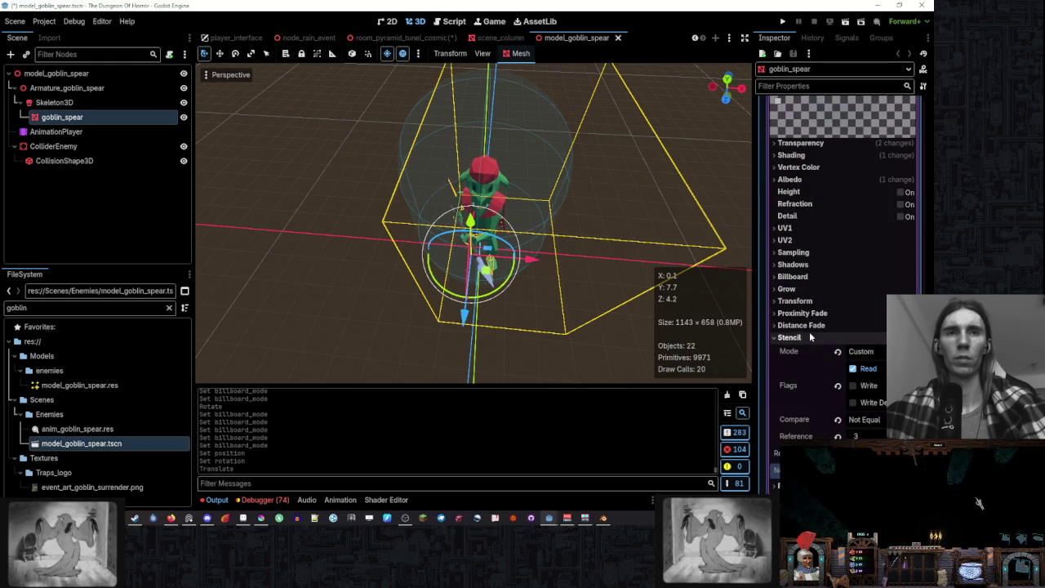
key("ctrl+z")
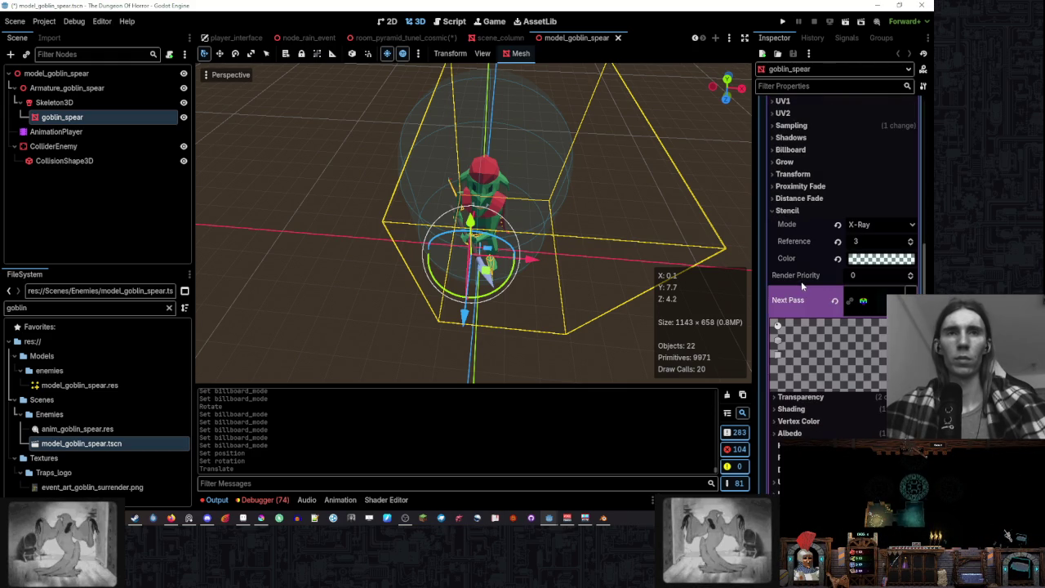
scroll(800, 281, "up", 10)
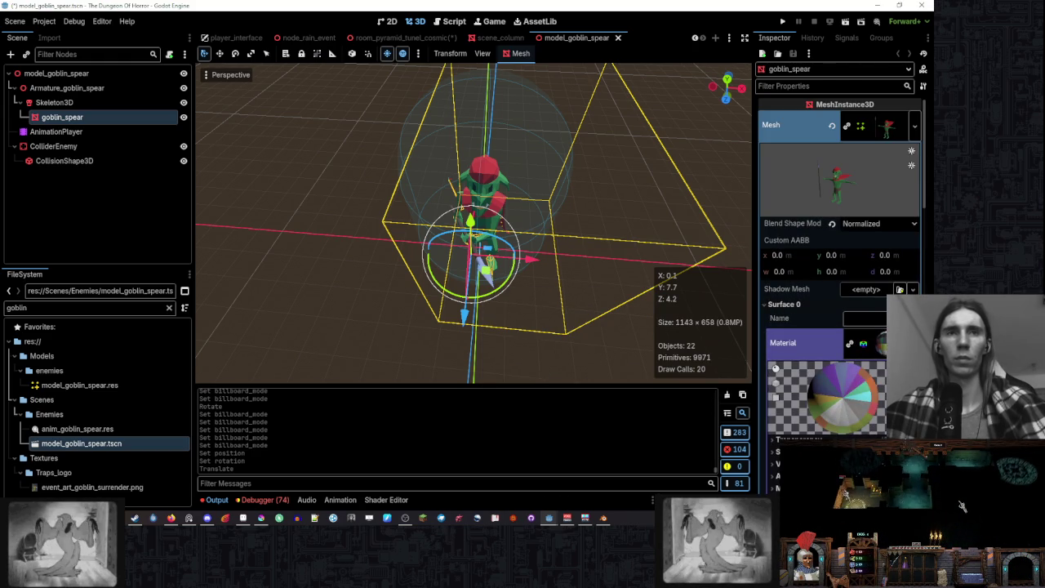
left_click(804, 343)
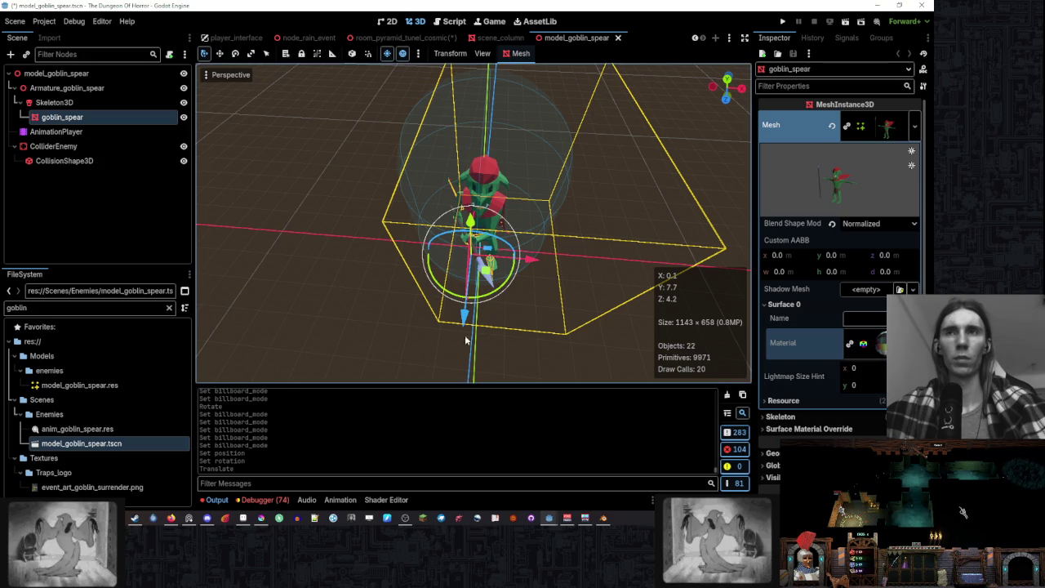
left_click(169, 307)
- Filter FileSystem by 'skele' and 'archer' to open the skeleton_lying and model_archer_undead scenes
type("skele")
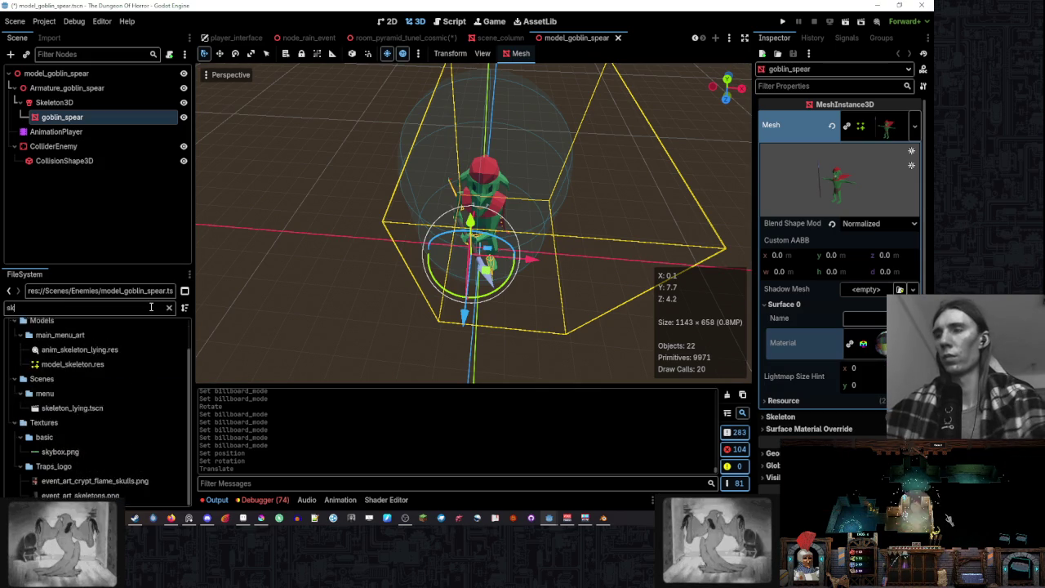
double_click(136, 445)
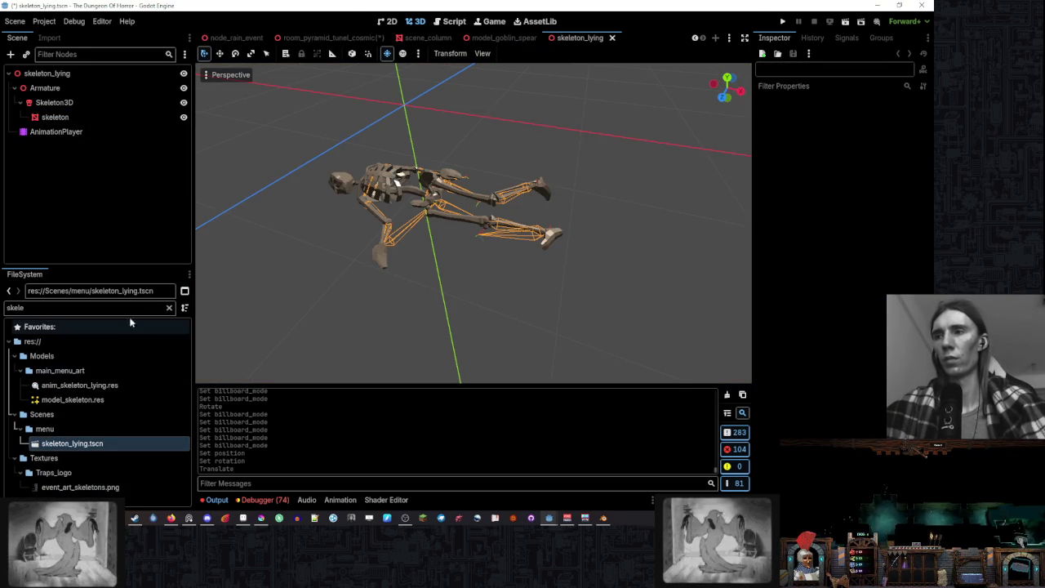
double_click(2, 308)
type("art")
key("BackSpace")
type("cher")
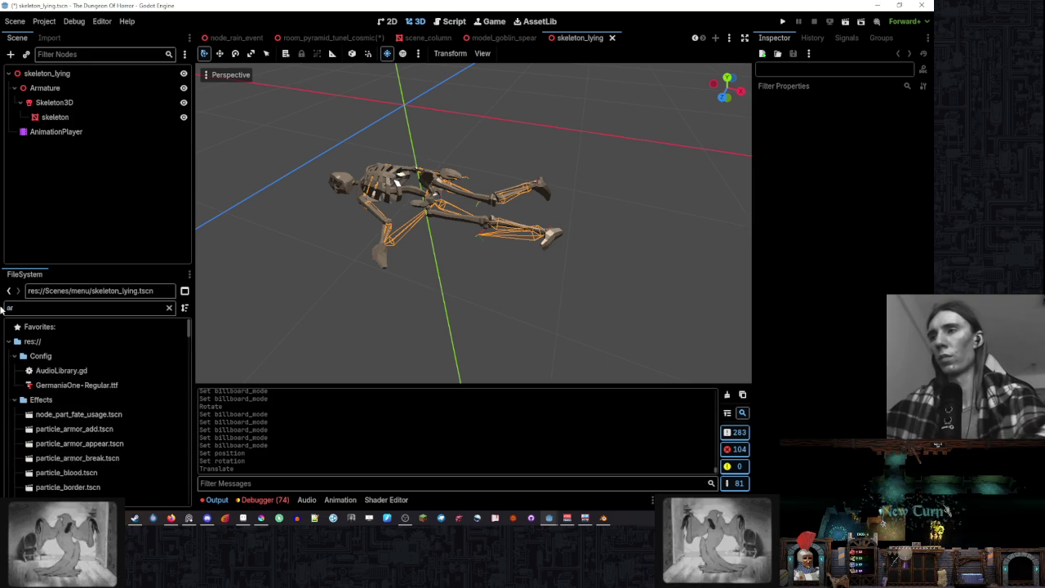
double_click(157, 445)
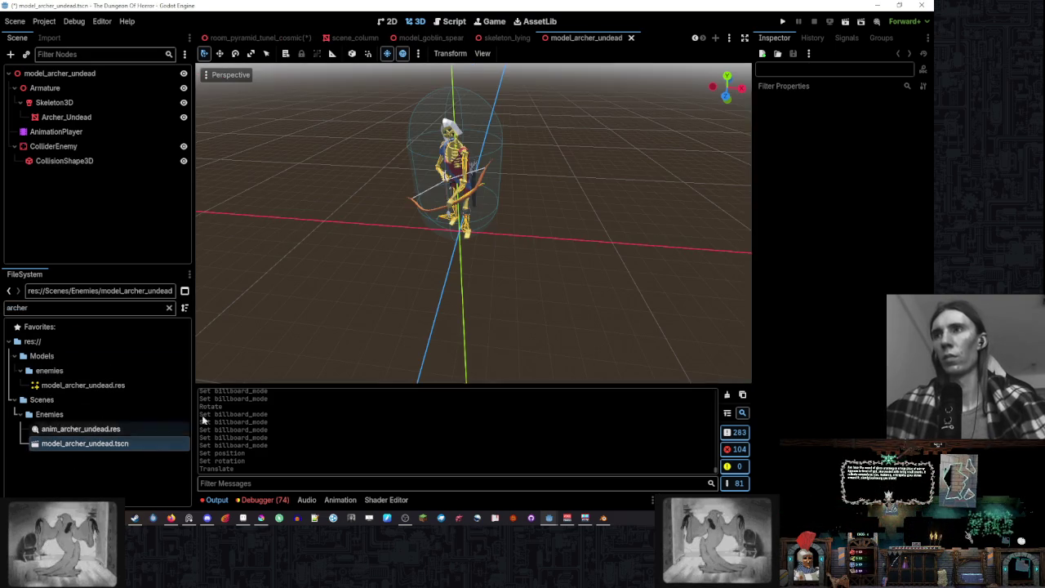
- Check Archer_Undead's Surface 0 material stencil (X-Ray, reference 3), then return to room_pyramid_tunel_cosmic
scroll(530, 37, "up", 2)
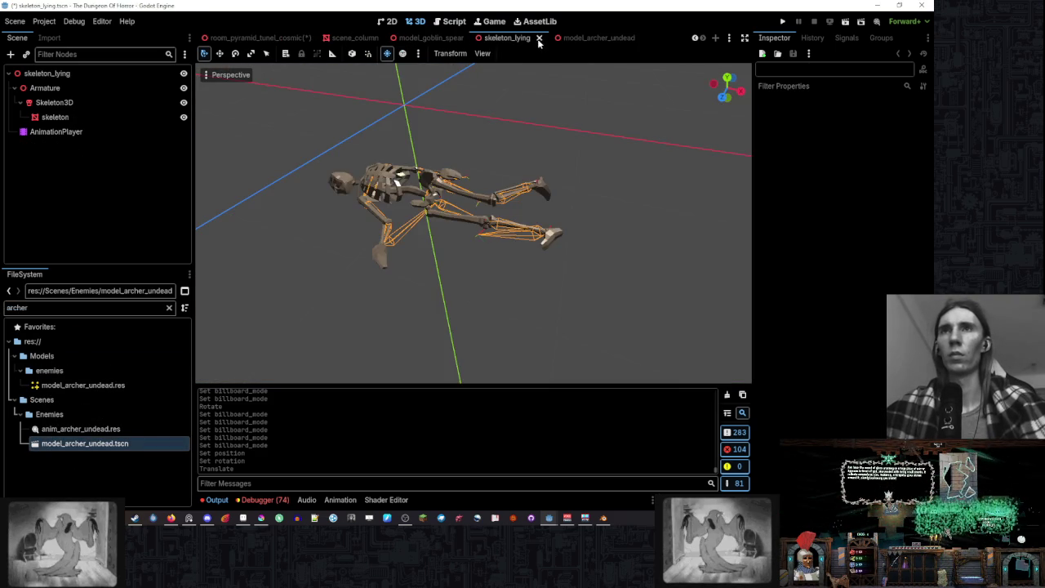
scroll(531, 37, "up", 1)
left_click(584, 37)
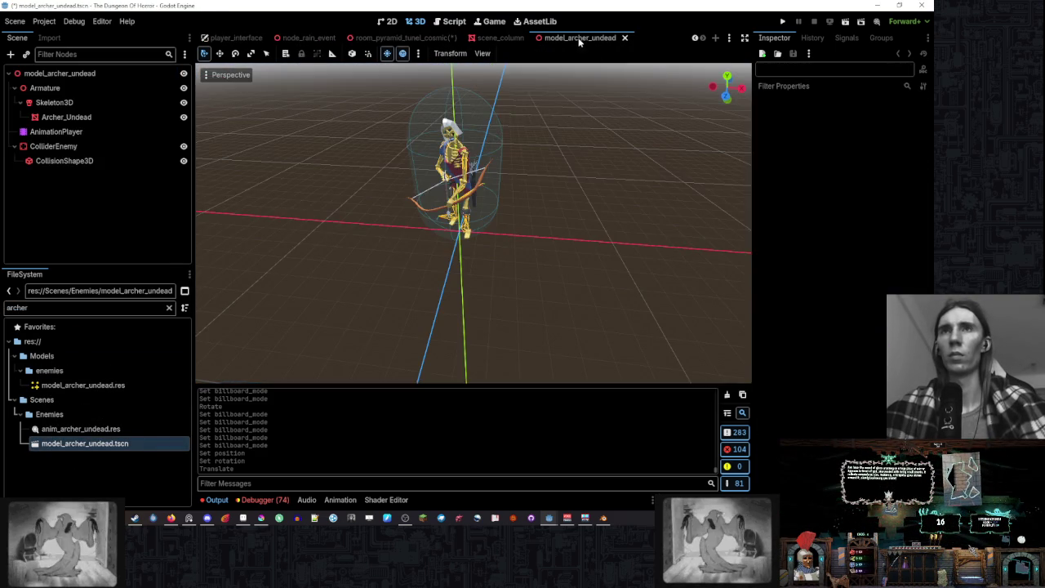
left_click(120, 119)
scroll(816, 245, "down", 10)
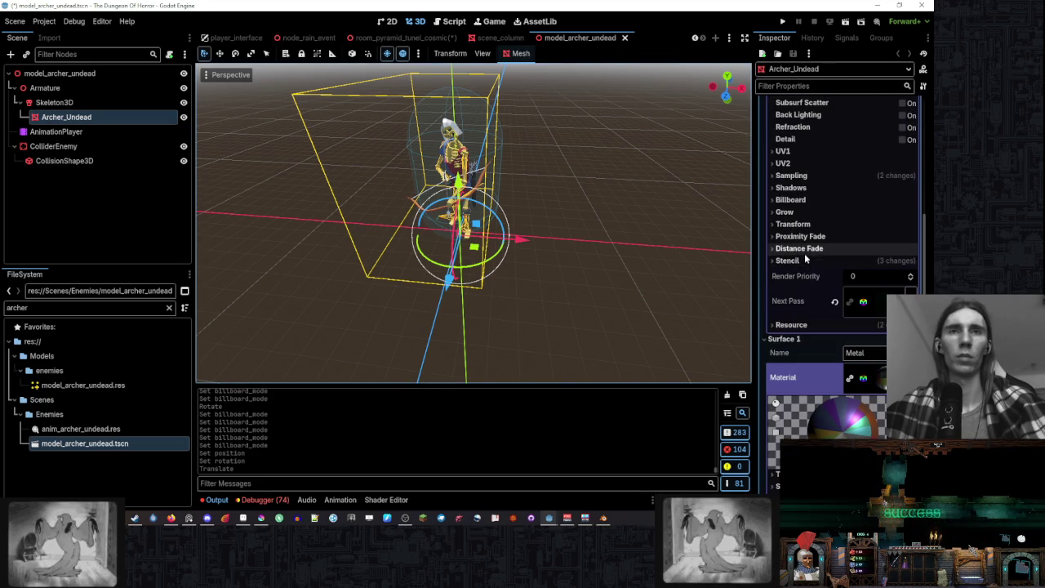
left_click(879, 301)
scroll(822, 288, "up", 10)
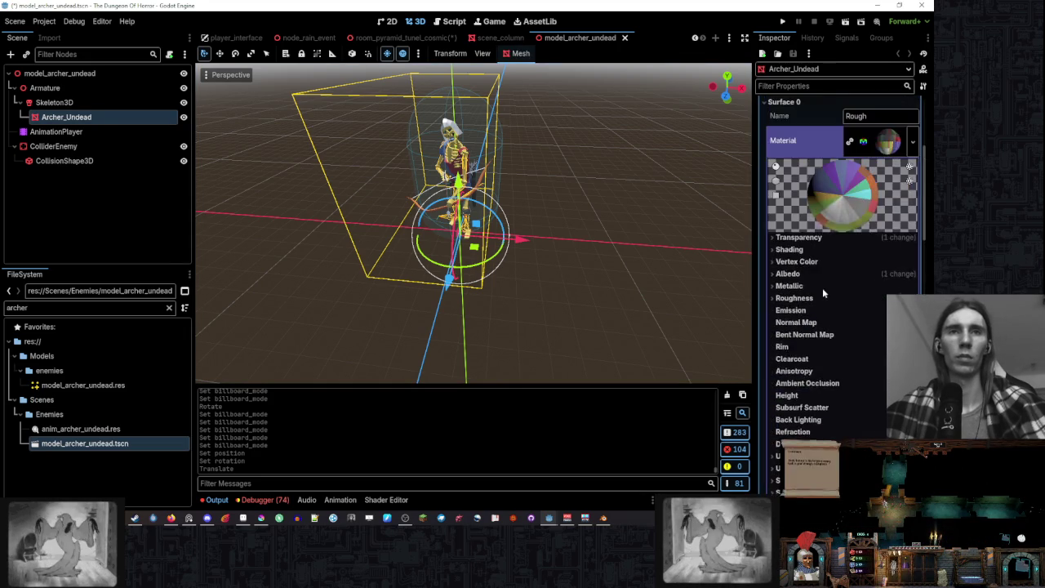
left_click(808, 291)
scroll(804, 245, "down", 1)
left_click(804, 245)
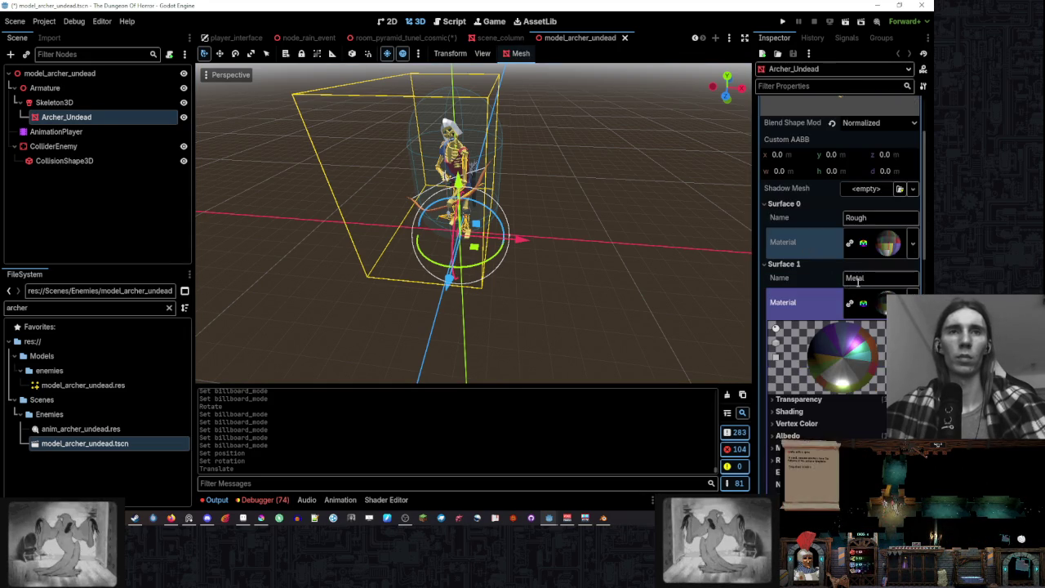
scroll(845, 298, "down", 10)
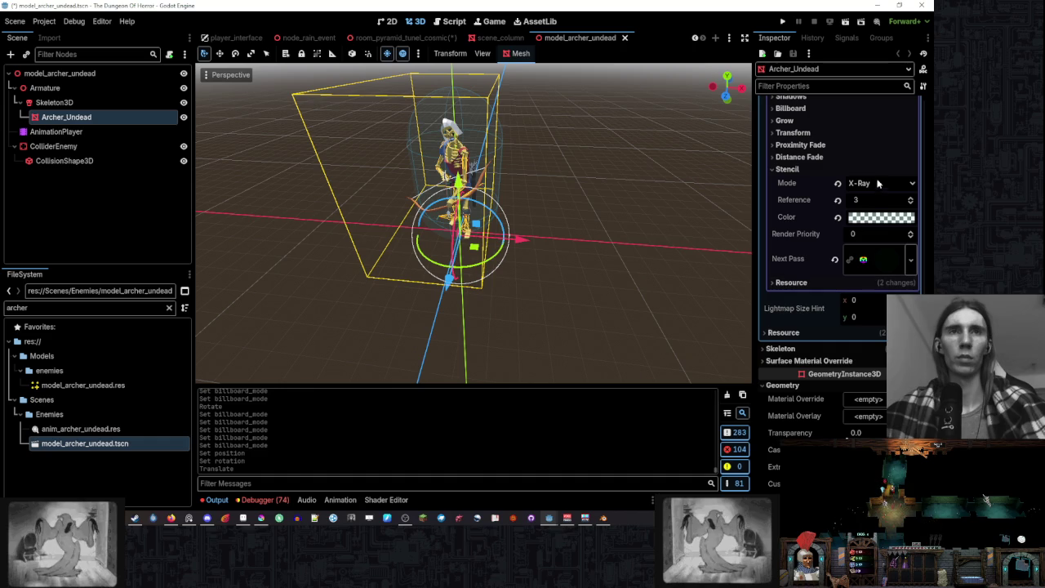
left_click(427, 41)
scroll(832, 257, "up", 5)
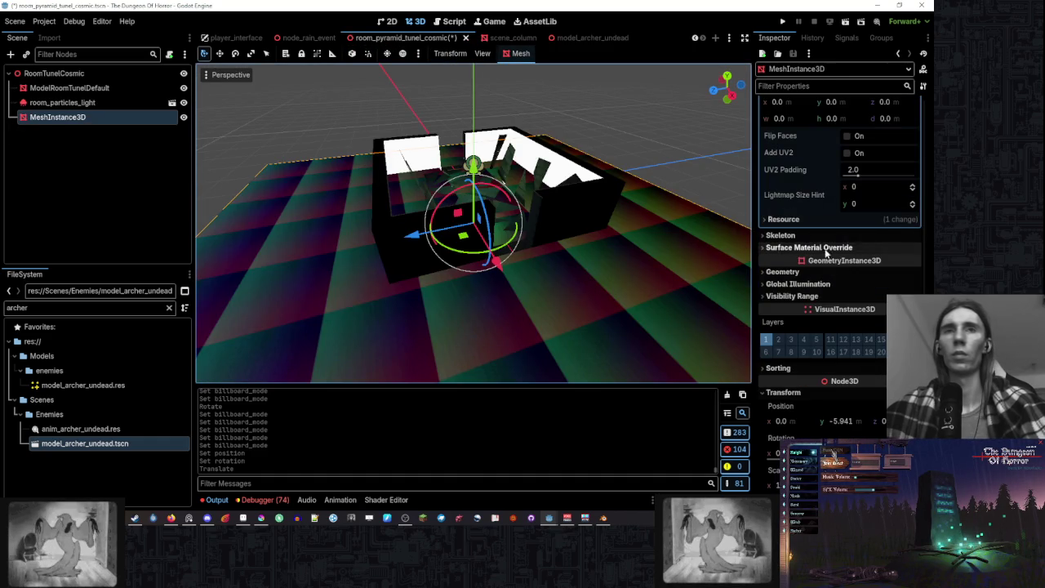
left_click_drag(618, 199, 650, 202)
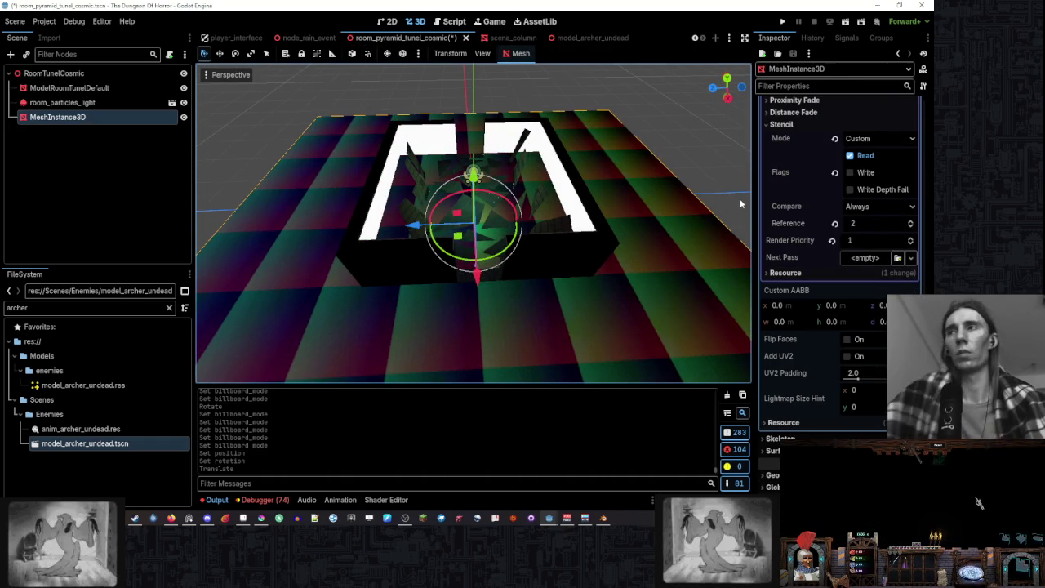
scroll(799, 235, "up", 3)
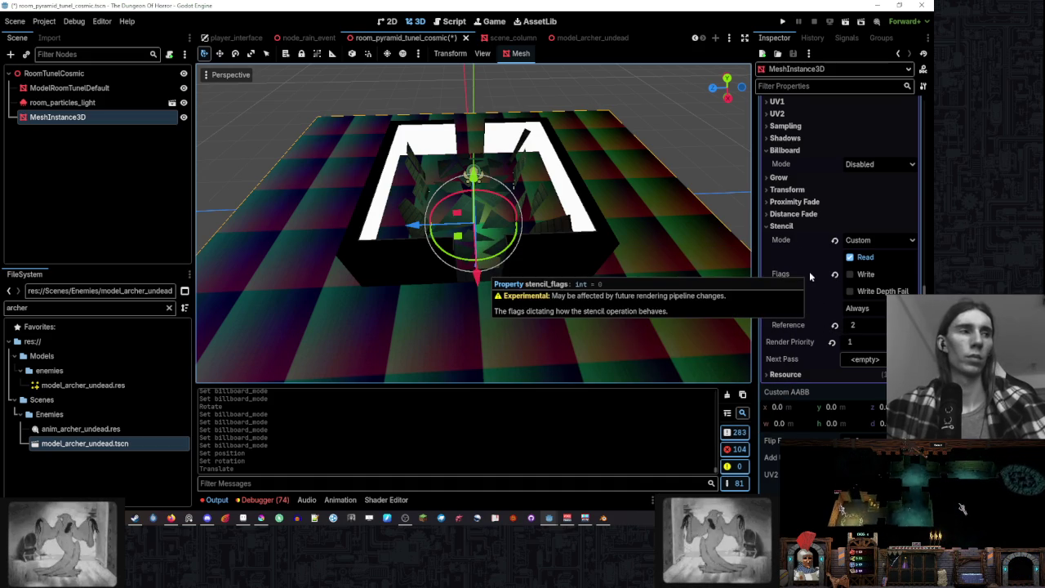
scroll(816, 290, "down", 5)
scroll(815, 312, "up", 10)
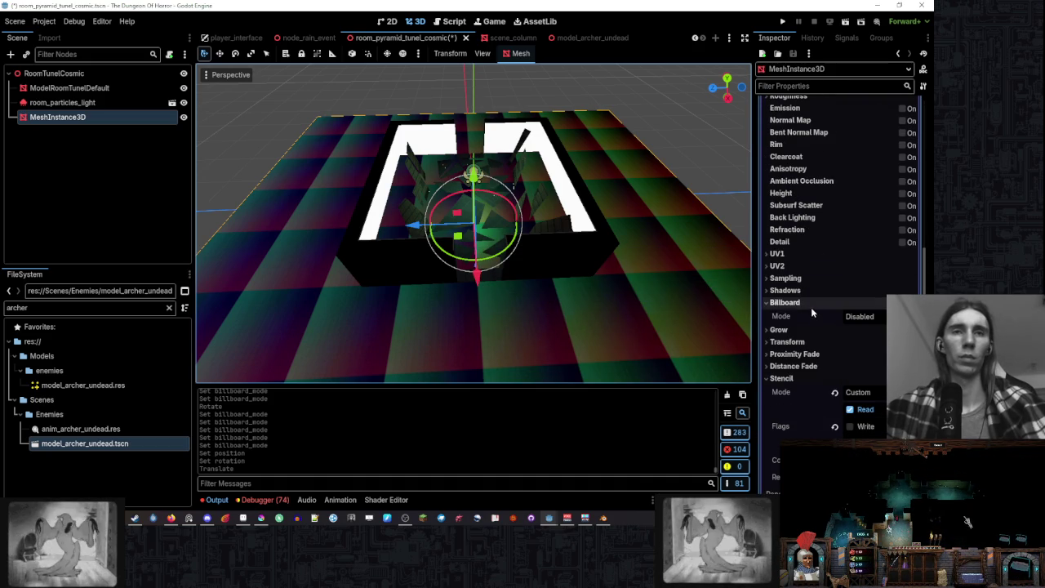
scroll(811, 307, "down", 7)
scroll(812, 286, "up", 2)
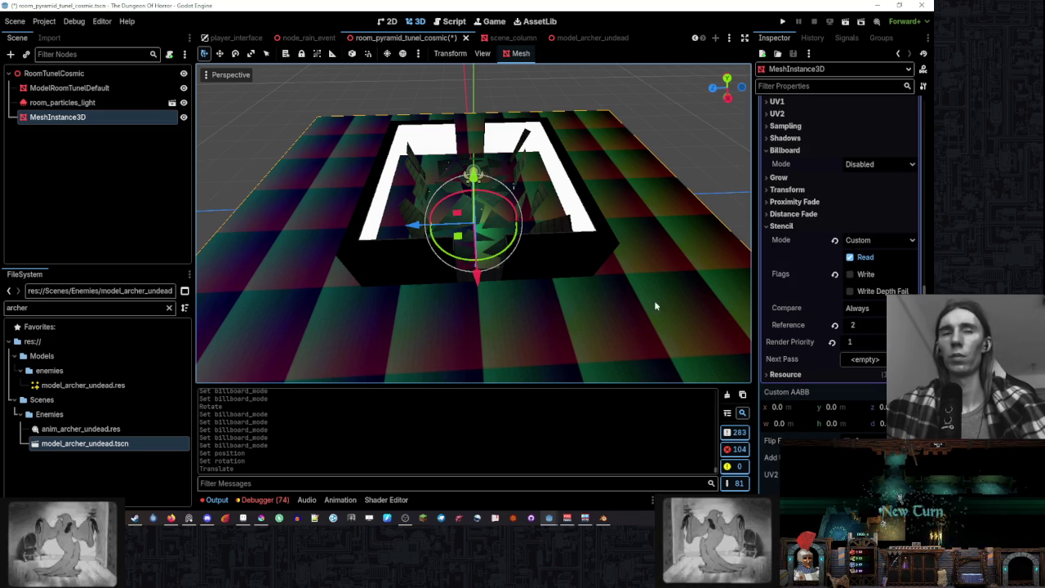
left_click(877, 240)
- Set the plane material's stencil mode to X-Ray with a grey stencil colour
left_click(861, 278)
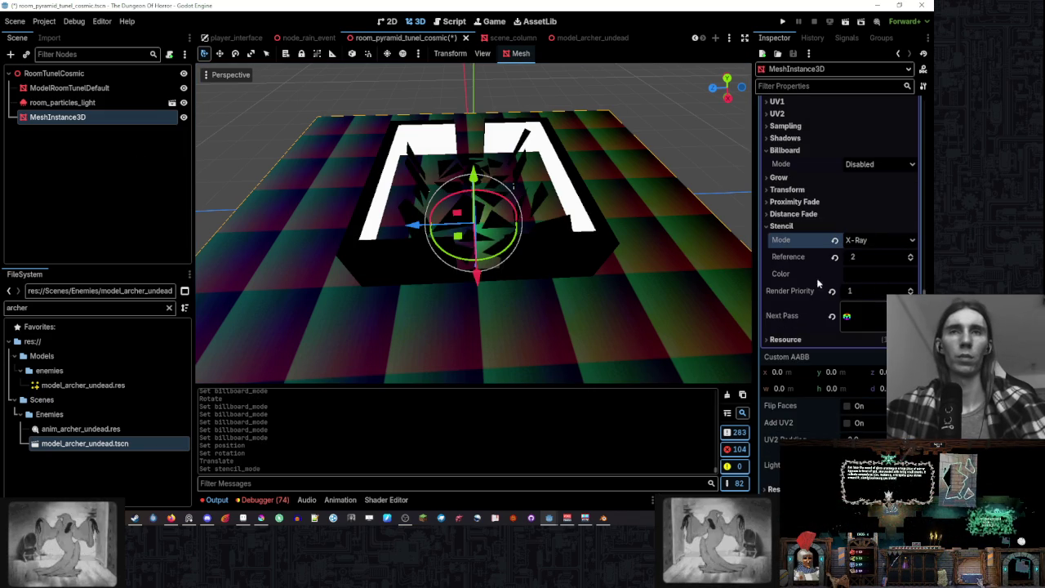
scroll(578, 231, "up", 3)
mouse_move(578, 231)
left_mouse_down()
mouse_move(522, 260)
mouse_move(612, 263)
left_mouse_up()
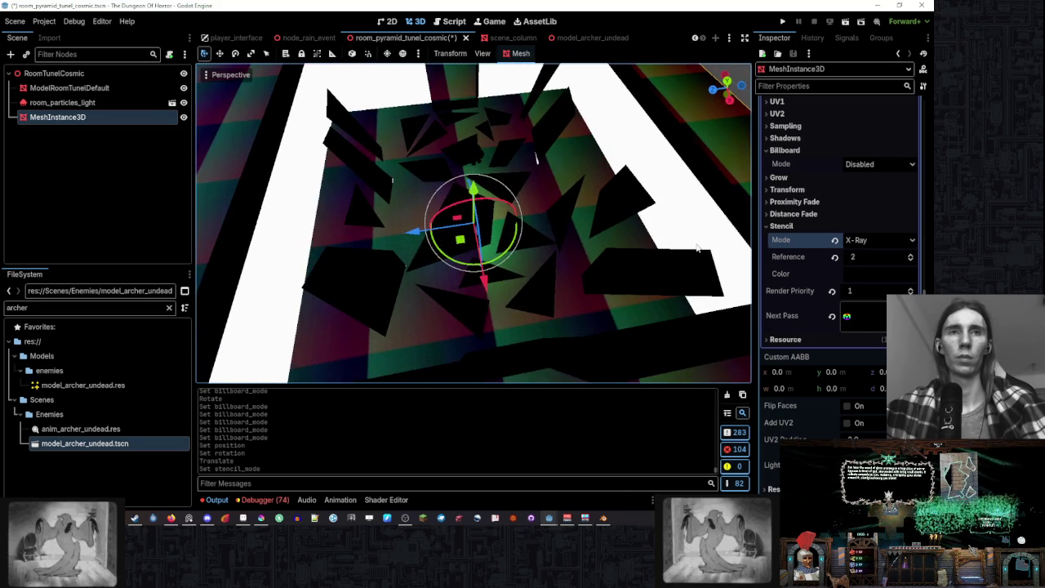
left_click_drag(698, 249, 612, 236)
left_click(878, 257)
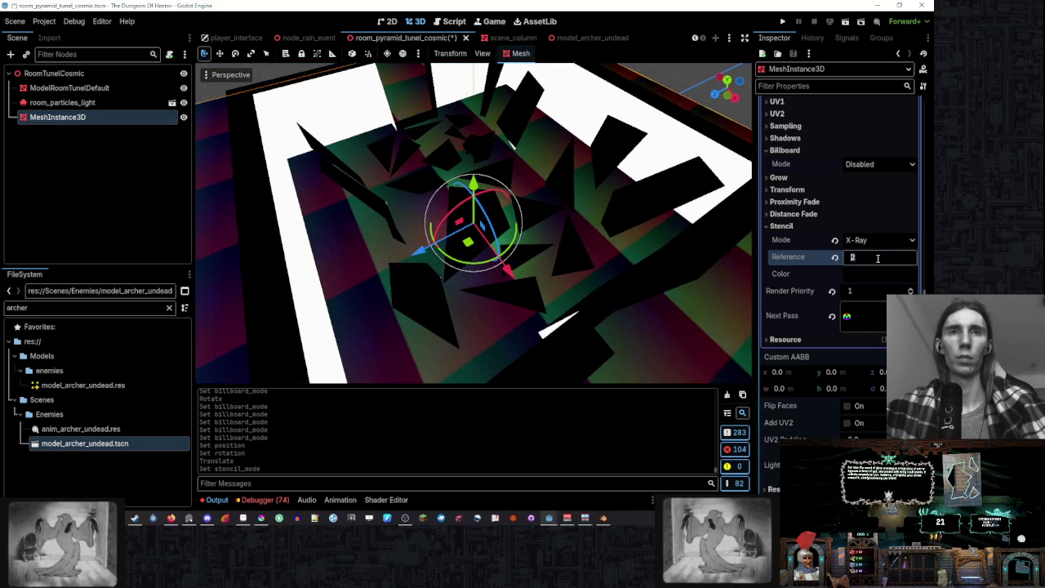
left_click(891, 273)
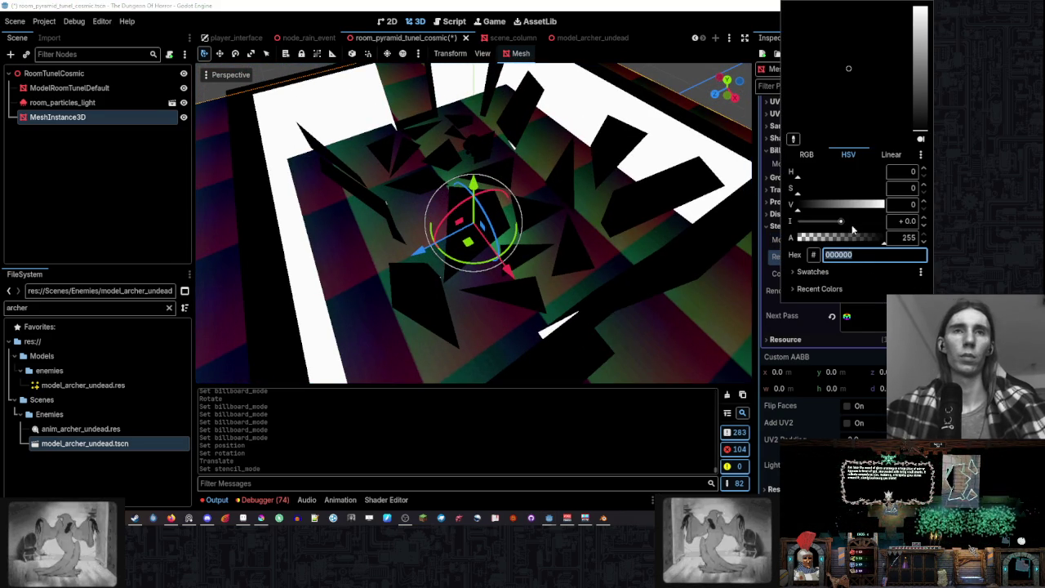
left_click_drag(841, 211, 861, 204)
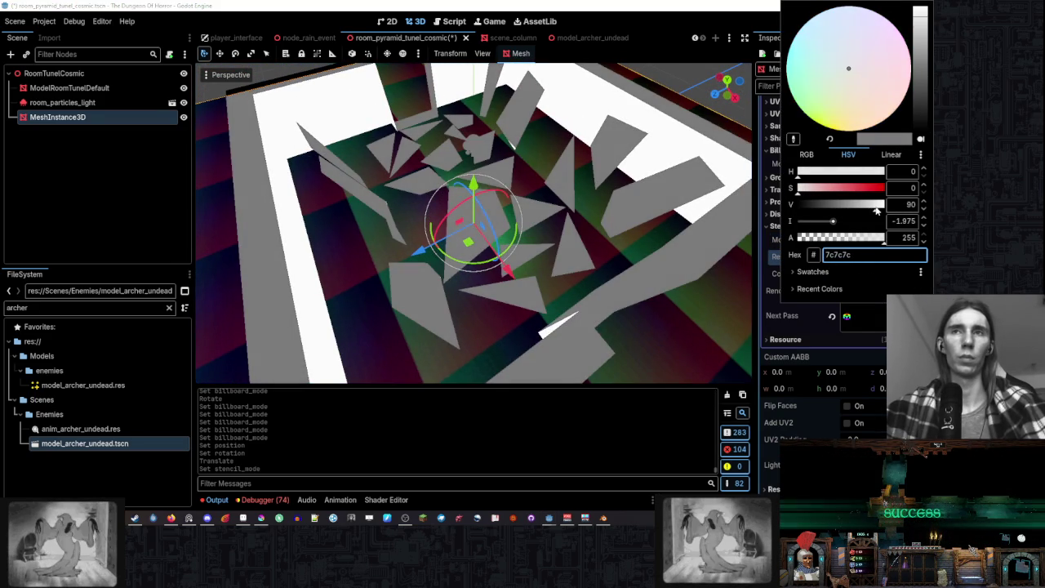
left_click_drag(646, 227, 574, 227)
scroll(574, 224, "down", 5)
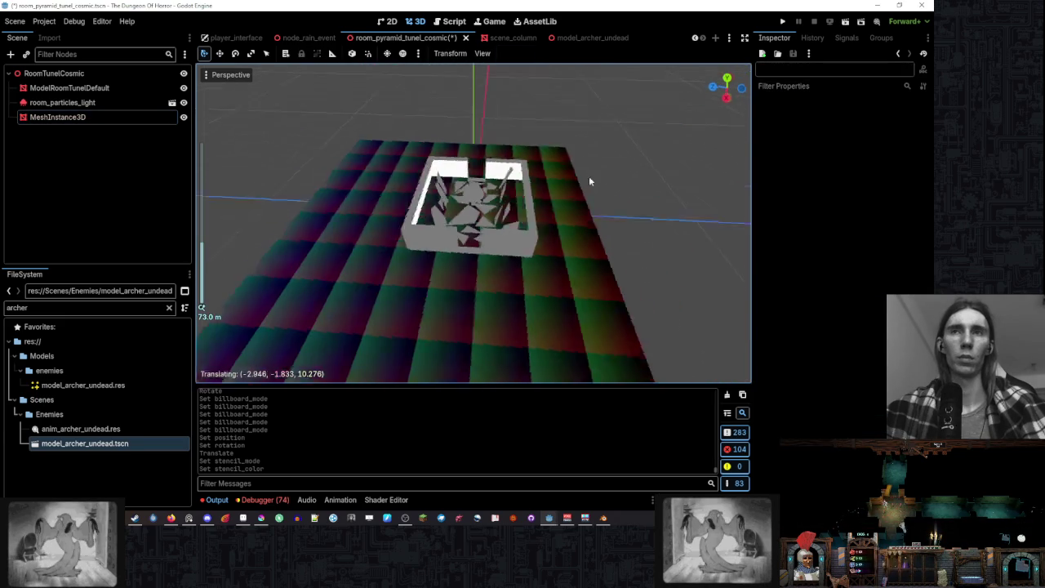
- Try render priority -1, 1 and 0, switch stencil mode to Outline, then reset it to Disabled
left_click_drag(873, 290, 849, 291)
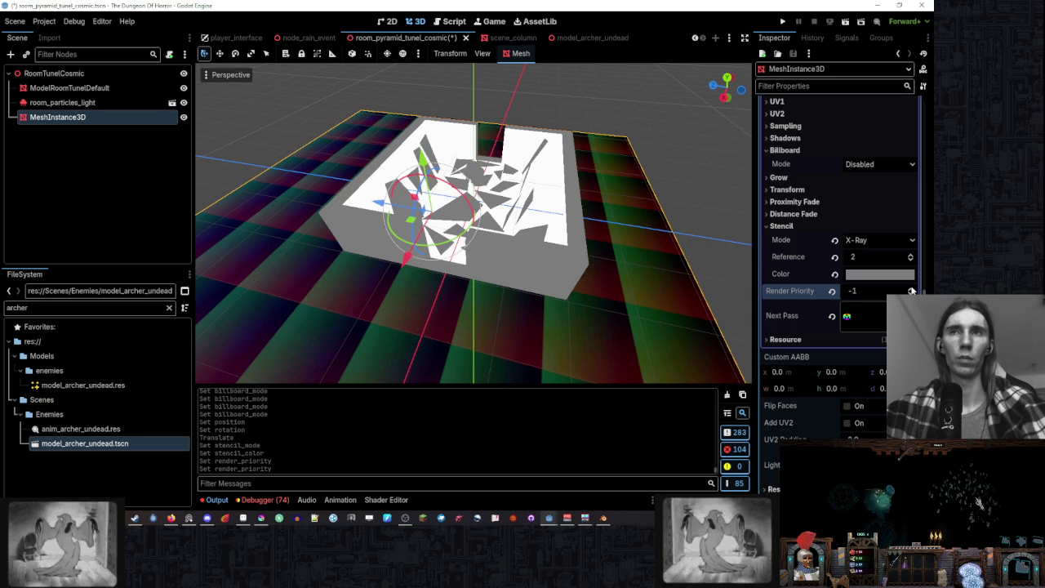
double_click(911, 289)
left_click(910, 293)
left_click_drag(746, 259, 620, 238)
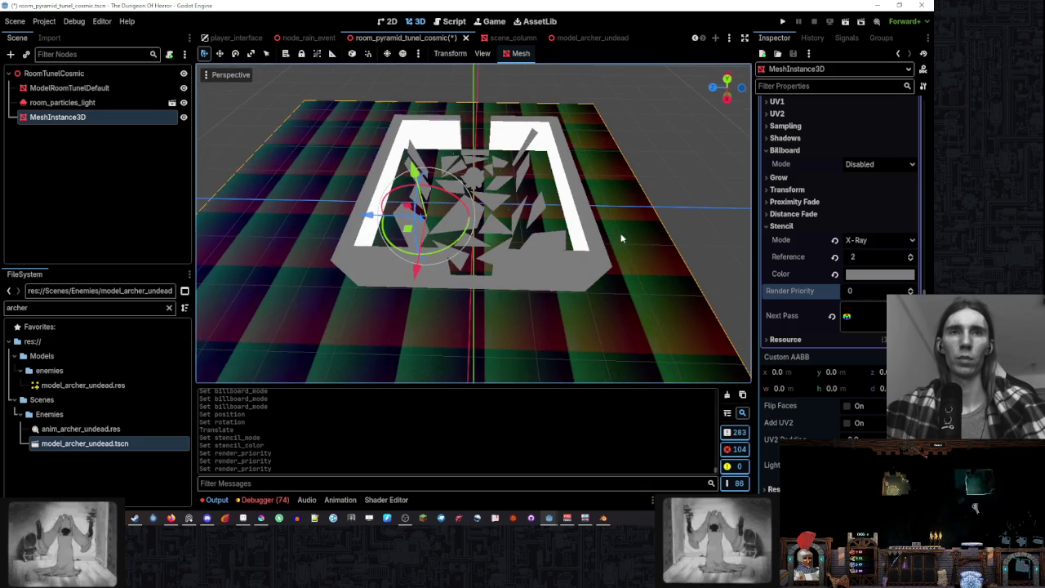
left_click(888, 240)
left_click(886, 271)
mouse_move(589, 190)
left_mouse_down()
mouse_move(632, 162)
mouse_move(615, 144)
mouse_move(522, 216)
left_mouse_up()
left_click(834, 240)
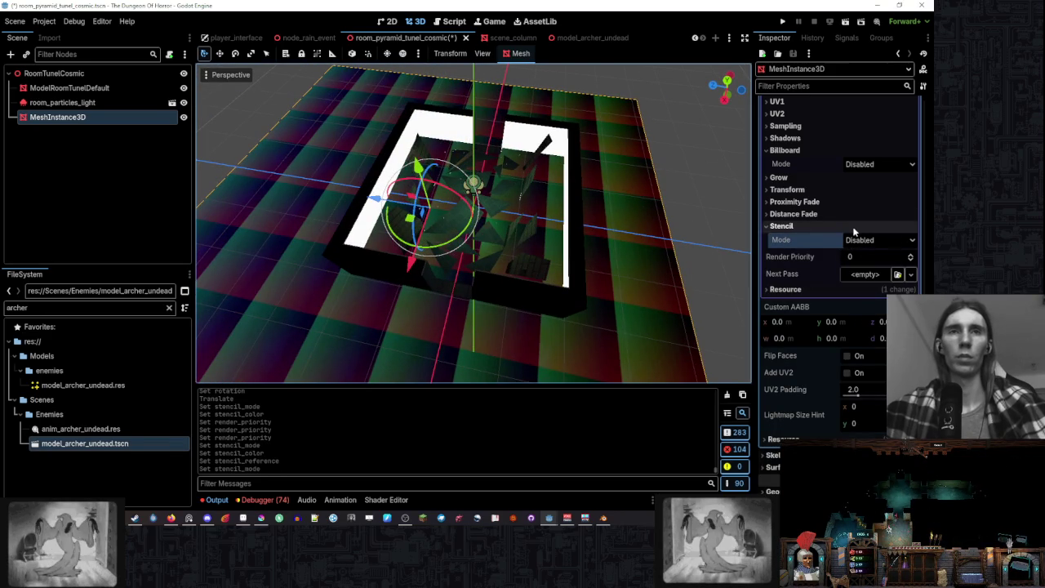
- Nudge the plane's render priority up to 2 and back down with the spinner arrows
left_click(911, 258)
left_click(911, 257)
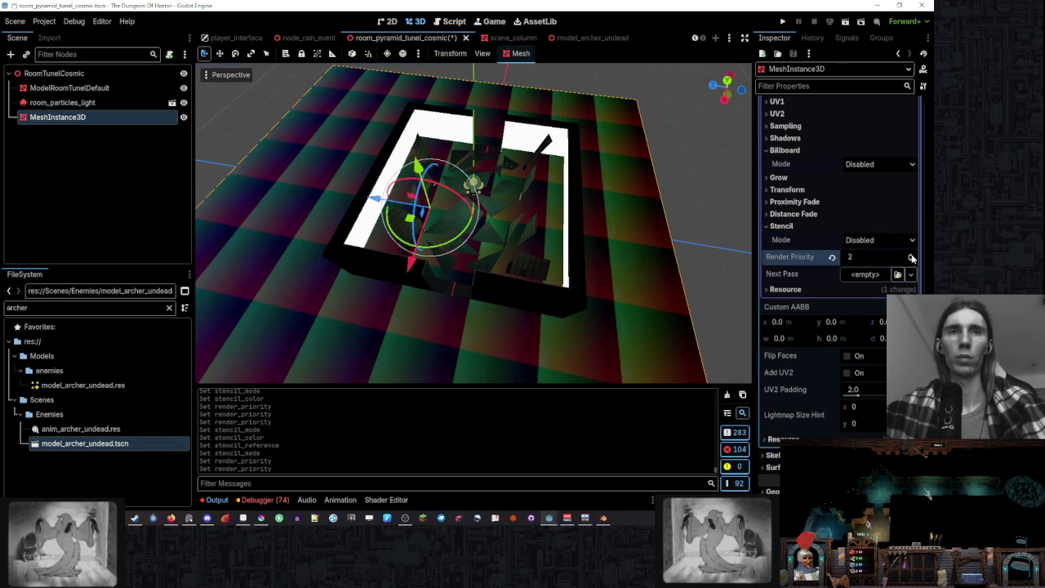
left_click(912, 260)
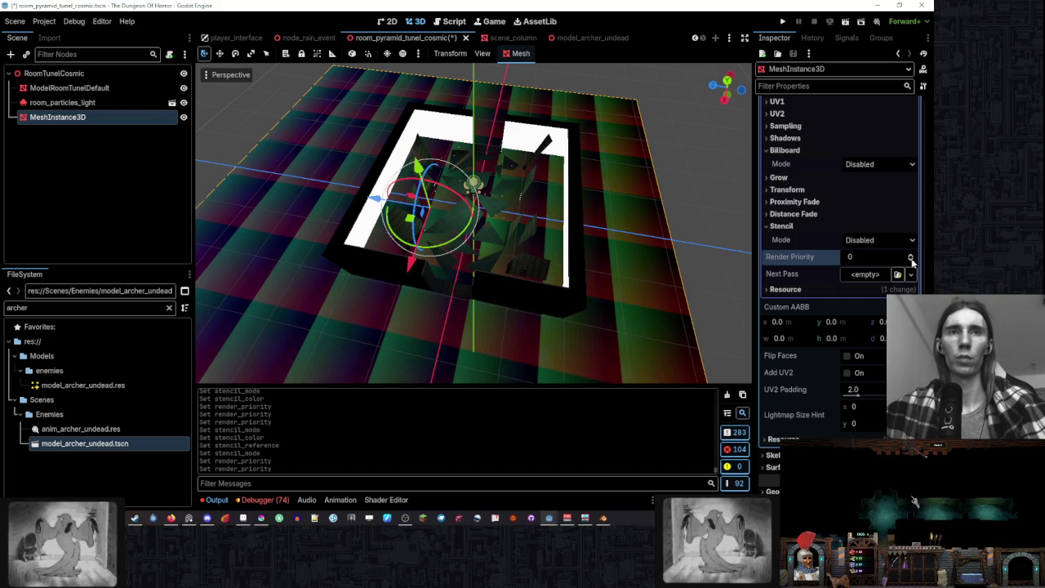
left_click(912, 260)
left_click(912, 259)
left_click(911, 259)
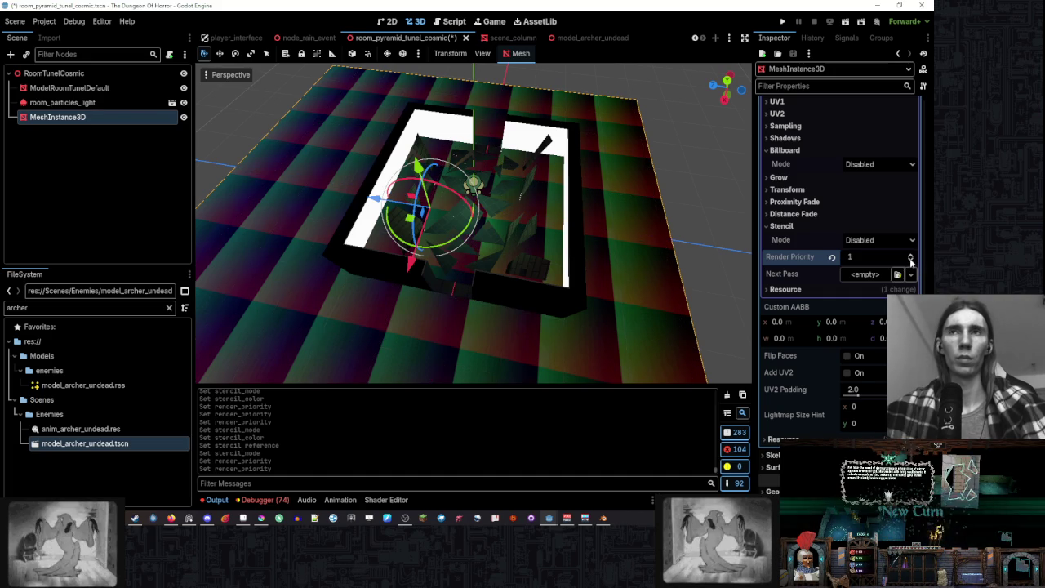
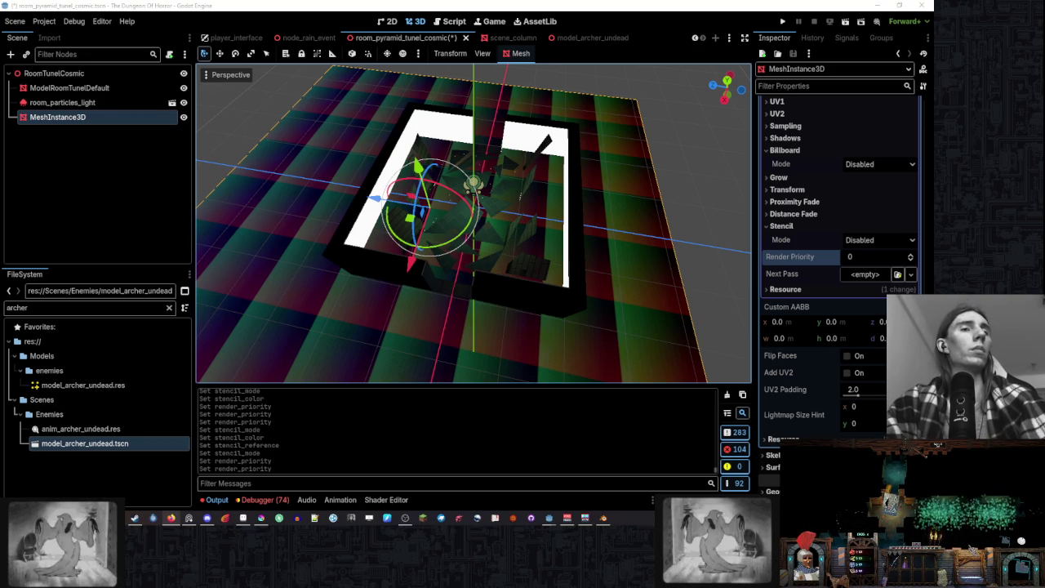
- Inspect the tunnel room model, collapse its Albedo and Surface 1 material sections, and select the floor plane
left_click_drag(652, 229, 342, 172)
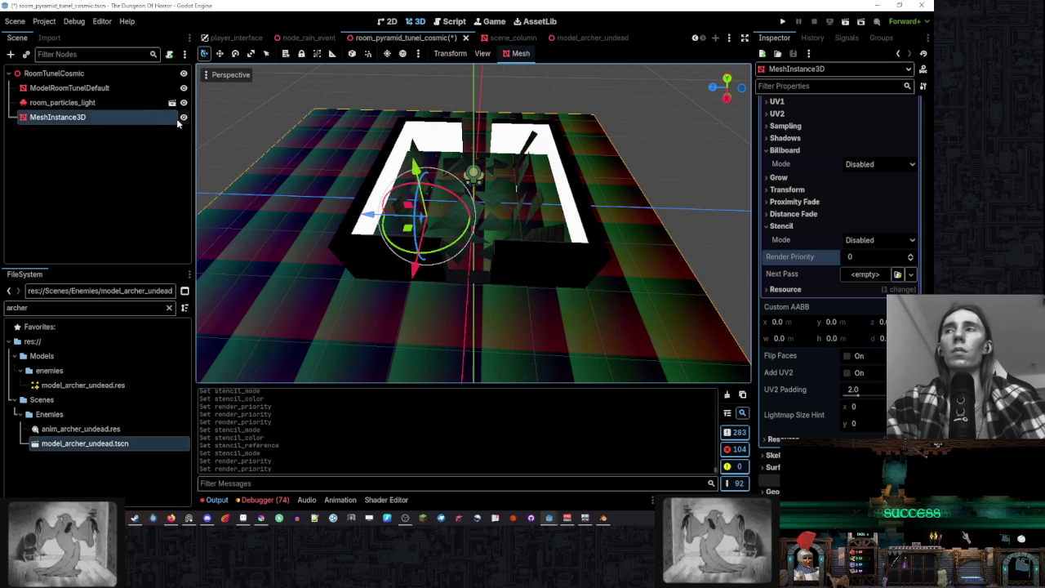
scroll(805, 256, "up", 10)
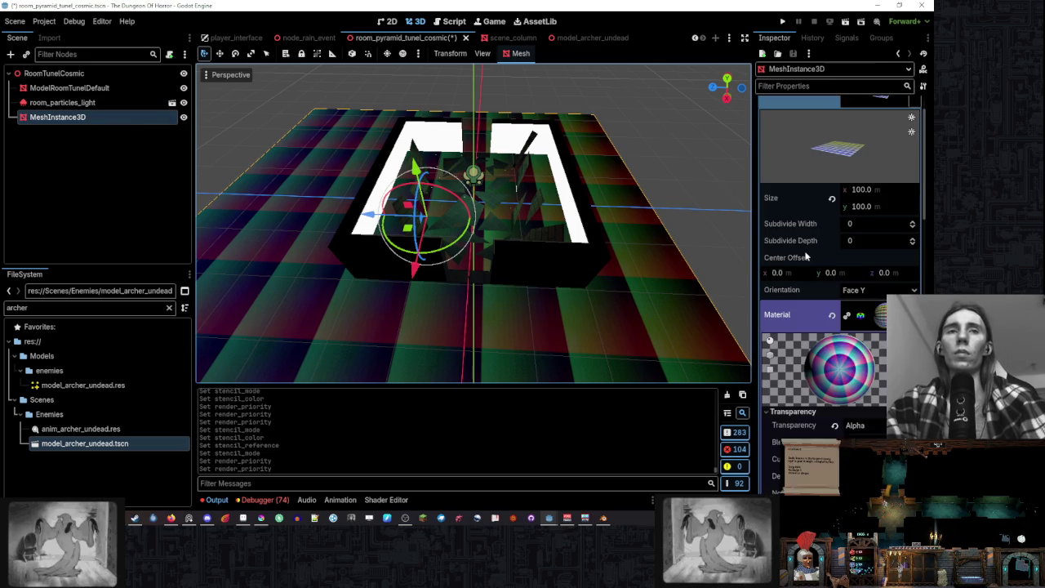
left_click(115, 90)
left_click_drag(506, 196, 695, 175)
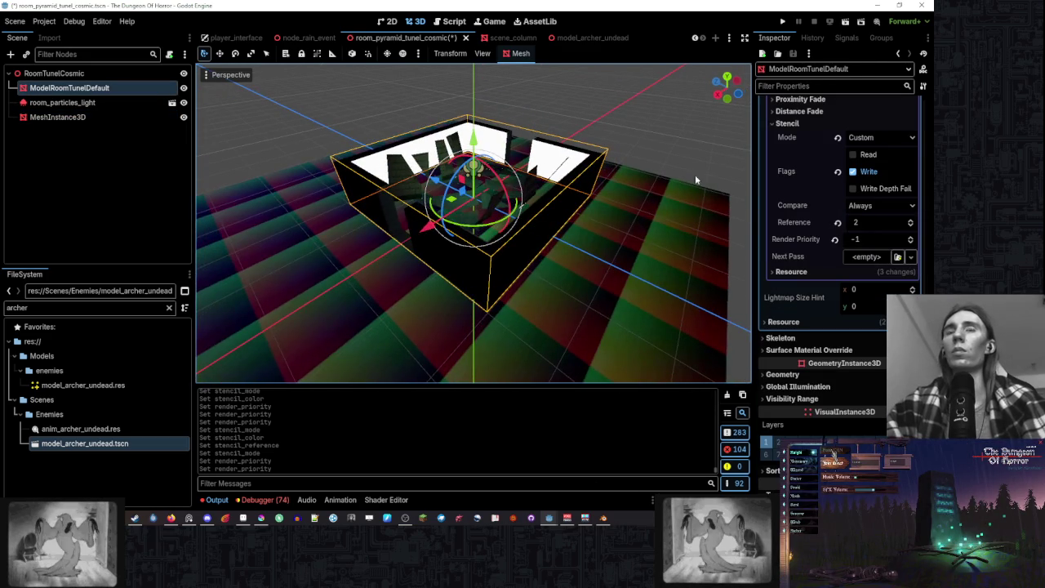
scroll(804, 208, "up", 4)
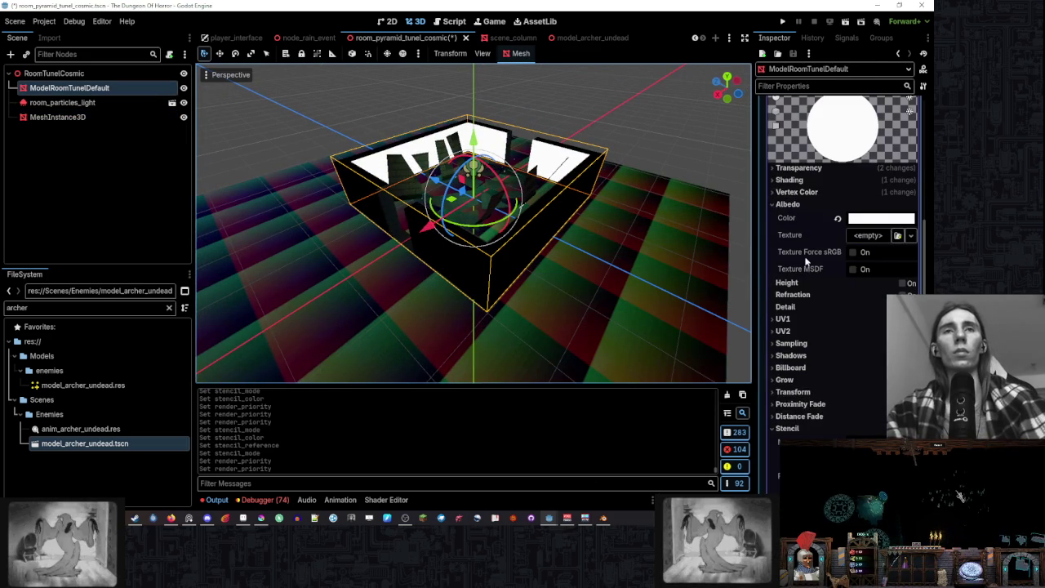
left_click(806, 204)
scroll(814, 230, "up", 5)
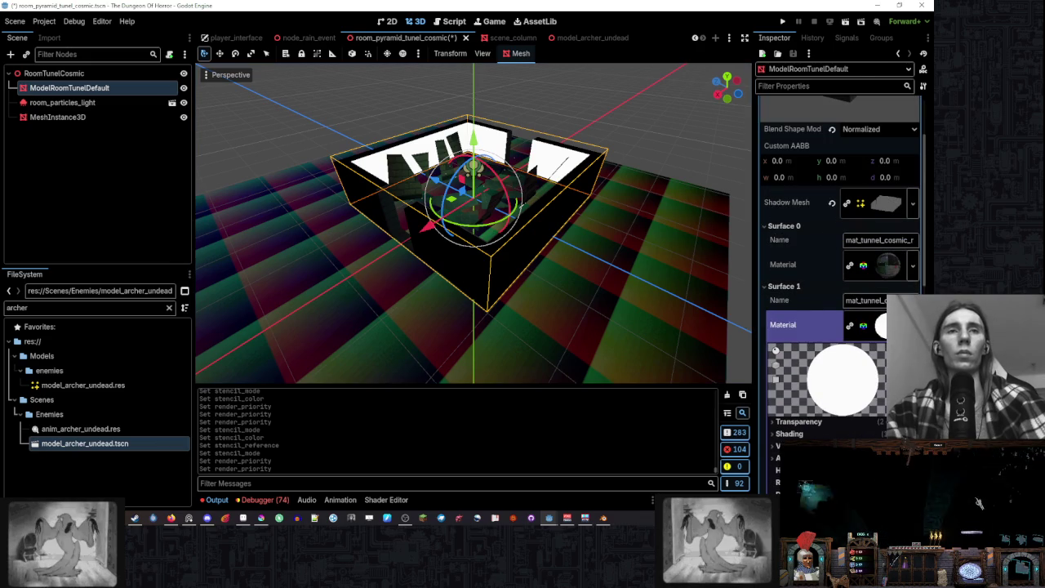
left_click(804, 325)
scroll(810, 273, "up", 2)
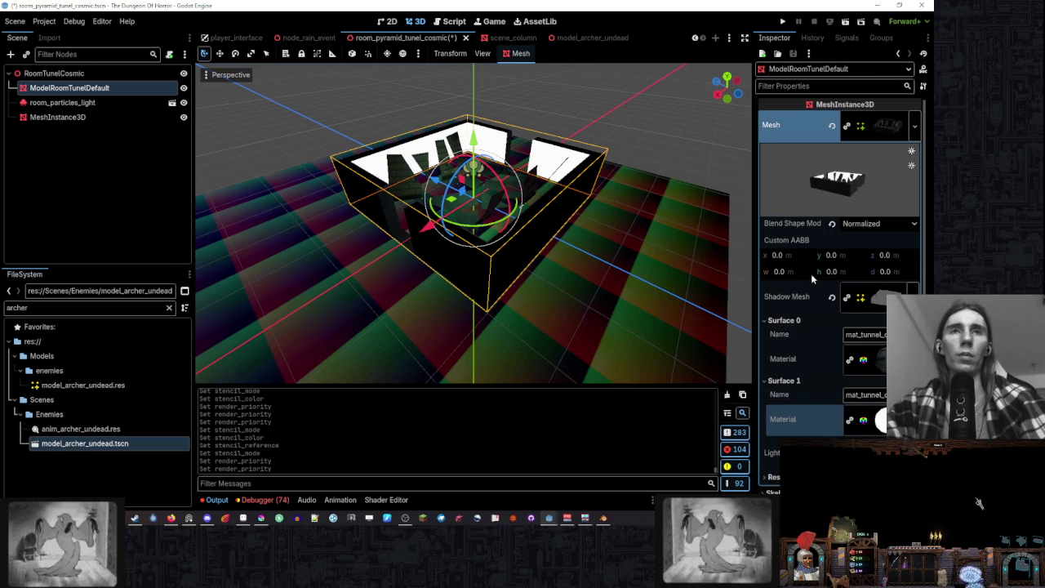
left_click(993, 506)
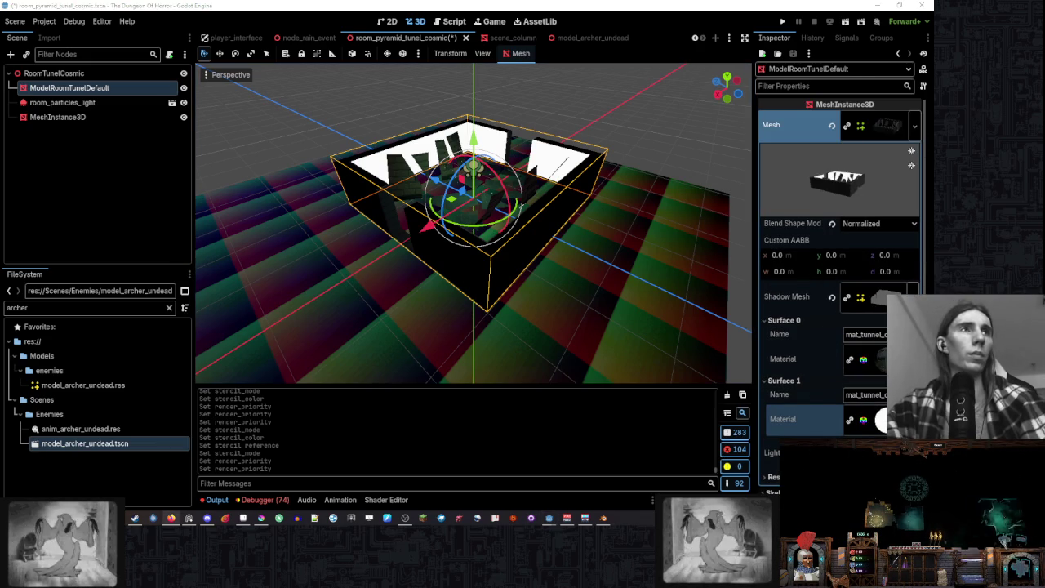
mouse_move(574, 214)
left_mouse_down()
mouse_move(675, 256)
mouse_move(634, 214)
left_mouse_up()
left_click(656, 216)
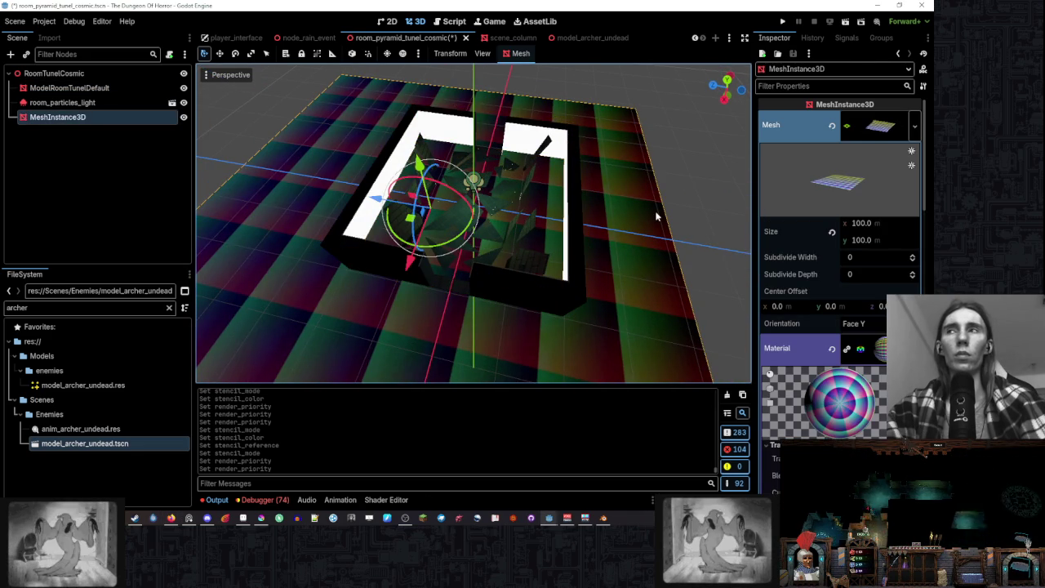
- Add a Camera3D child node under the RoomTunelCosmic root
right_click(92, 72)
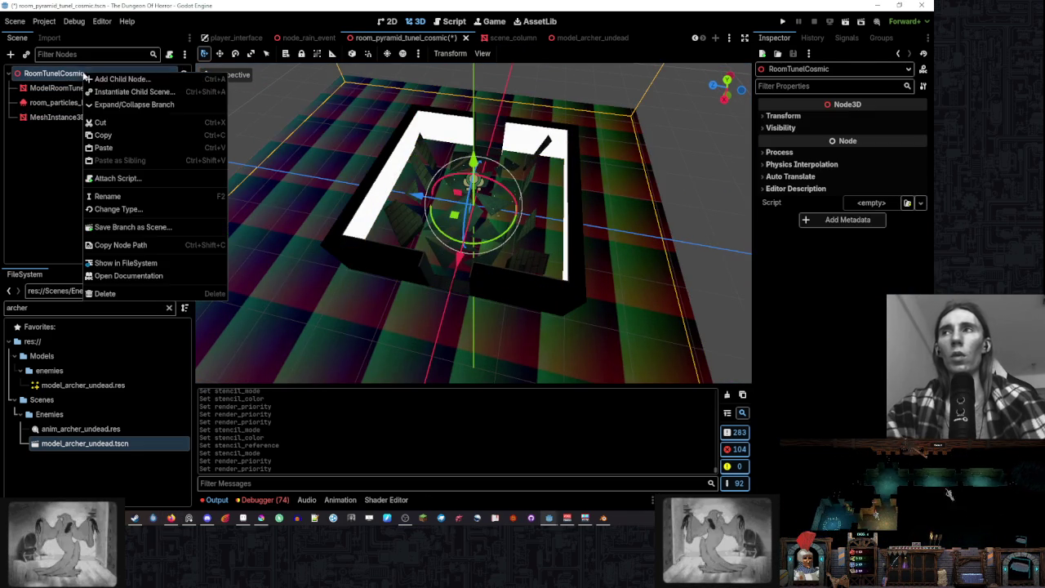
left_click(148, 80)
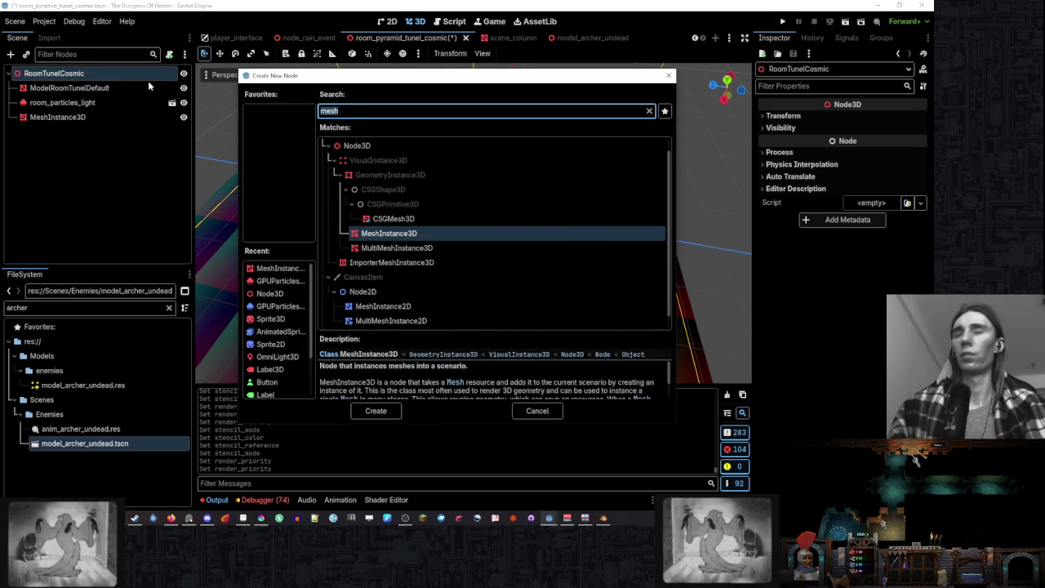
type("camera")
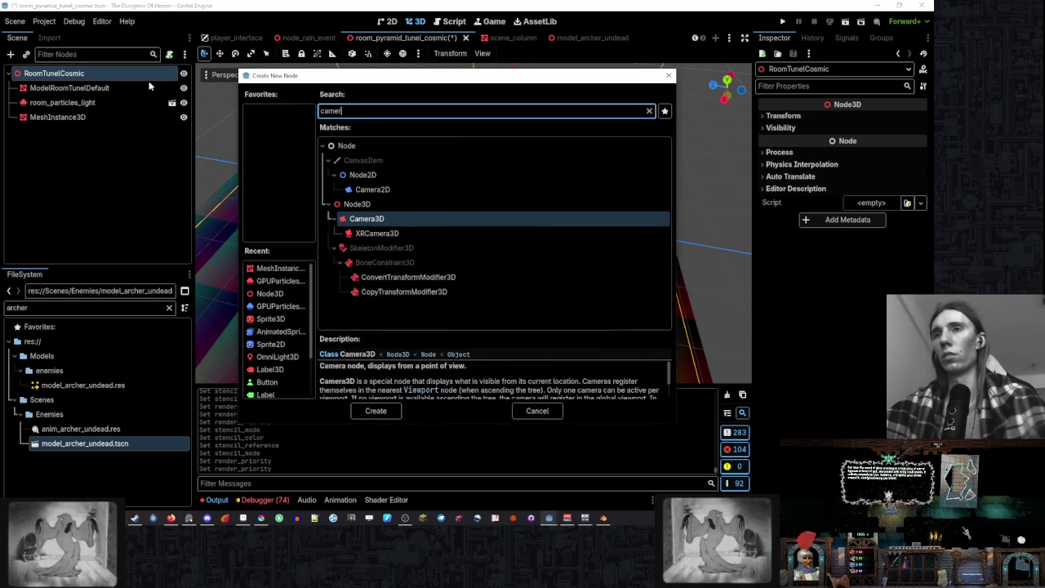
left_click(405, 231)
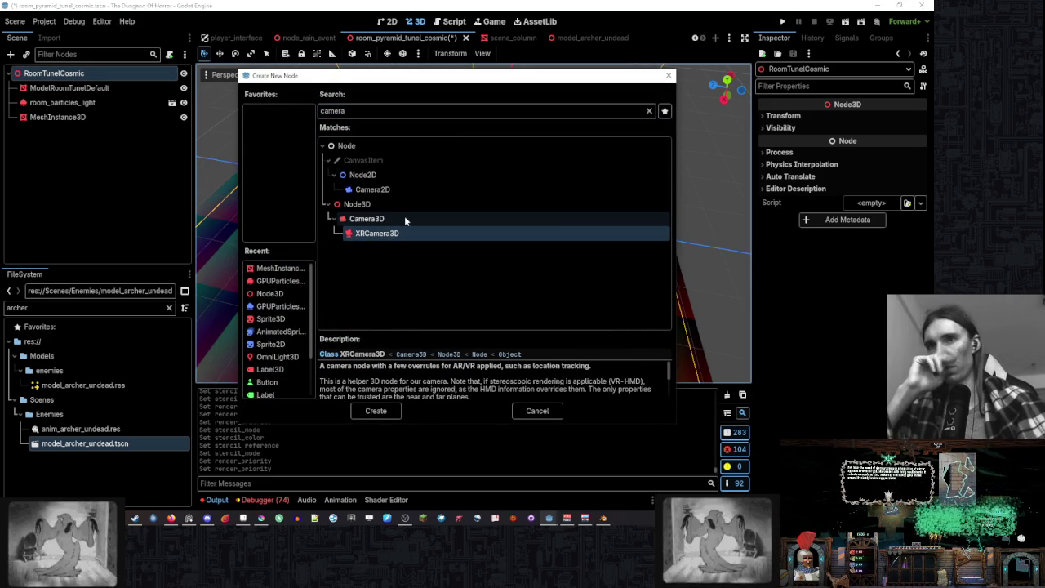
double_click(404, 216)
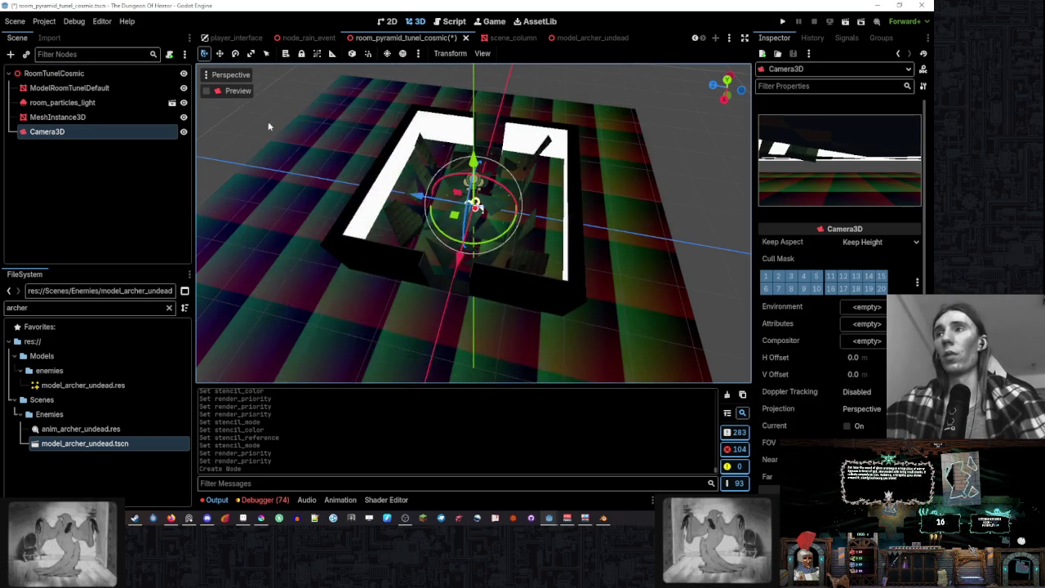
left_click_drag(268, 125, 775, 228)
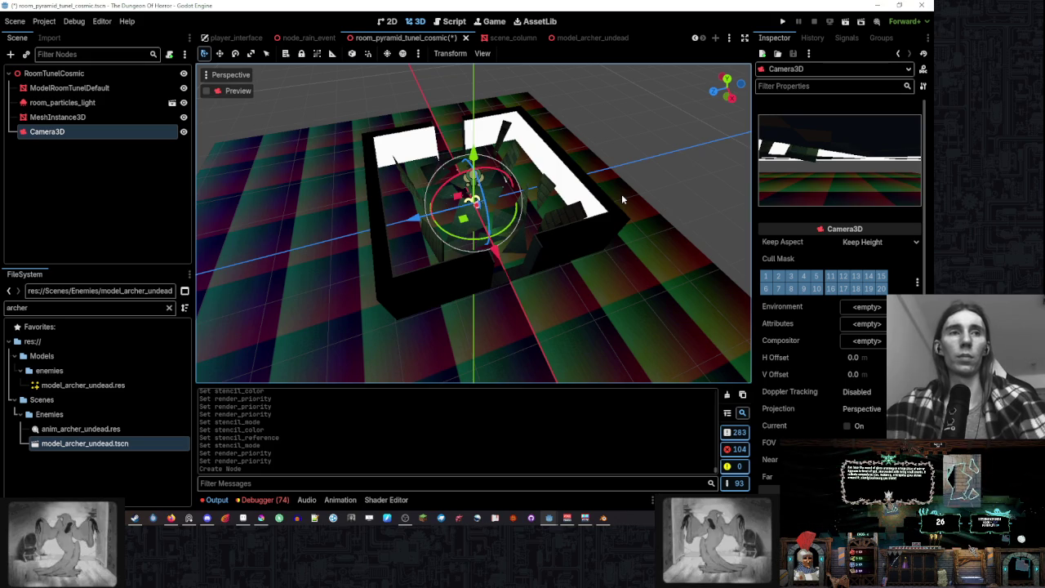
left_click_drag(621, 193, 495, 192)
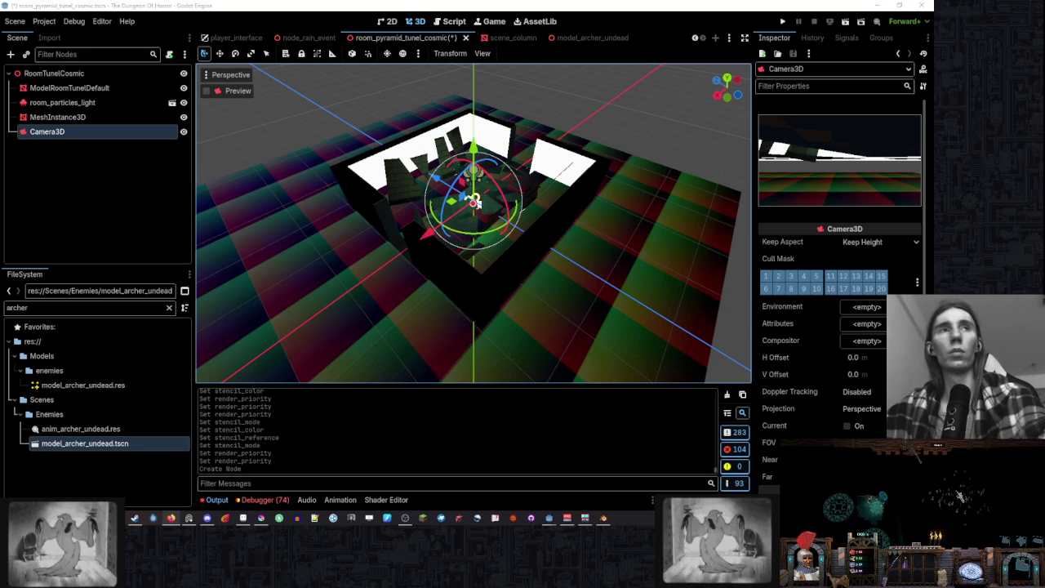
key("alt+Tab")
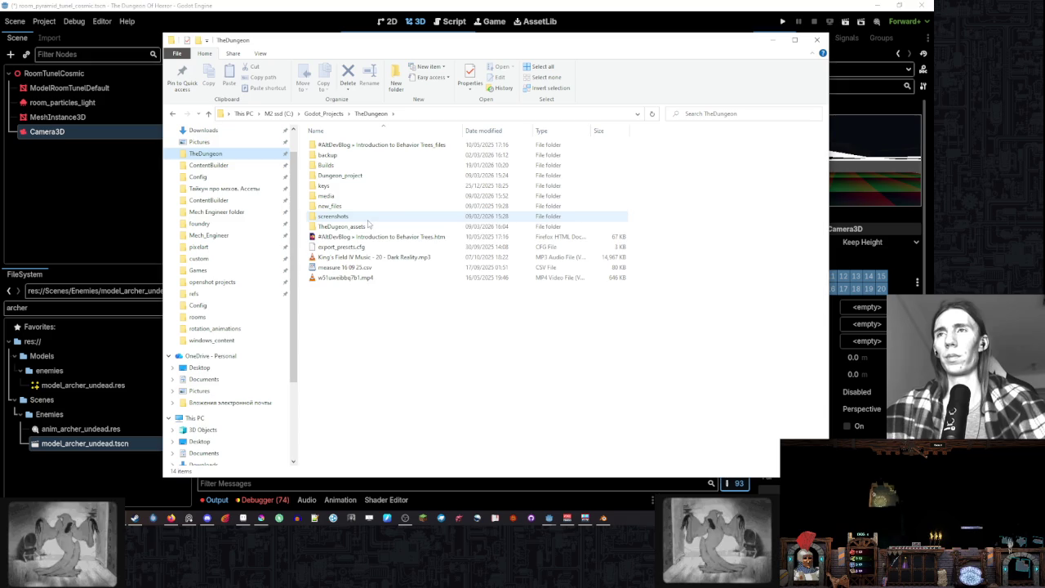
- Browse to TheDungeon_assets > textures in File Explorer and select milkyway.jpeg
double_click(347, 226)
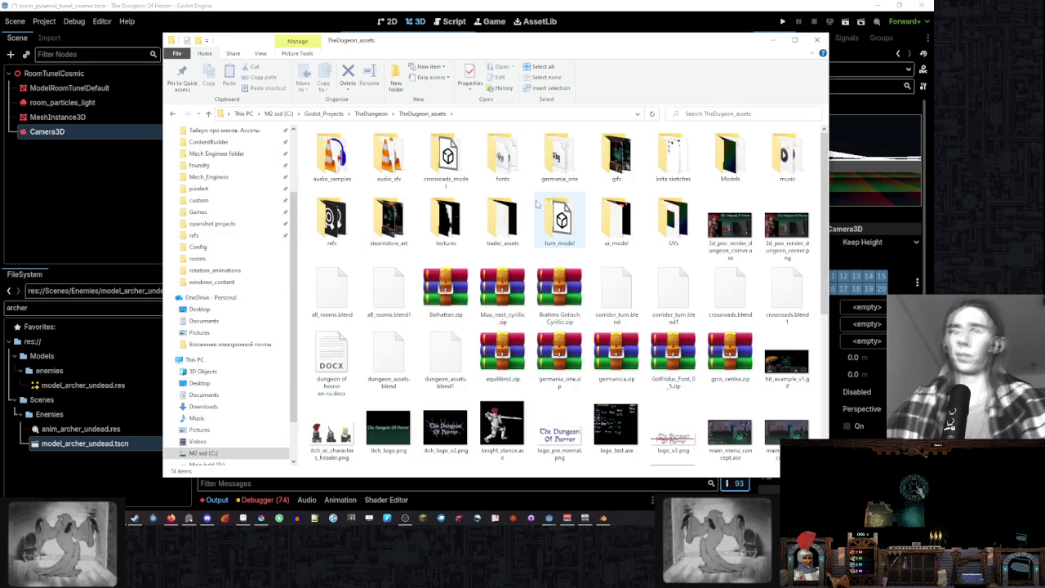
scroll(537, 204, "down", 3)
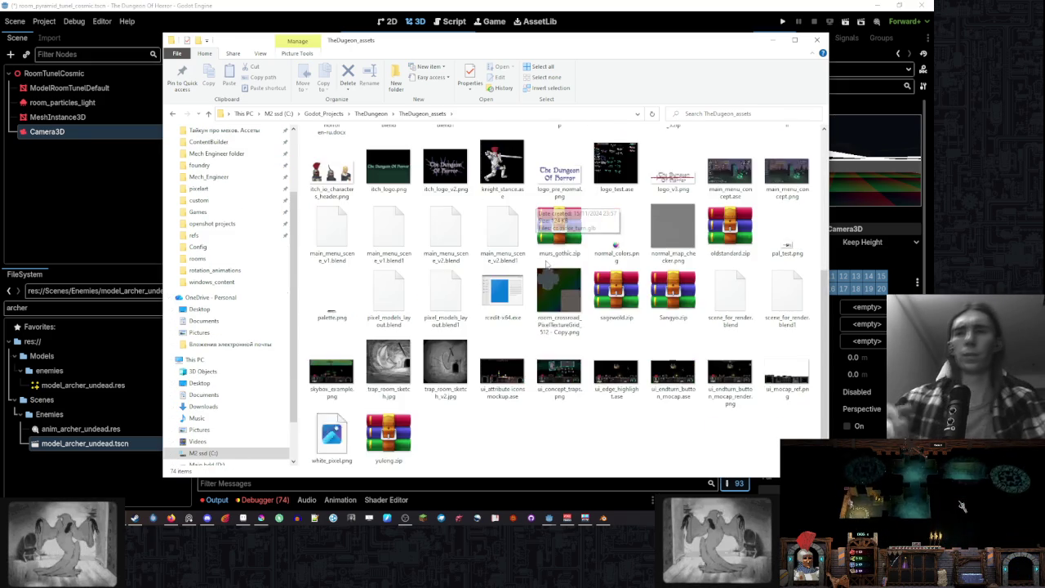
scroll(721, 183, "up", 3)
double_click(446, 219)
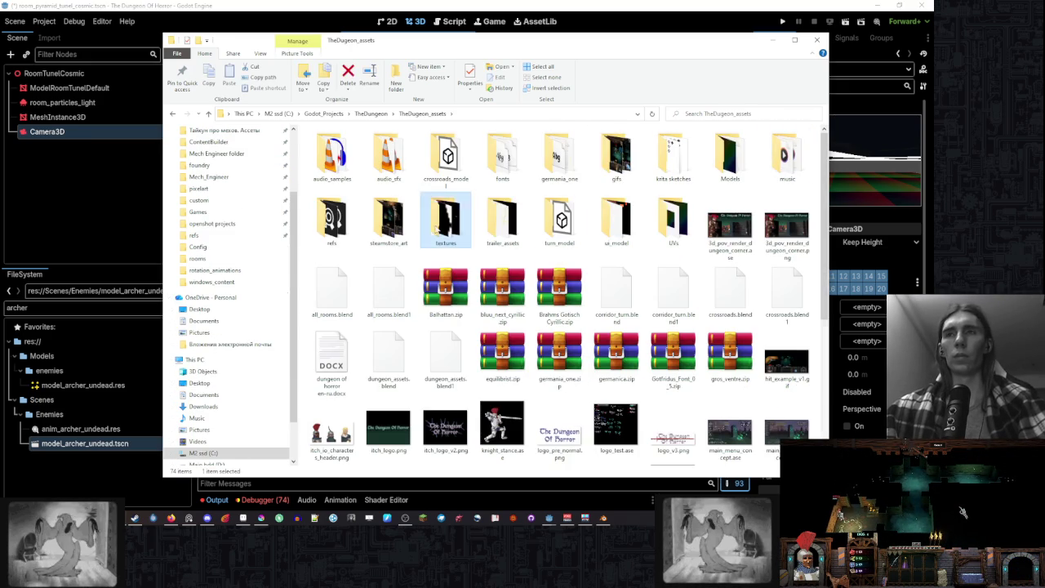
left_click(574, 282)
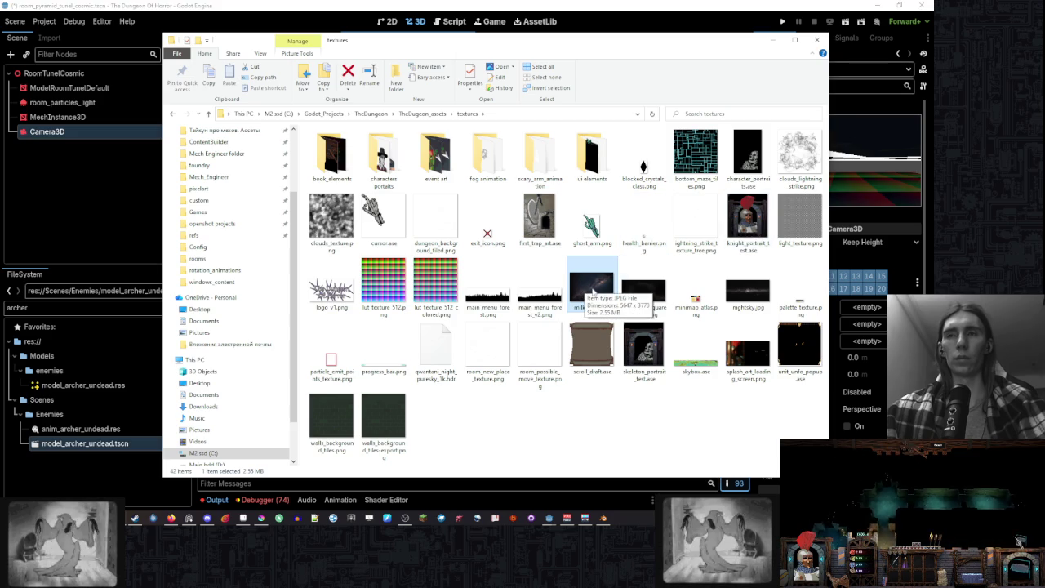
left_click_drag(677, 52, 659, 46)
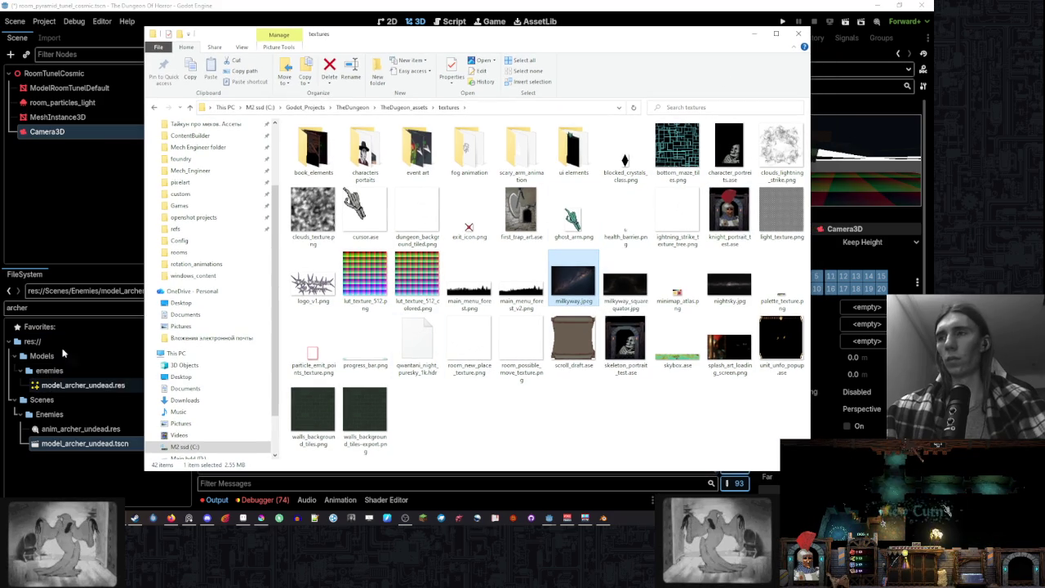
left_click(76, 303)
- Clear the FileSystem filter, select res://Textures/, and copy milkyway.jpeg into it from Explorer
left_click(185, 307)
scroll(98, 391, "up", 3)
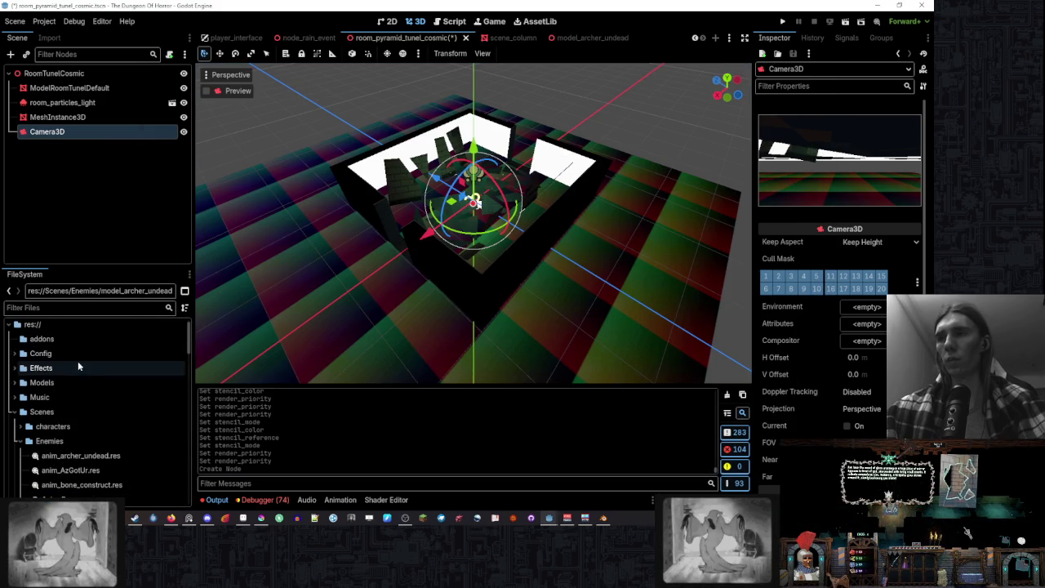
left_click(16, 442)
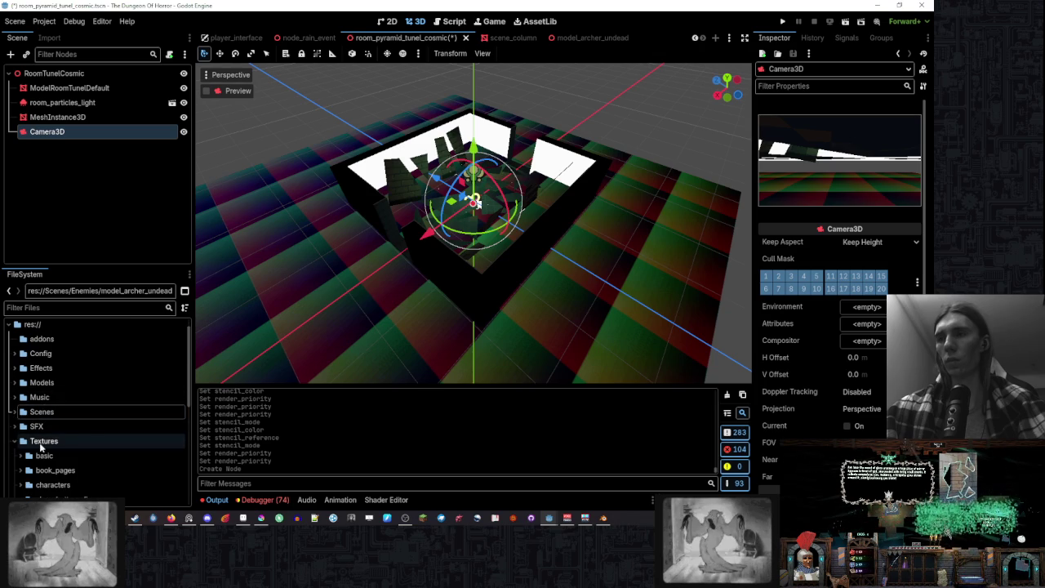
scroll(41, 445, "down", 4)
left_click(64, 339)
left_click(41, 325)
scroll(114, 412, "down", 2)
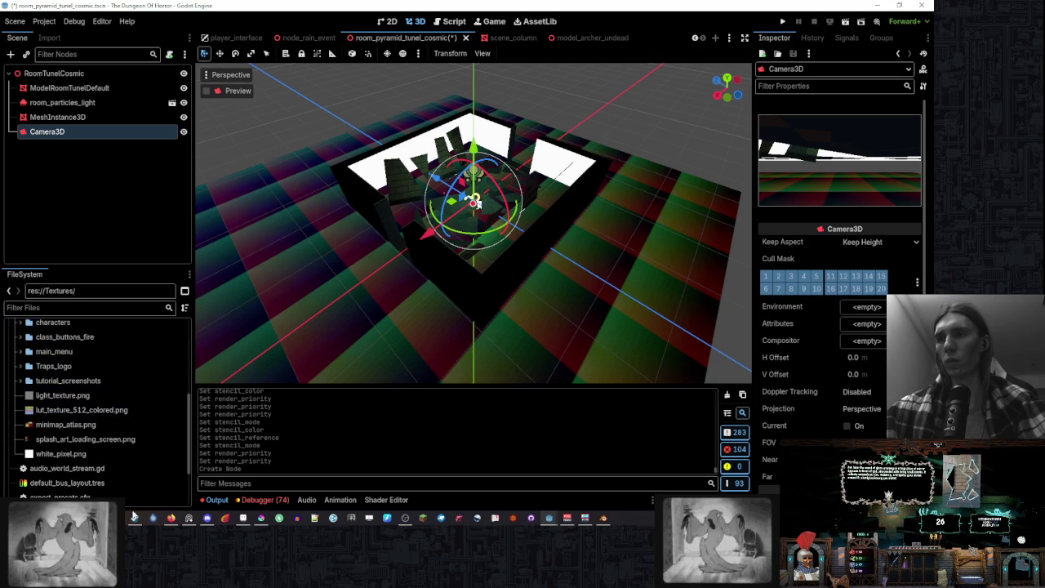
left_click(134, 516)
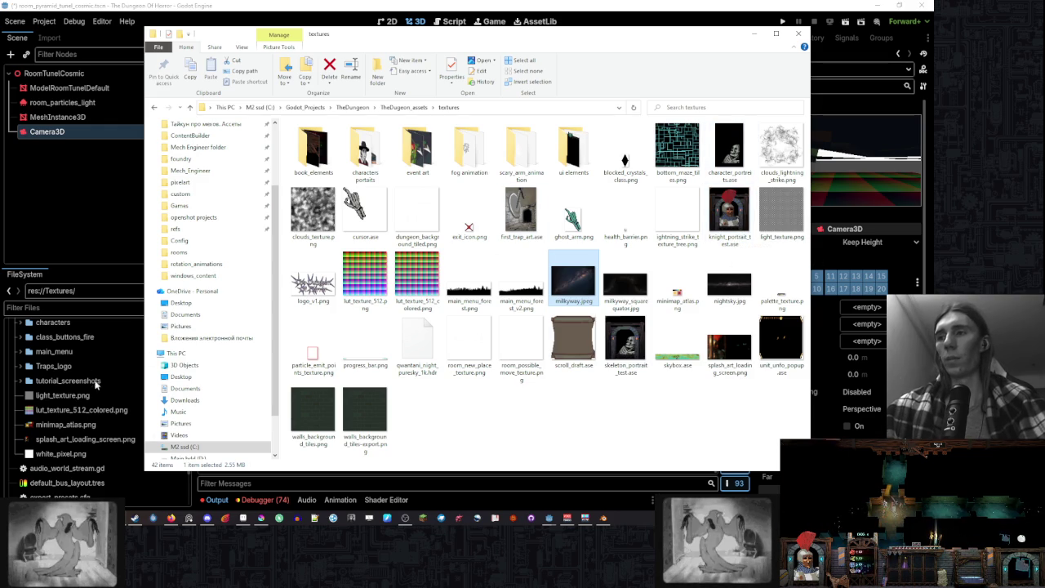
left_click(755, 34)
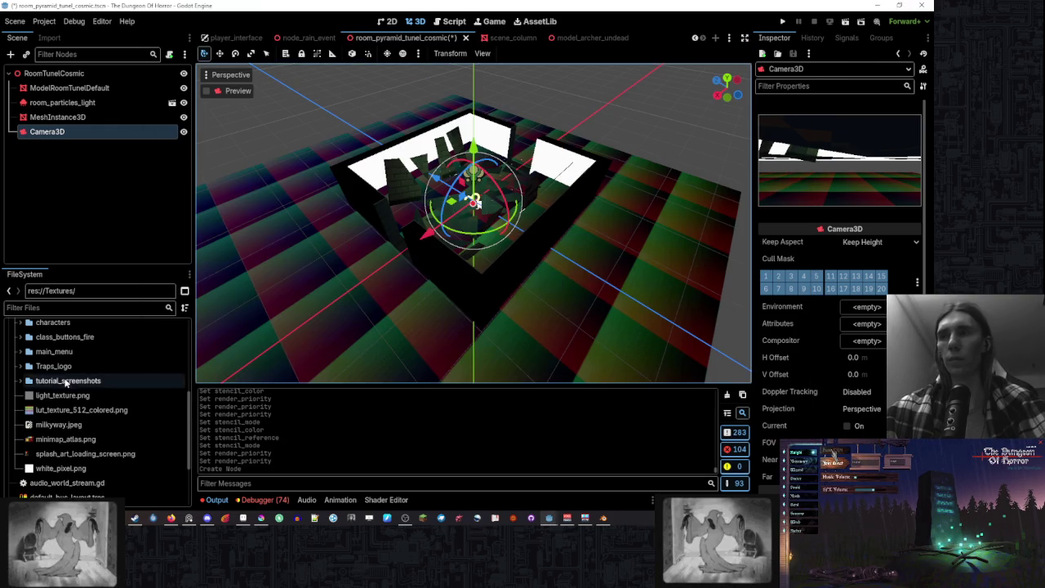
- Check the imported milkyway.jpeg texture and give Camera3D a new Environment resource
left_click(98, 478)
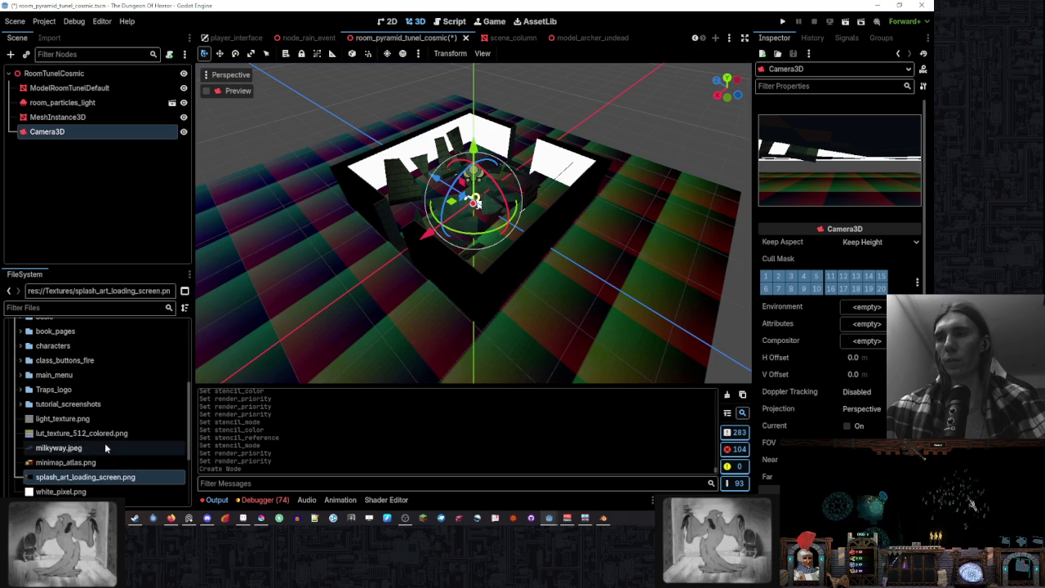
left_click(104, 445)
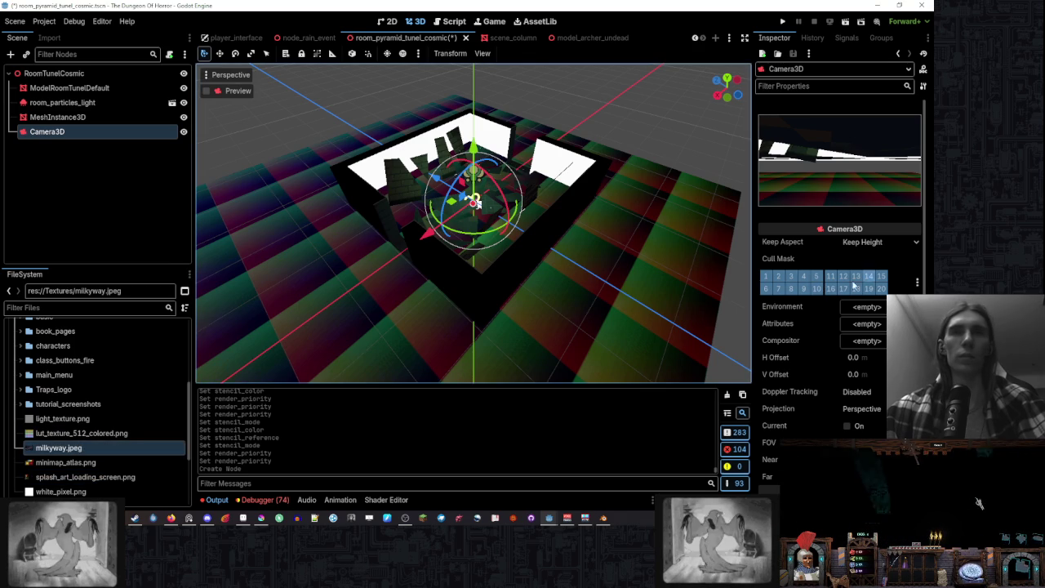
scroll(840, 245, "down", 2)
left_click(880, 206)
left_click(887, 233)
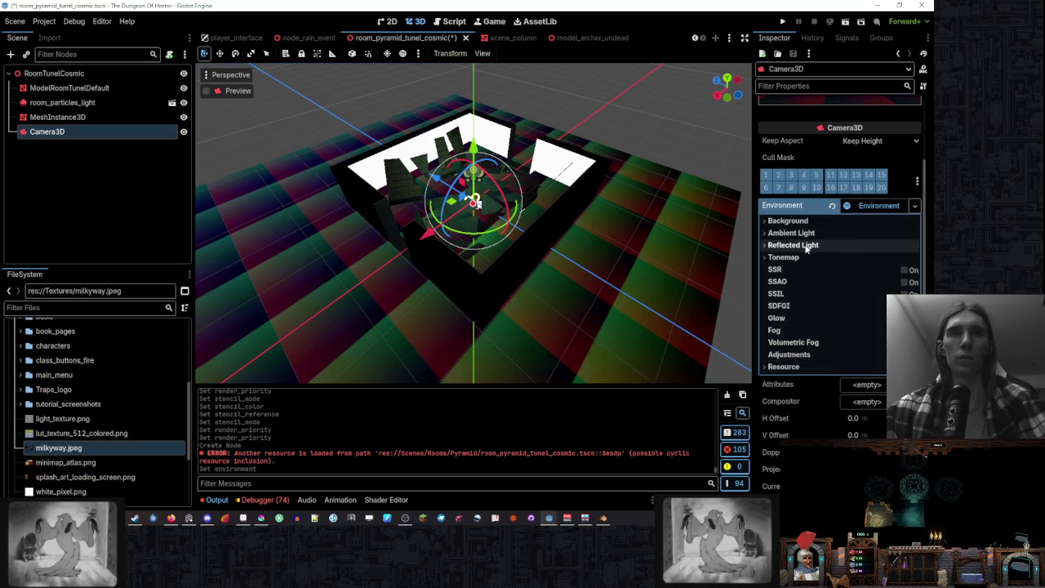
- Settle the Environment background mode on Clear Color and raise Camera3D about 10.4 units
left_click(866, 220)
left_click(872, 234)
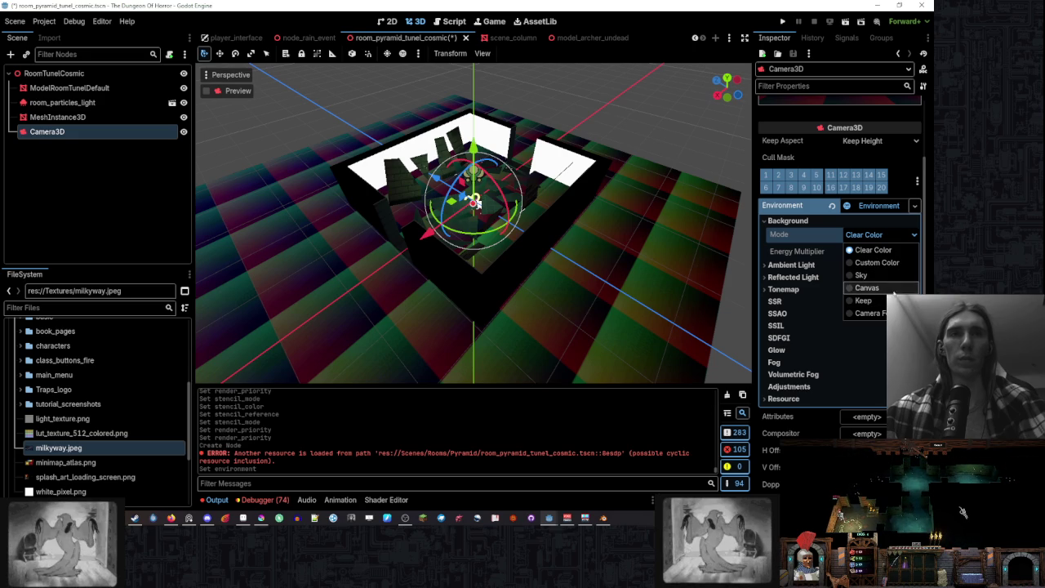
left_click(895, 288)
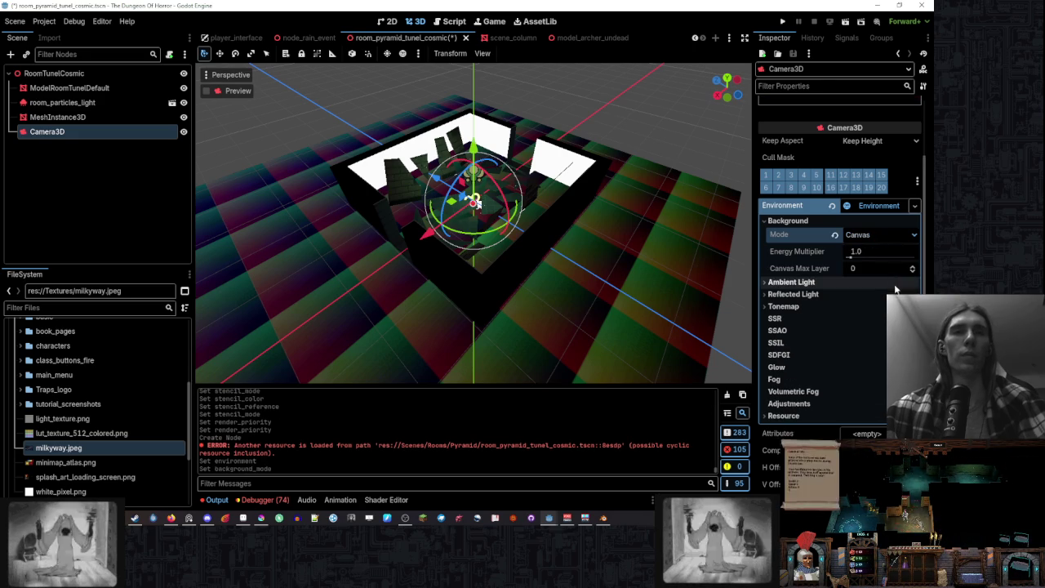
left_click(888, 234)
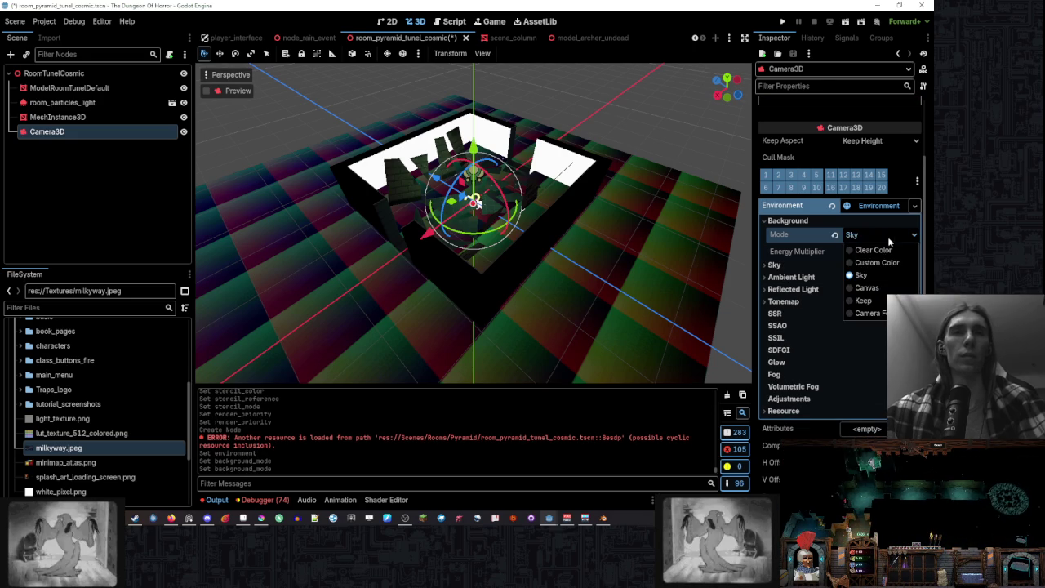
left_click(889, 262)
left_click(881, 235)
left_click(890, 301)
left_click(888, 237)
left_click(885, 287)
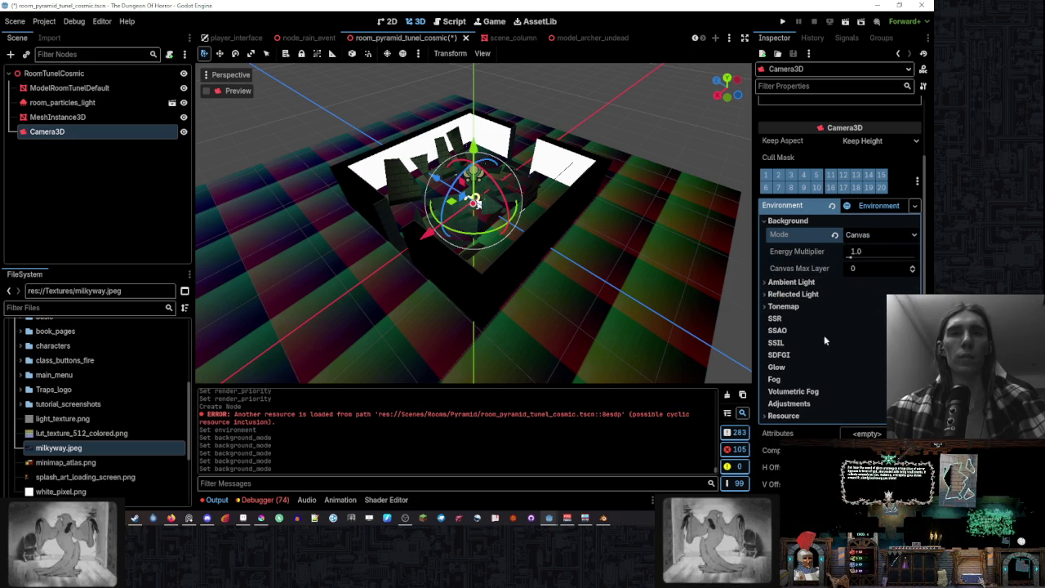
left_click(886, 236)
left_click(888, 254)
left_click(880, 238)
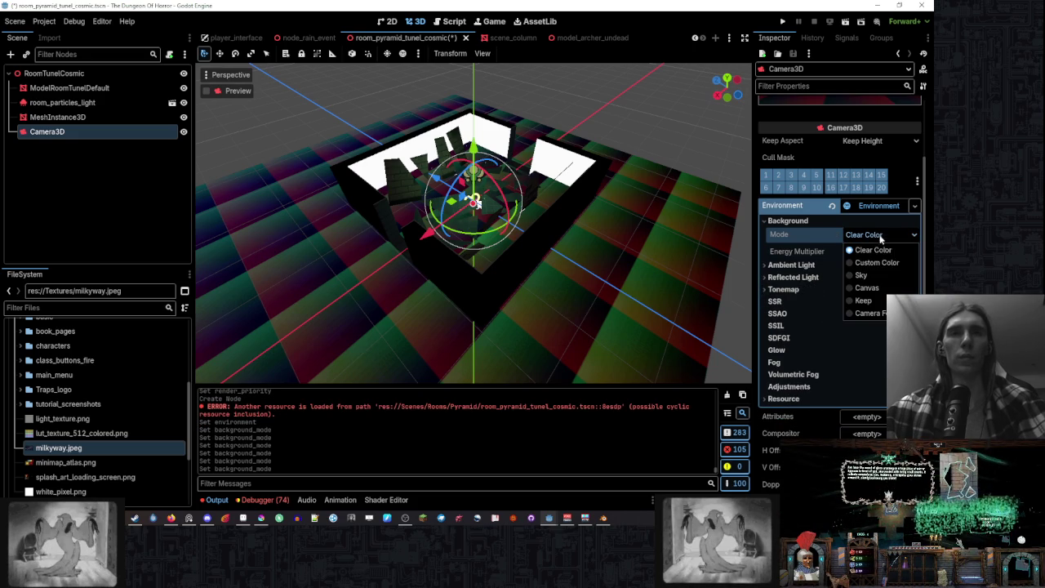
left_click(886, 263)
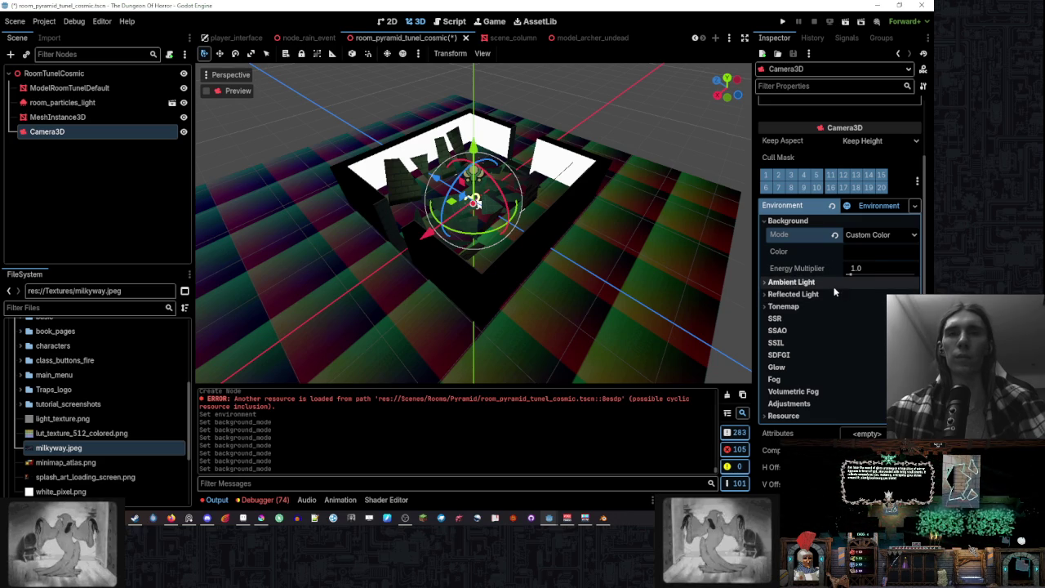
left_click(867, 235)
left_click(867, 249)
left_click(863, 236)
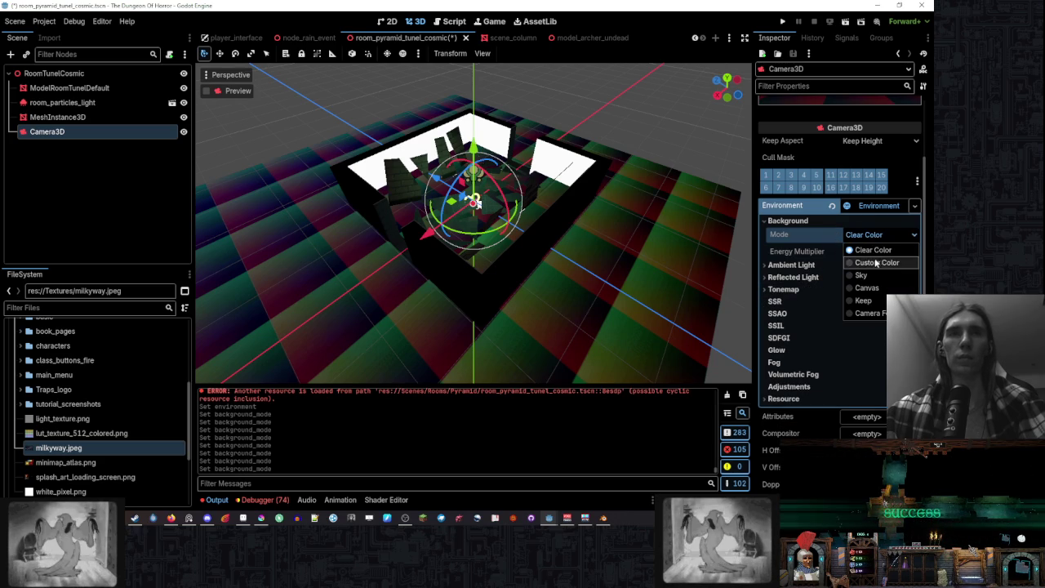
scroll(816, 268, "up", 3)
mouse_move(469, 167)
left_mouse_down()
mouse_move(473, 61)
mouse_move(473, 168)
left_mouse_up()
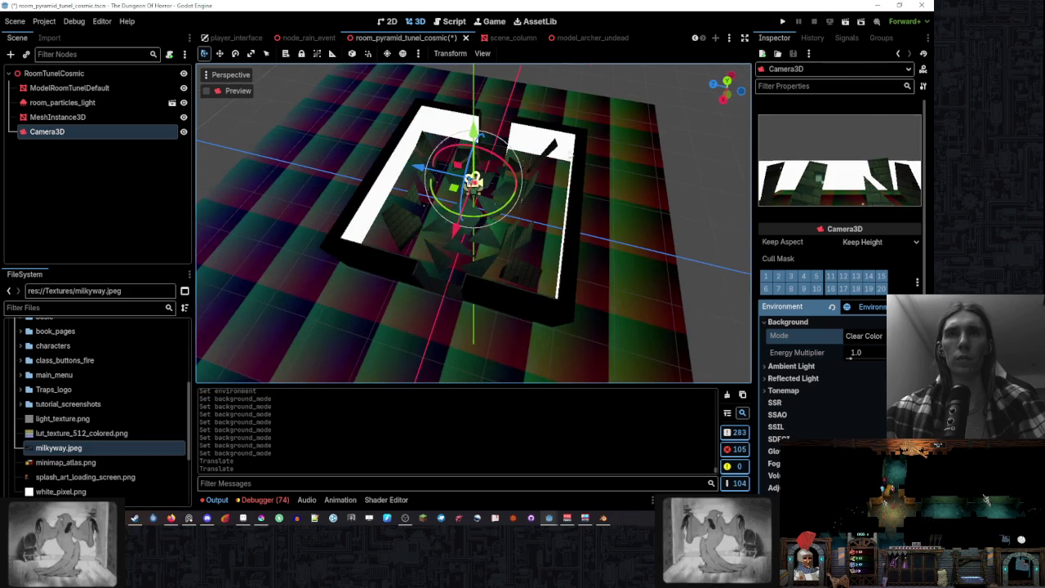
- On the tunnel's Surface 1 material, set Stencil Mode to Disabled and Render Priority to 0
left_click(602, 170)
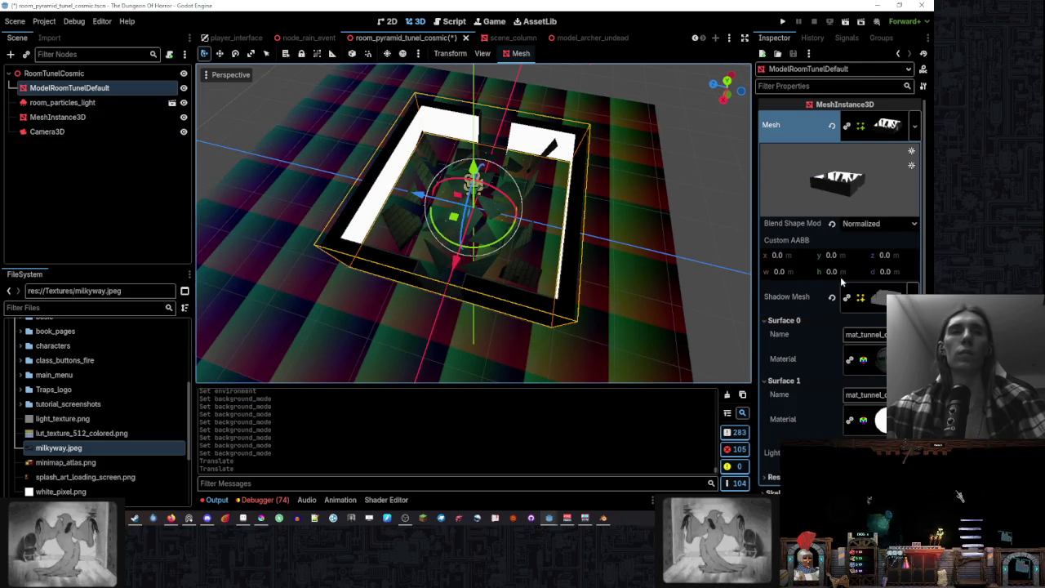
scroll(841, 326, "down", 3)
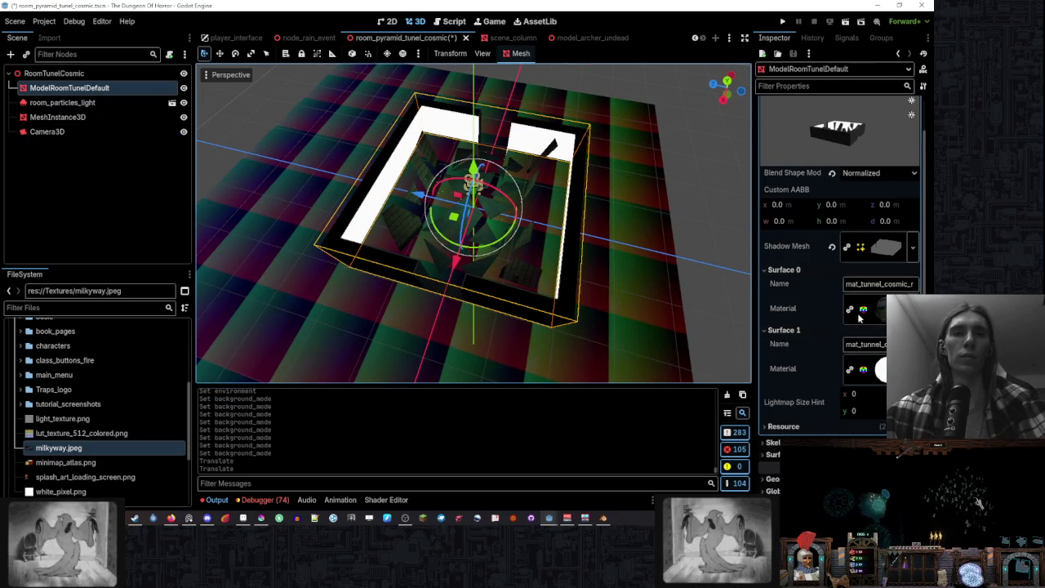
left_click(869, 369)
scroll(823, 331, "down", 5)
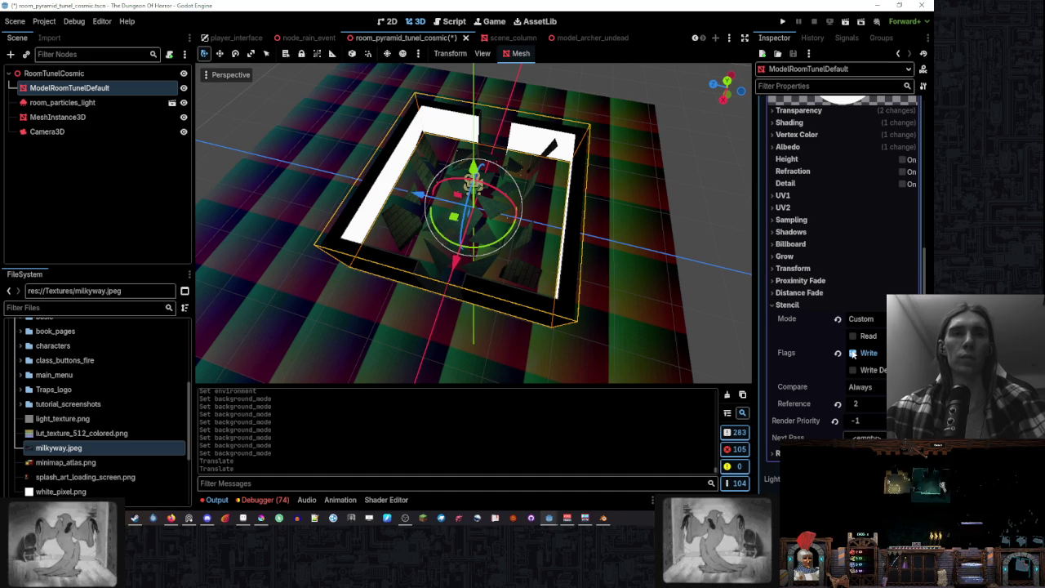
left_click(838, 319)
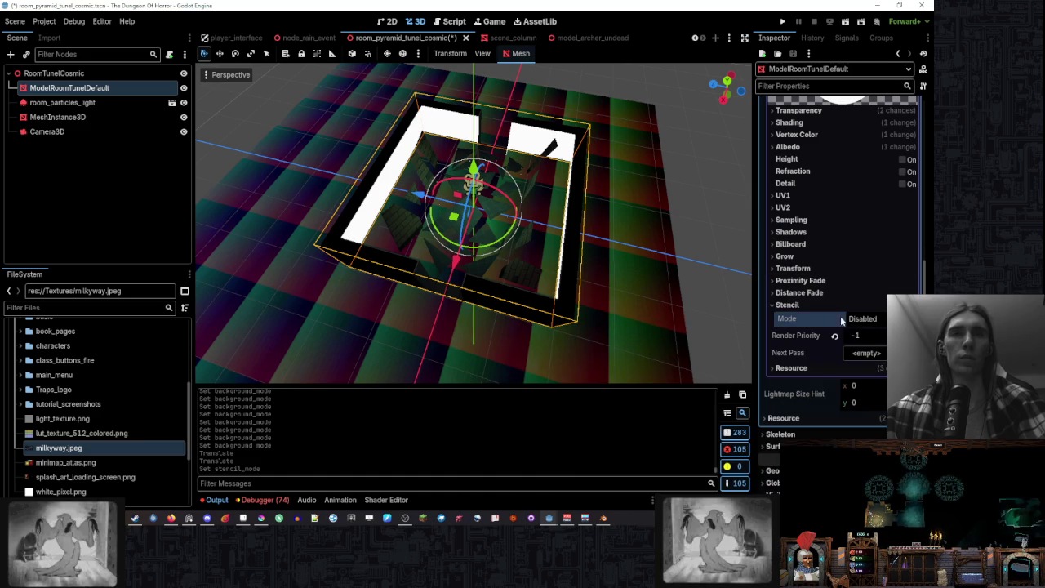
left_click(835, 337)
left_click(823, 305)
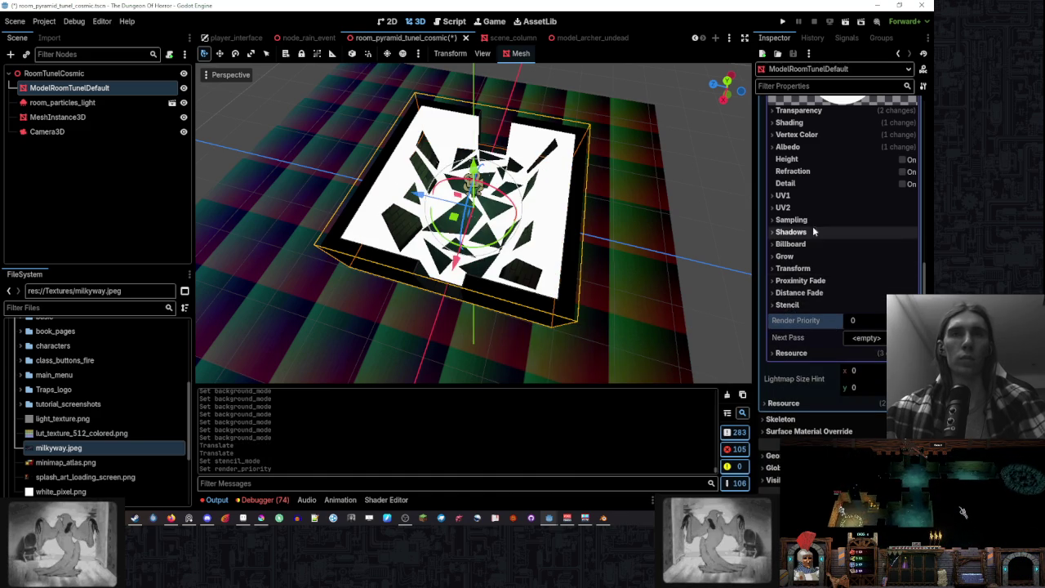
scroll(809, 181, "up", 4)
left_click(796, 299)
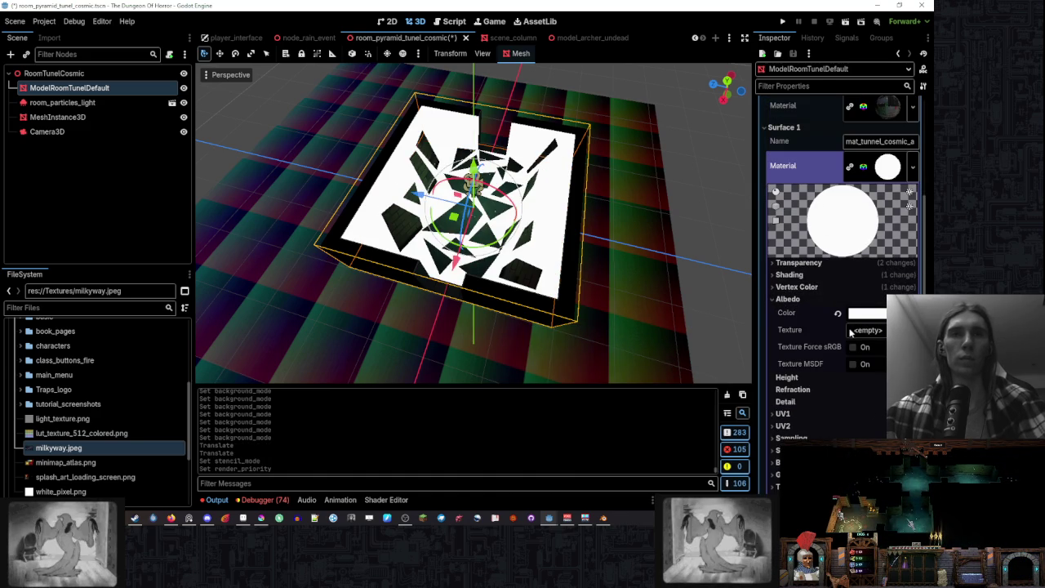
- Set the tunnel material's albedo texture to a New ViewportTexture, leaving the viewport unassigned
left_click(868, 330)
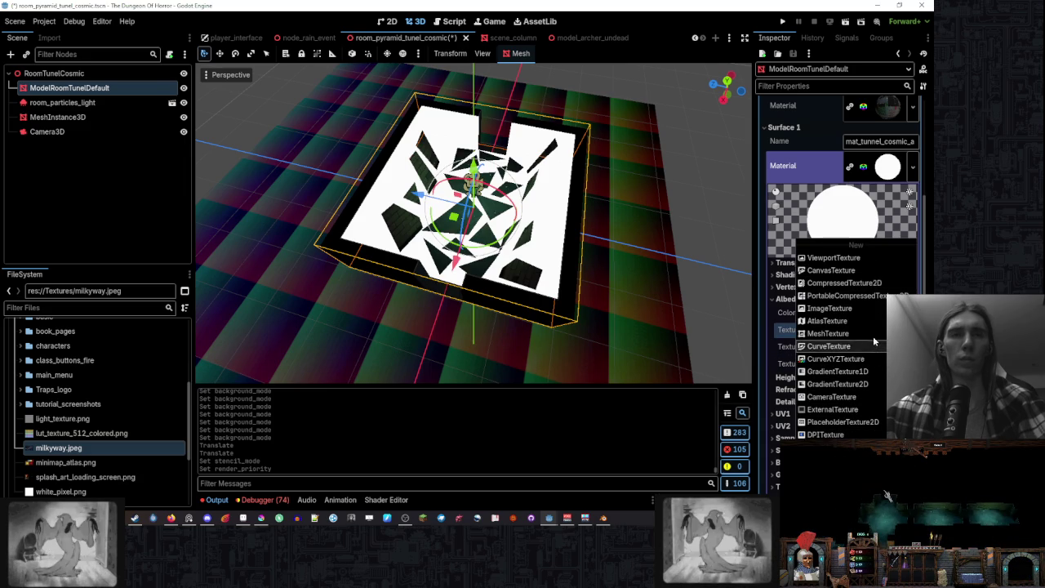
left_click(876, 259)
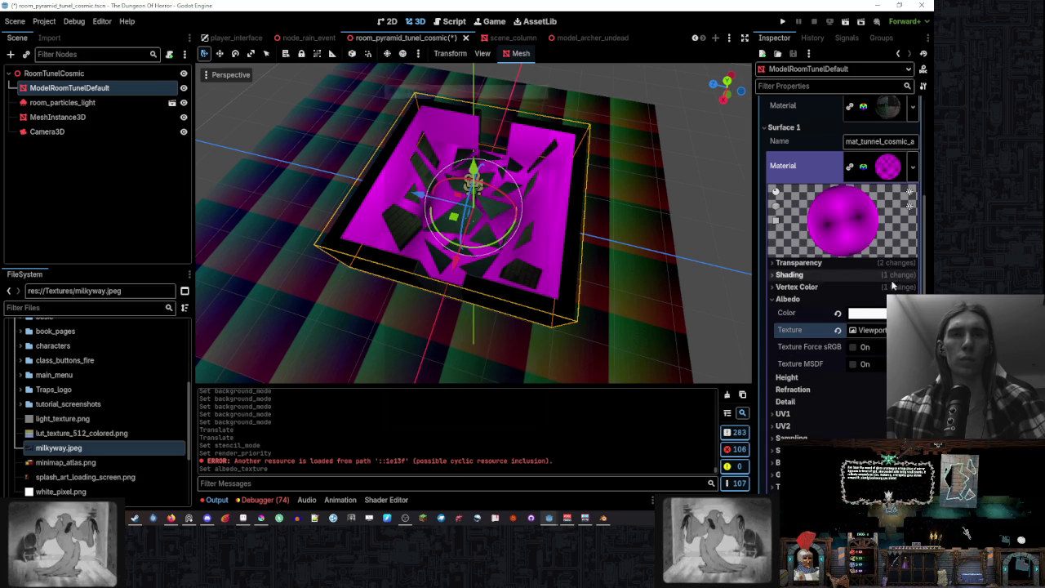
left_click(881, 332)
left_click(879, 347)
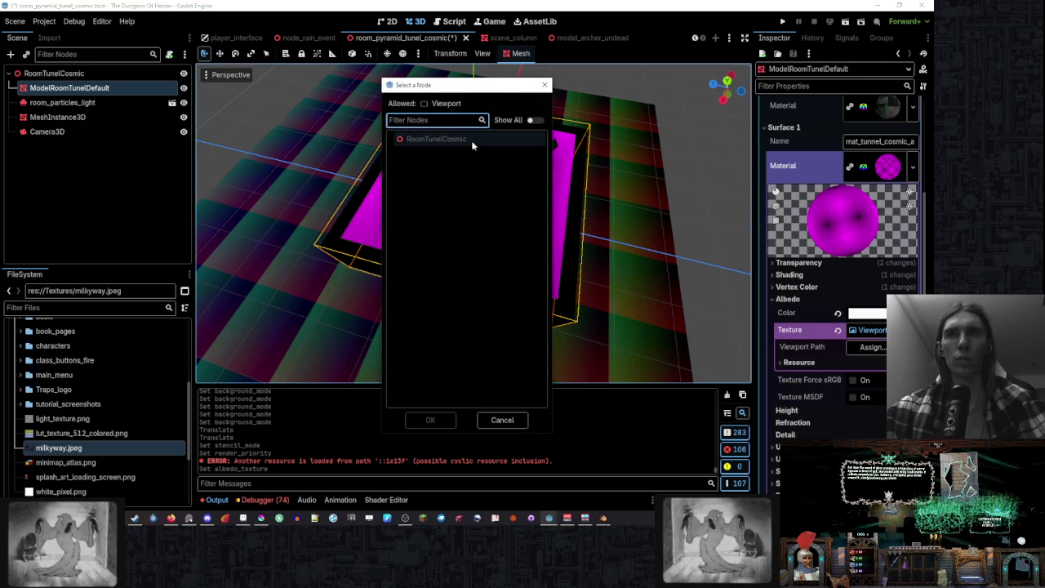
left_click(500, 420)
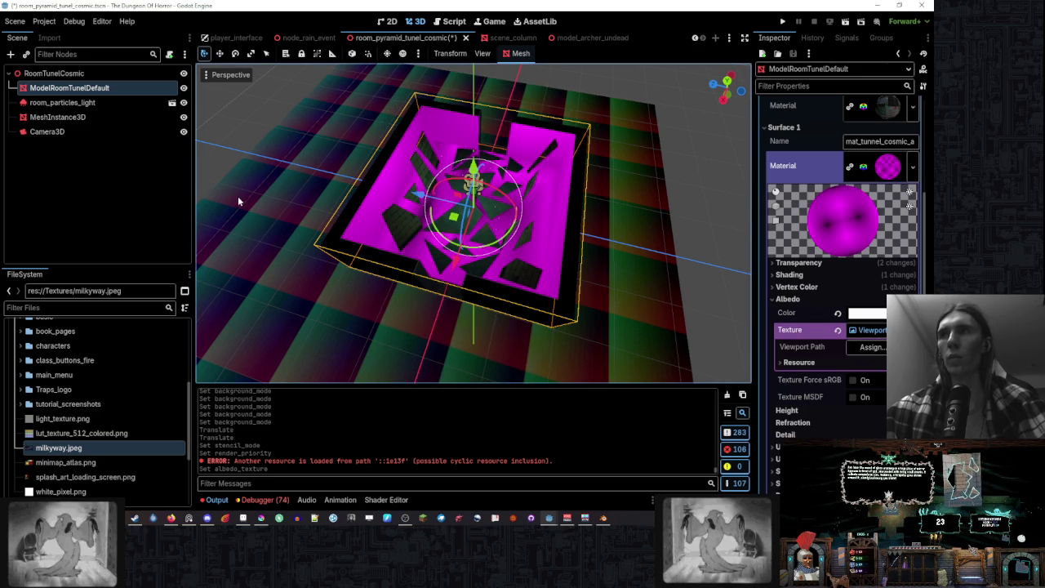
left_click(139, 132)
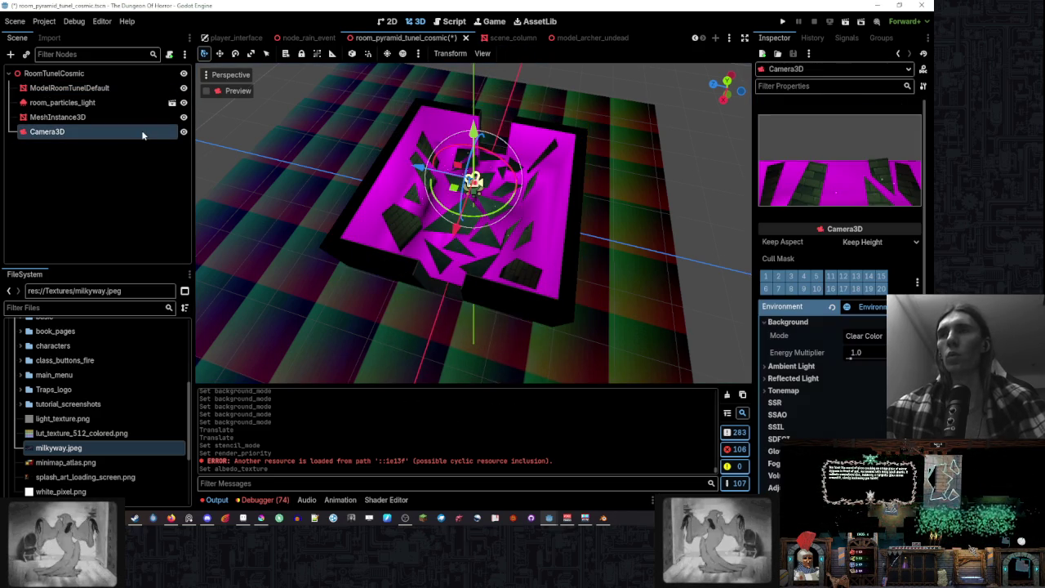
left_click(122, 102)
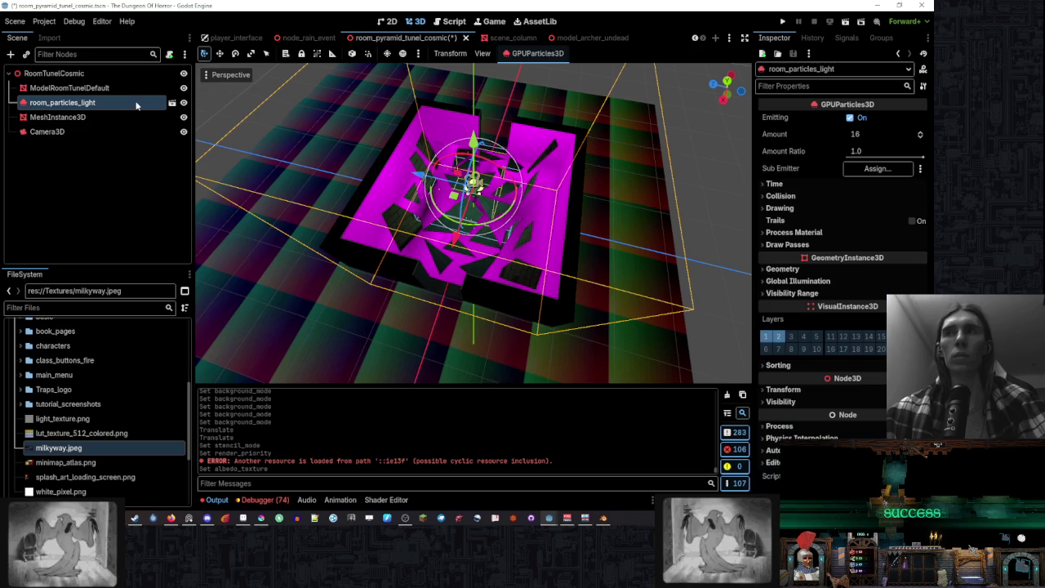
mouse_move(653, 212)
left_mouse_down()
mouse_move(664, 151)
mouse_move(649, 140)
mouse_move(639, 236)
left_mouse_up()
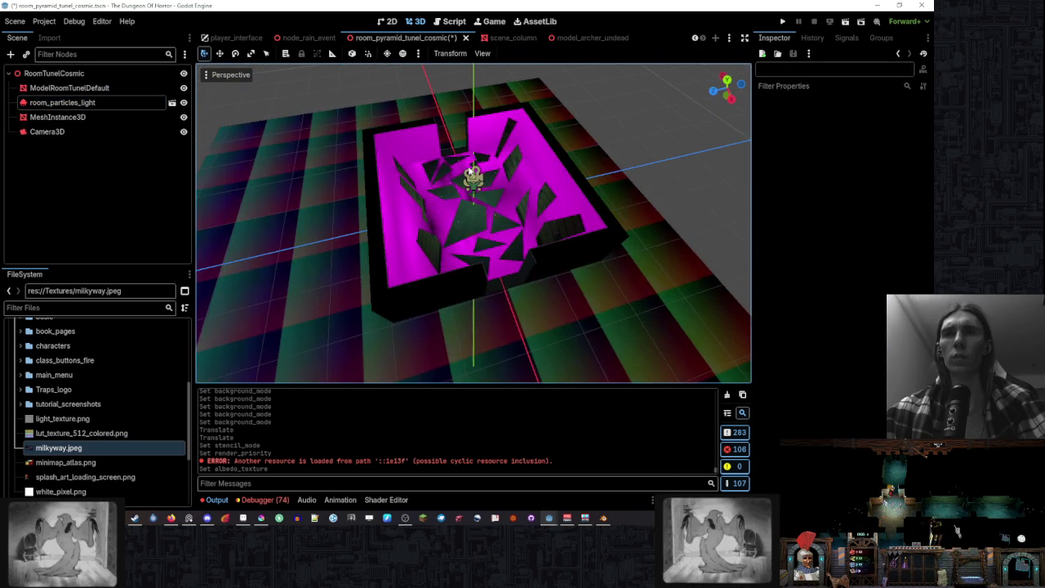
left_click(640, 237)
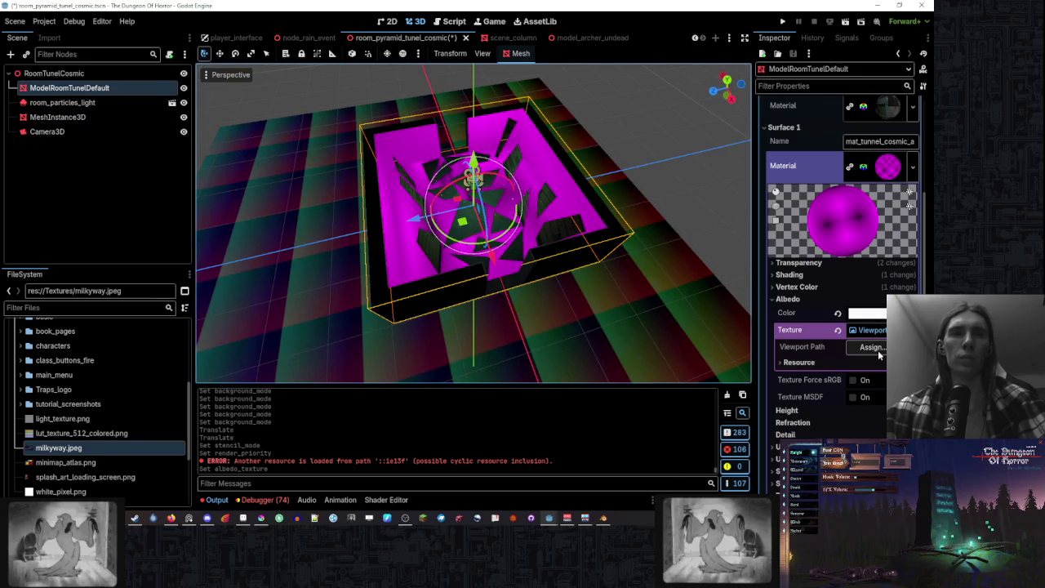
left_click(873, 349)
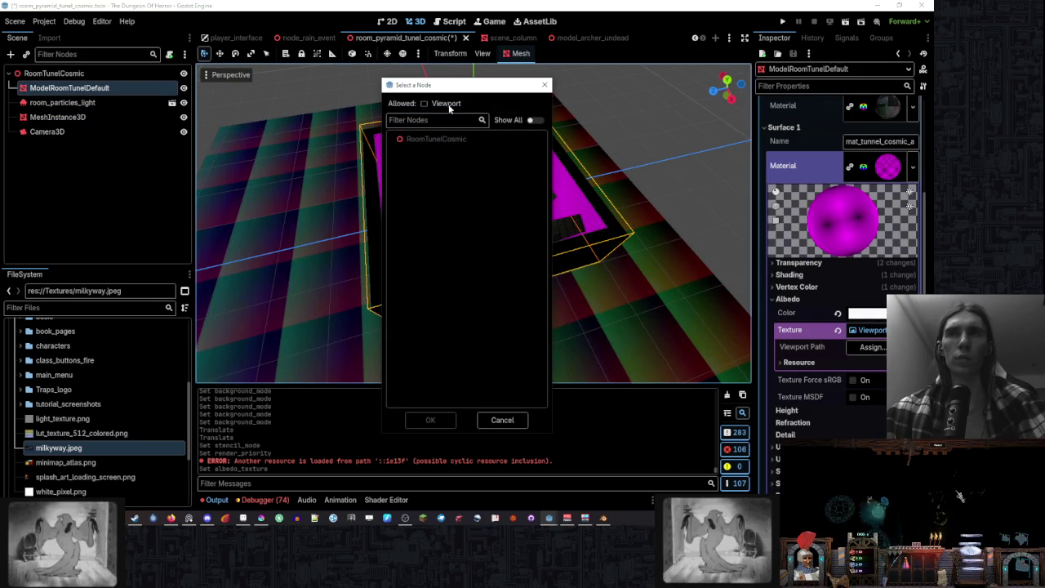
left_click(502, 419)
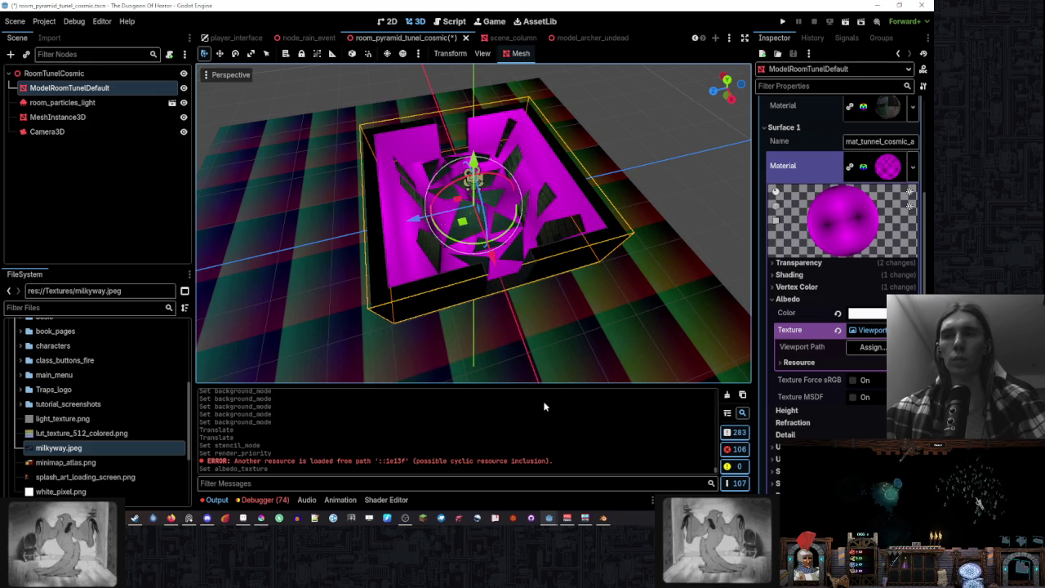
- Clear and recreate the albedo ViewportTexture, dismissing the viewport picker with nothing chosen
left_click(838, 331)
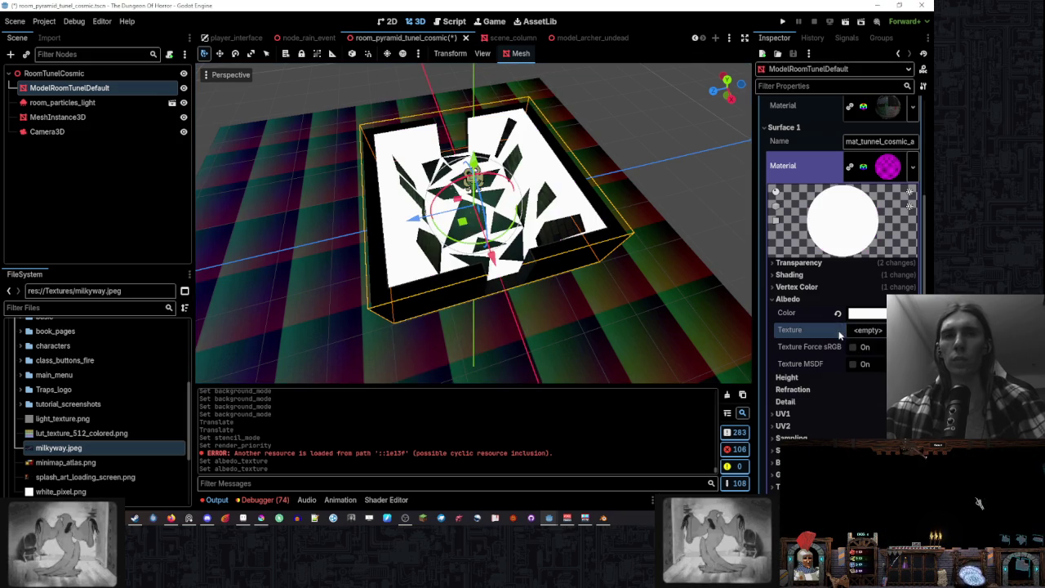
left_click(874, 329)
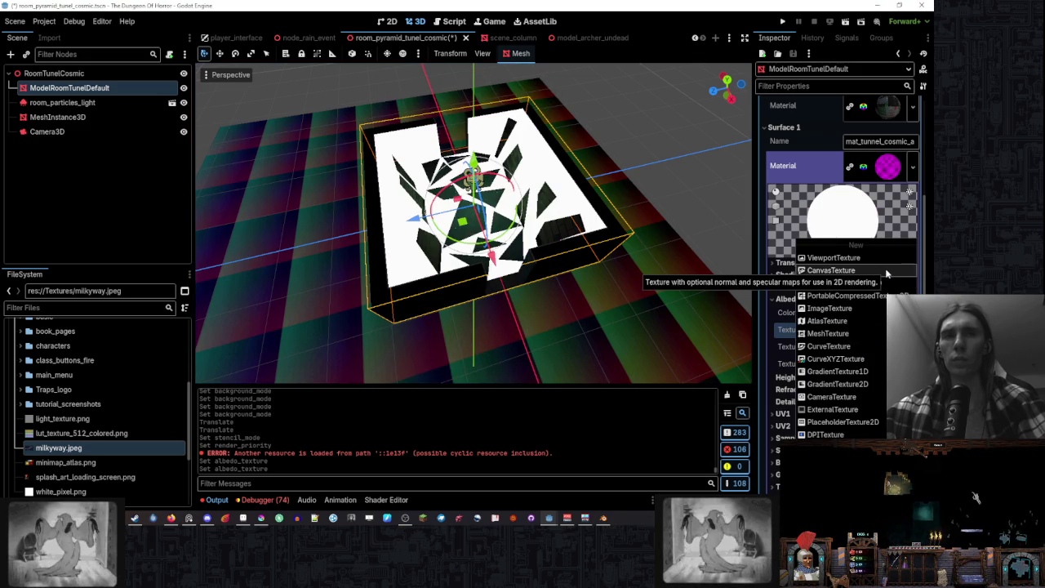
left_click(875, 270)
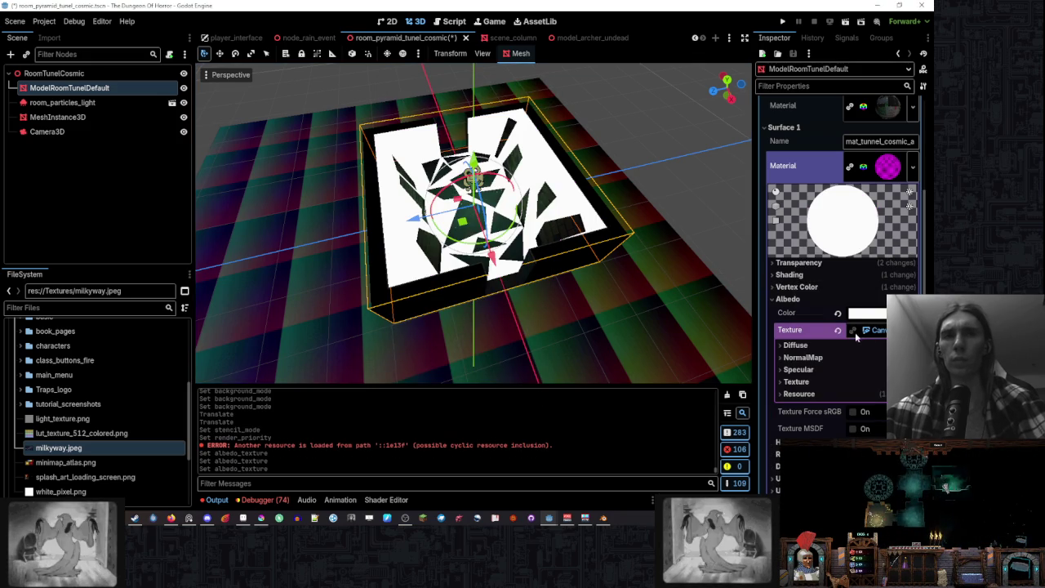
left_click(875, 330)
left_click(879, 259)
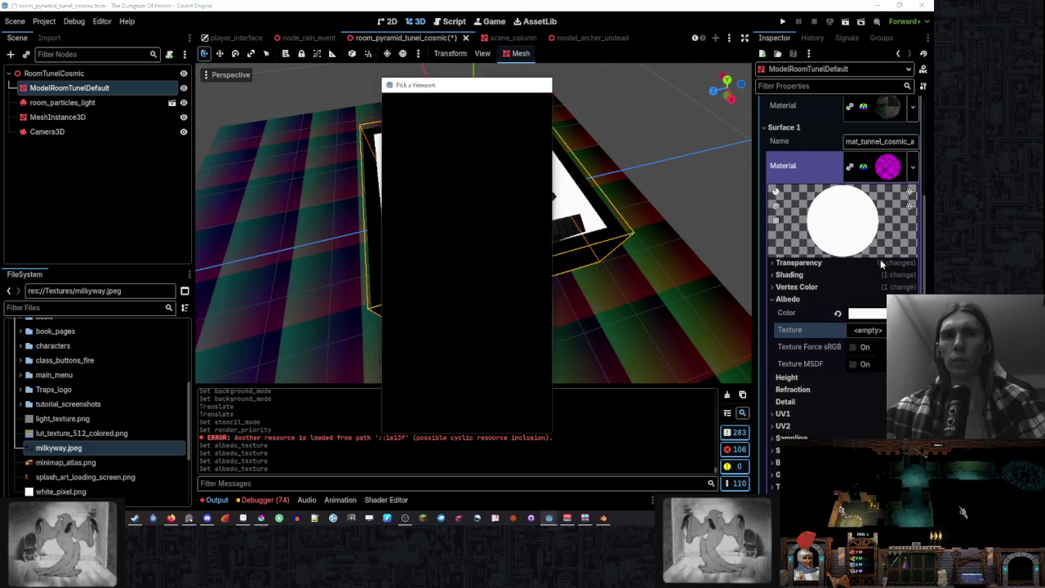
left_click(881, 305)
left_click(871, 347)
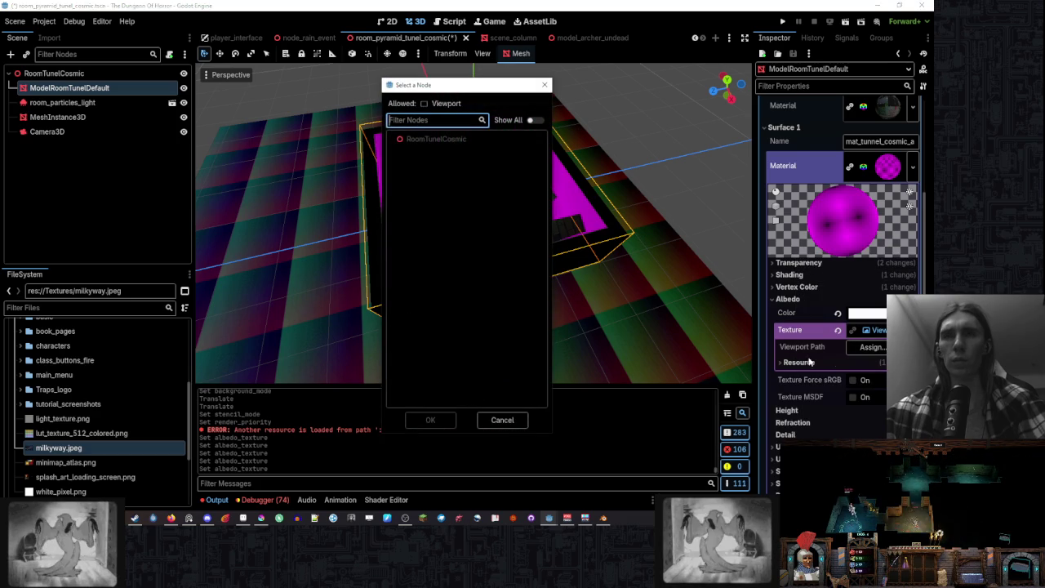
left_click(361, 307)
left_click(46, 131)
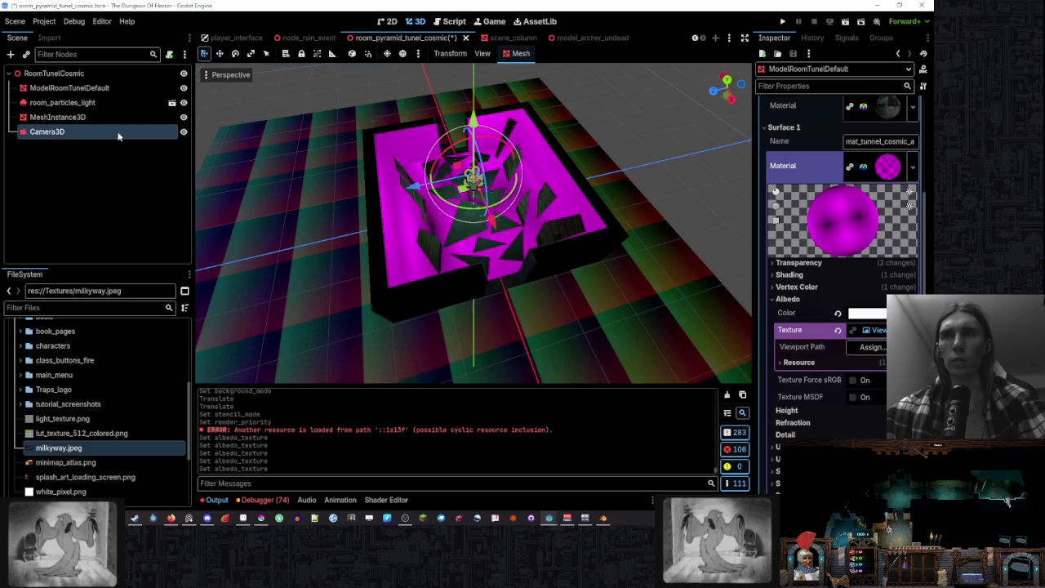
- Move Camera3D about 38 units along the Z axis
key("f")
key("g")
key("z")
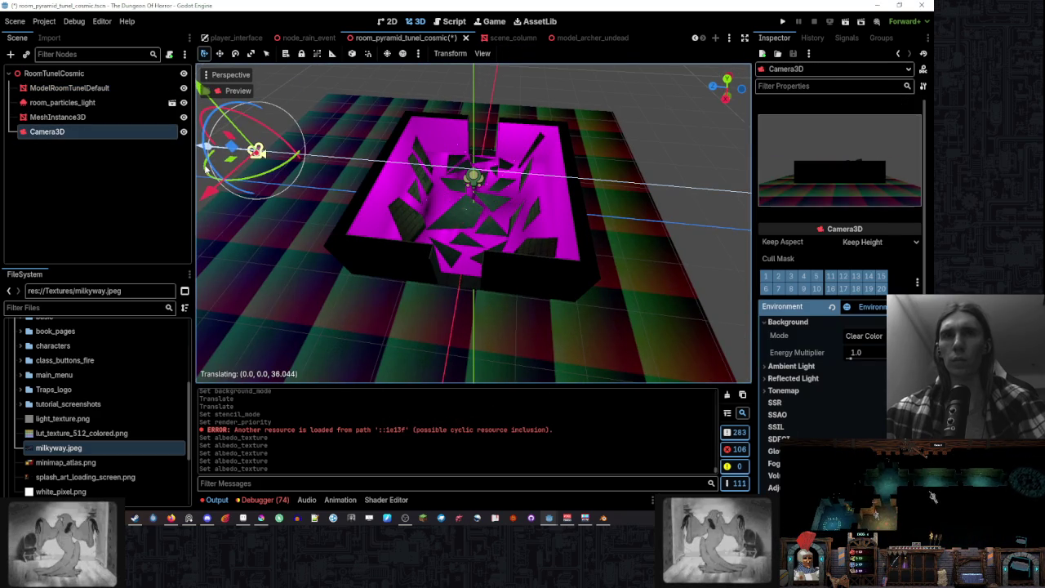
key("Return")
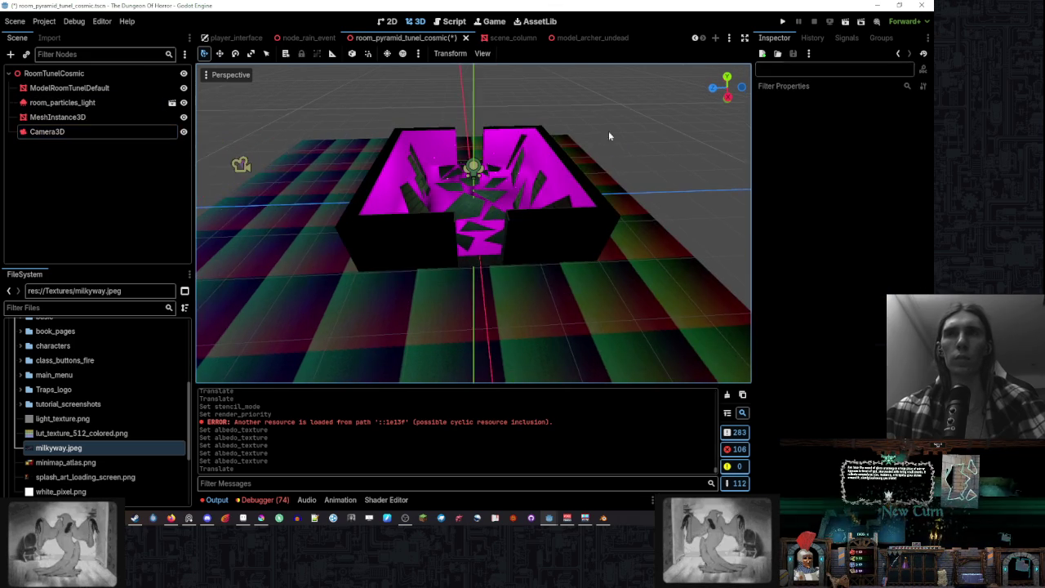
- Delete the MeshInstance3D floor plane from the RoomTunelCosmic scene
left_click(661, 242)
key("Delete")
key("Return")
left_click(139, 118)
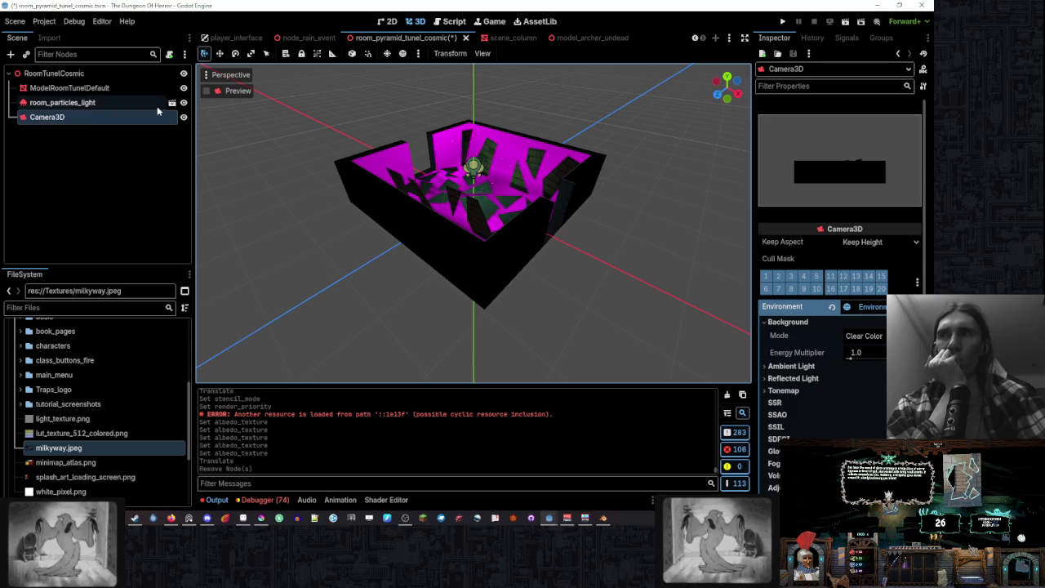
left_click(170, 98)
left_click(139, 90)
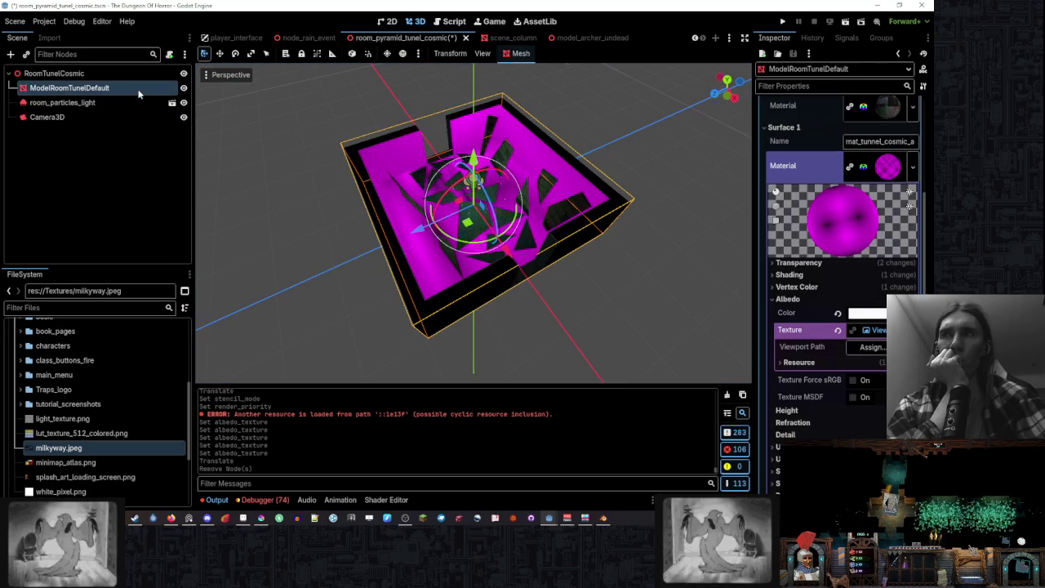
left_click_drag(489, 170, 618, 193)
left_click(874, 346)
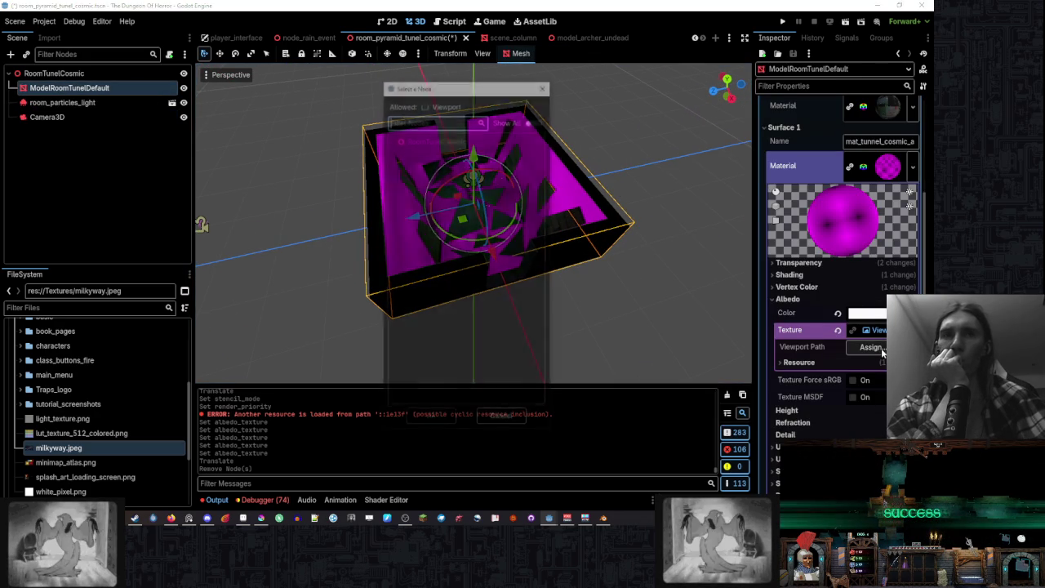
left_click(501, 419)
mouse_move(621, 196)
left_mouse_down()
mouse_move(392, 181)
mouse_move(499, 304)
left_mouse_up()
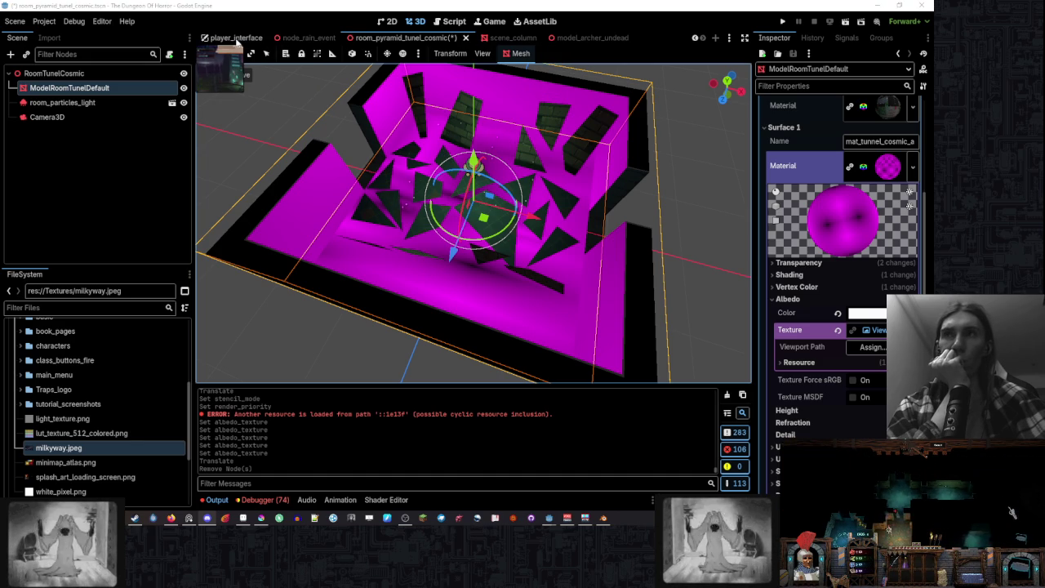
left_click_drag(107, 267, 108, 212)
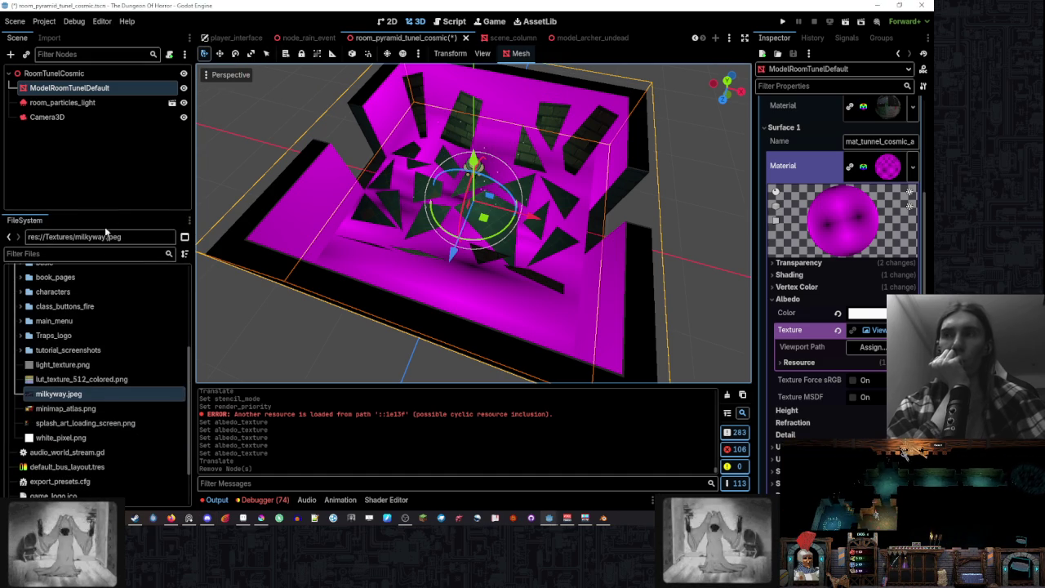
type("finish")
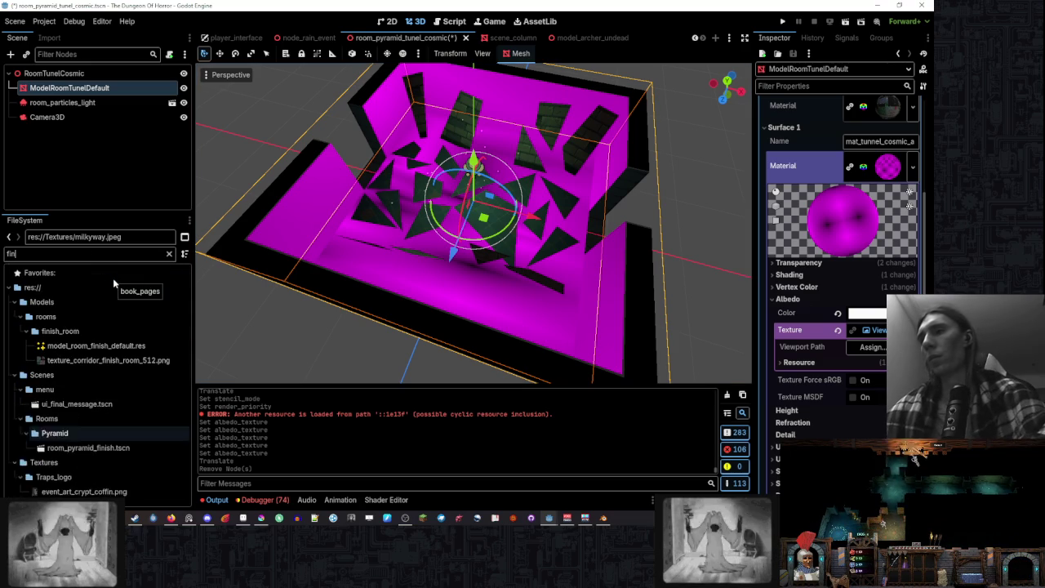
double_click(130, 421)
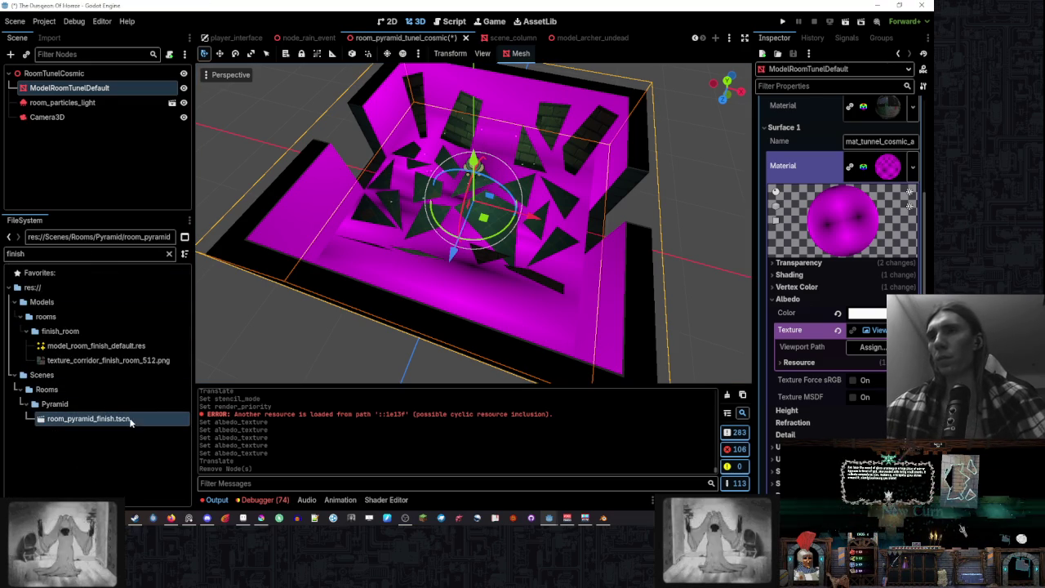
scroll(480, 242, "down", 3)
scroll(480, 243, "up", 3)
scroll(480, 237, "up", 5)
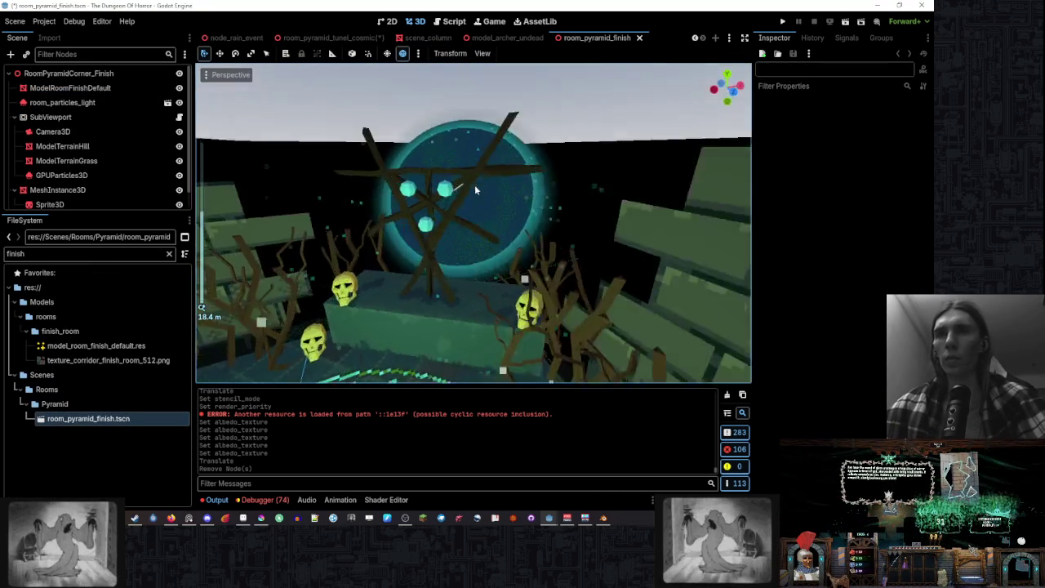
left_click_drag(474, 185, 568, 200)
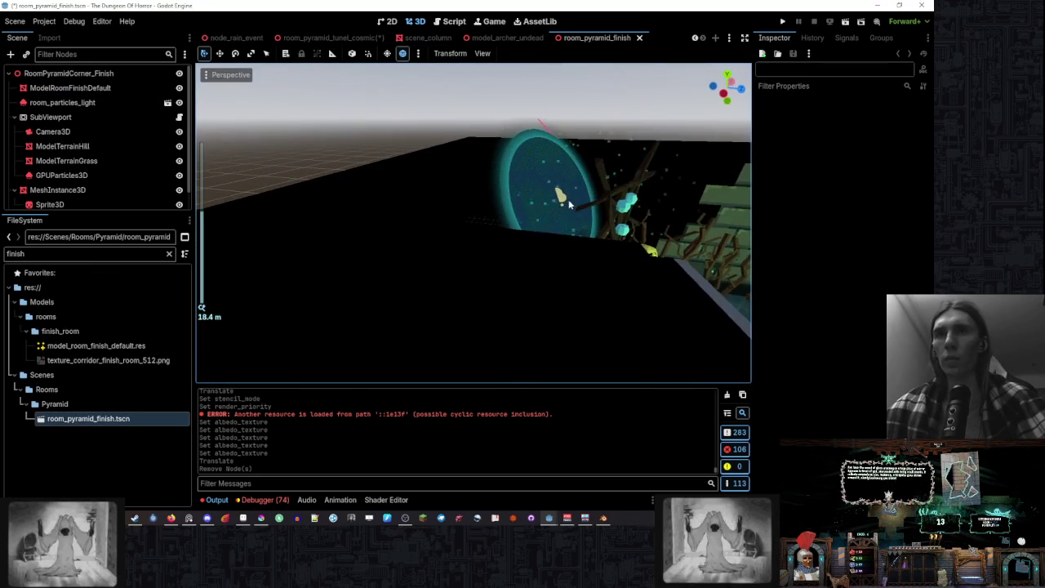
left_click_drag(403, 235, 342, 244)
scroll(95, 210, "down", 1)
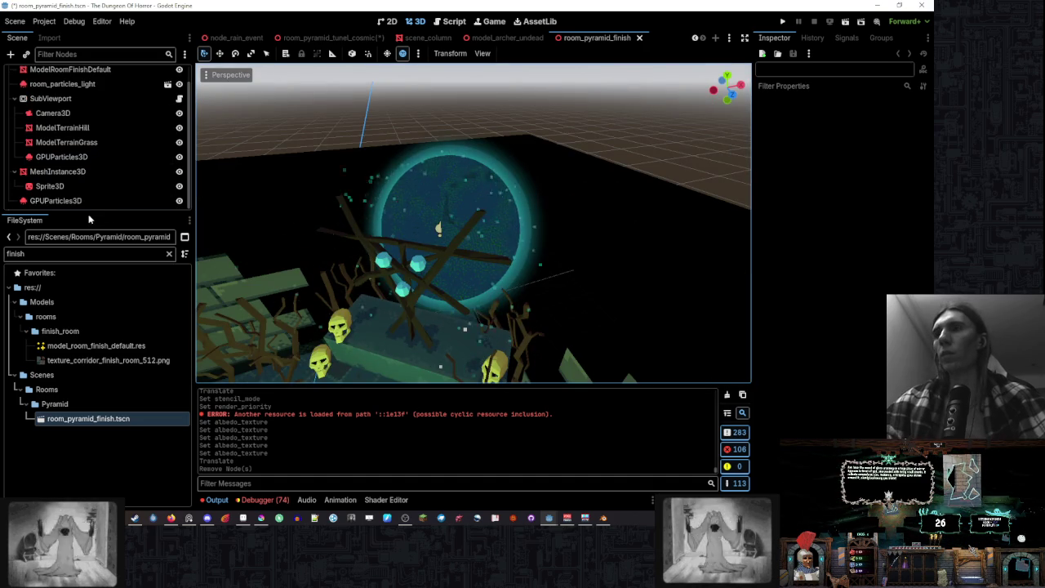
left_click_drag(94, 215, 96, 327)
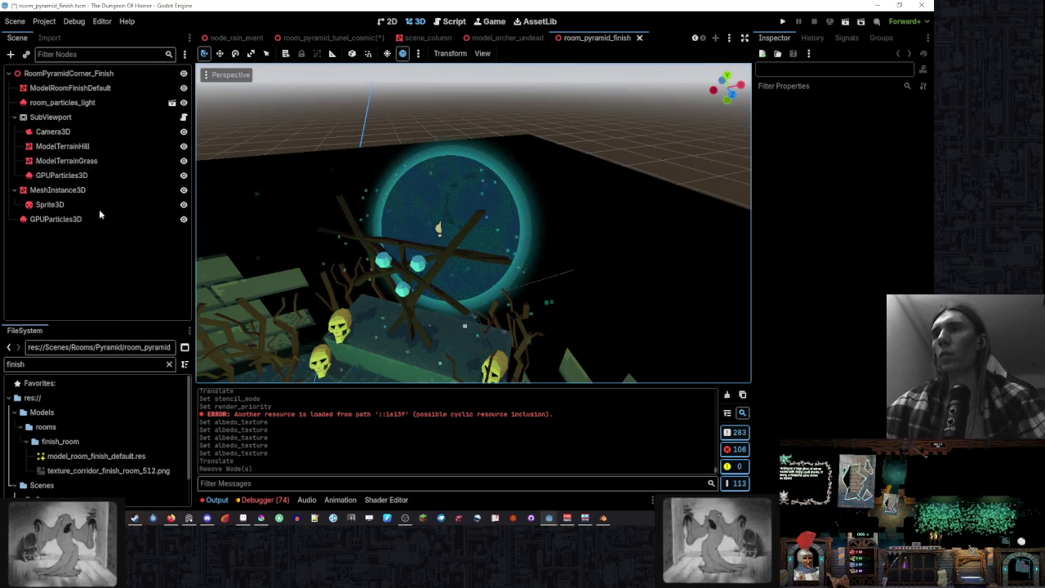
left_click(102, 117)
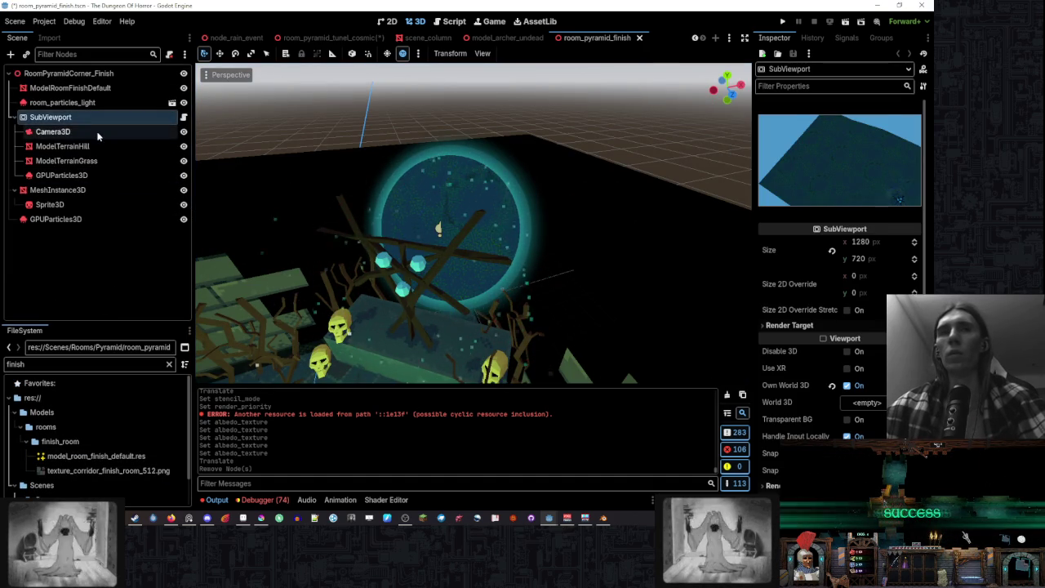
left_click(98, 133)
left_click(108, 148)
left_click(112, 163)
left_click(115, 178)
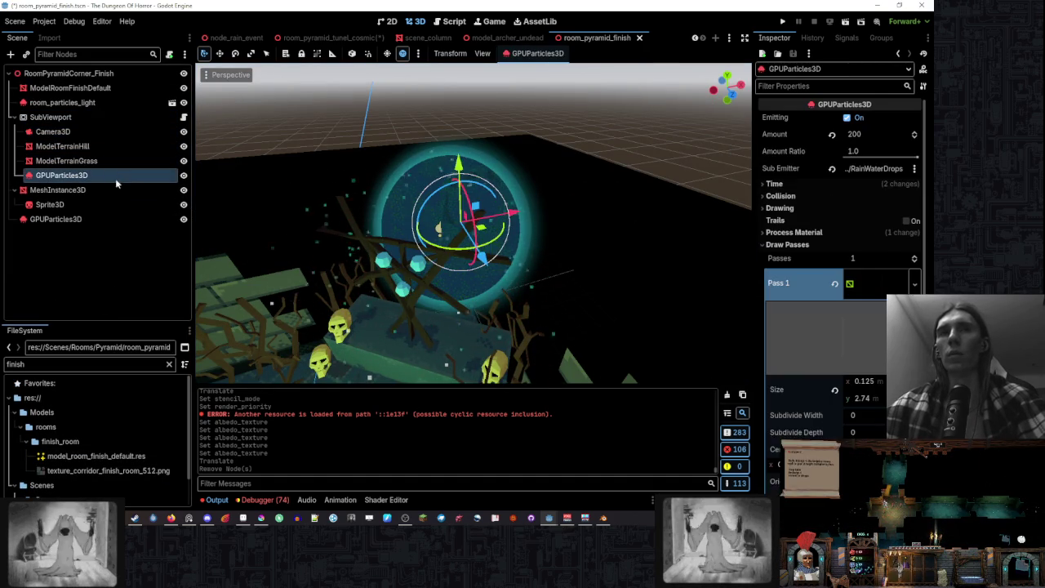
left_click(117, 193)
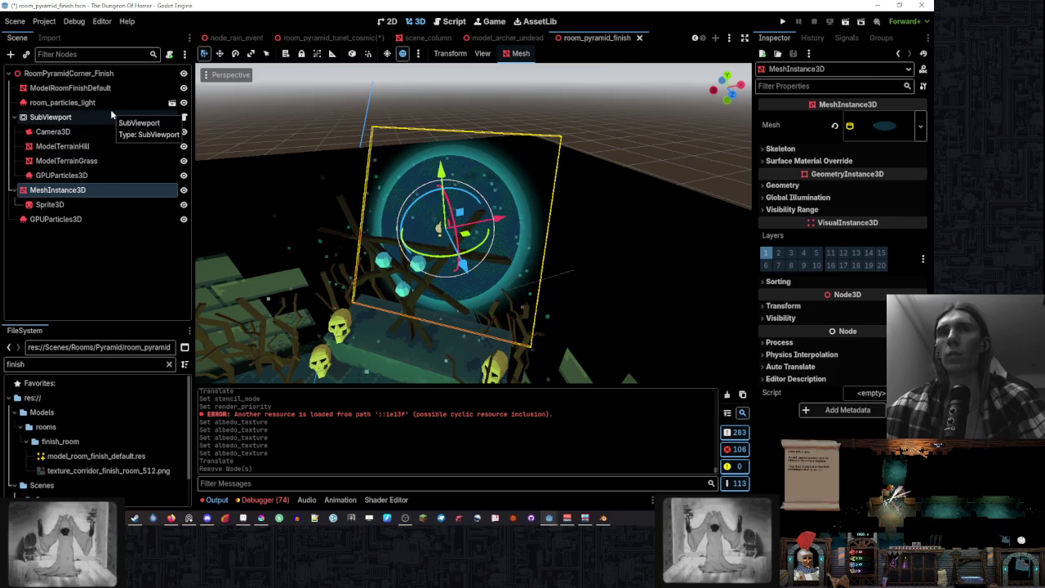
left_click(112, 115)
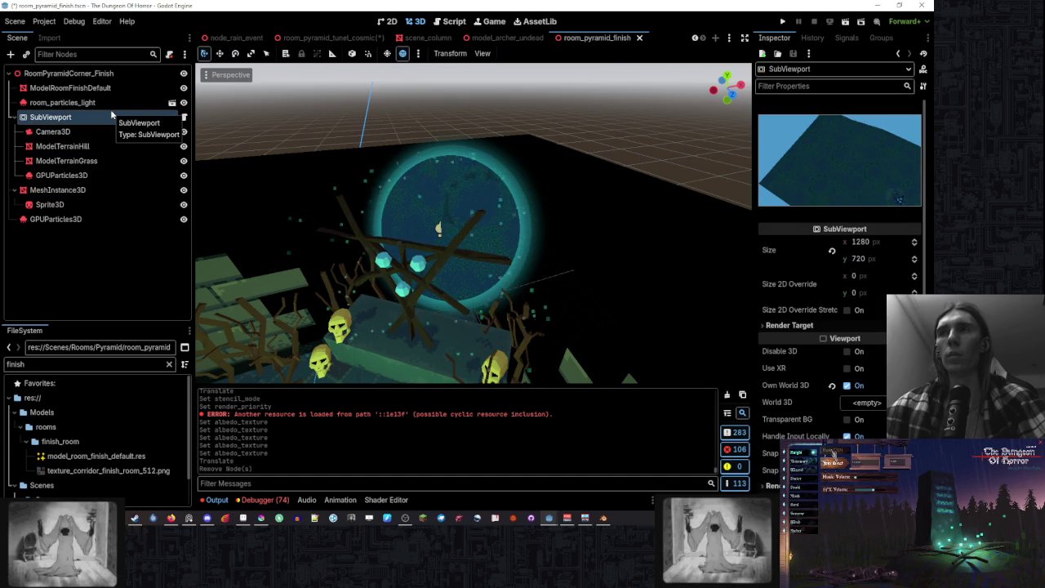
left_click(108, 133)
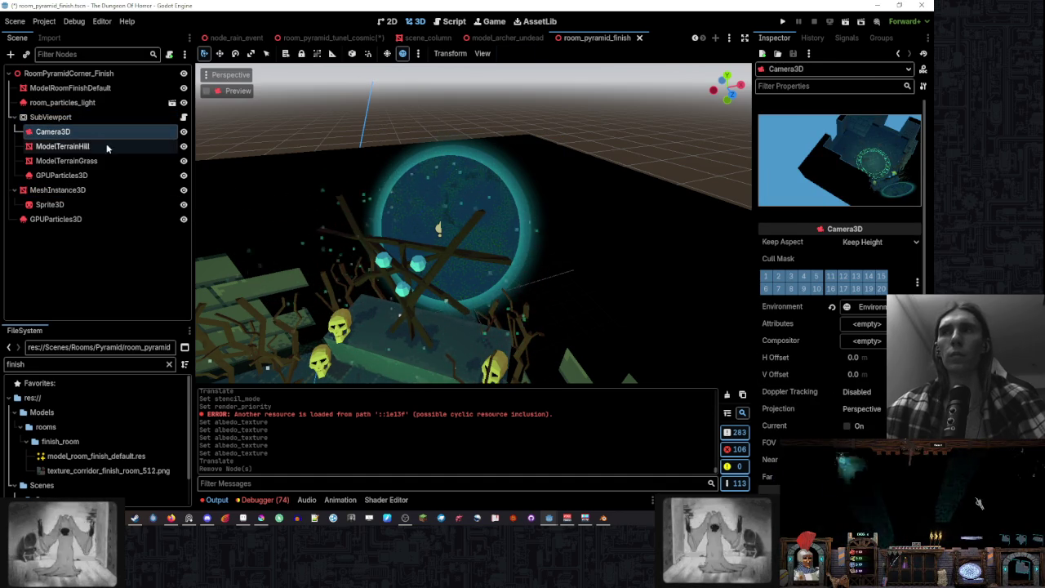
left_click(107, 146)
left_click(109, 162)
left_click(112, 175)
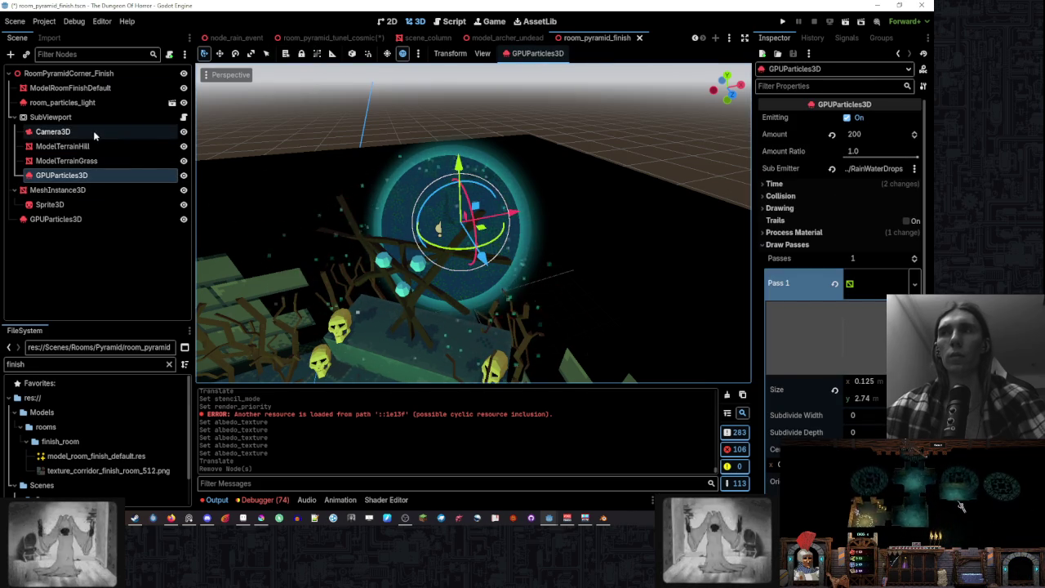
left_click(309, 39)
- Add a SubViewport under RoomTunelCosmic, nest Camera3D inside it, then return to room_pyramid_finish
right_click(72, 74)
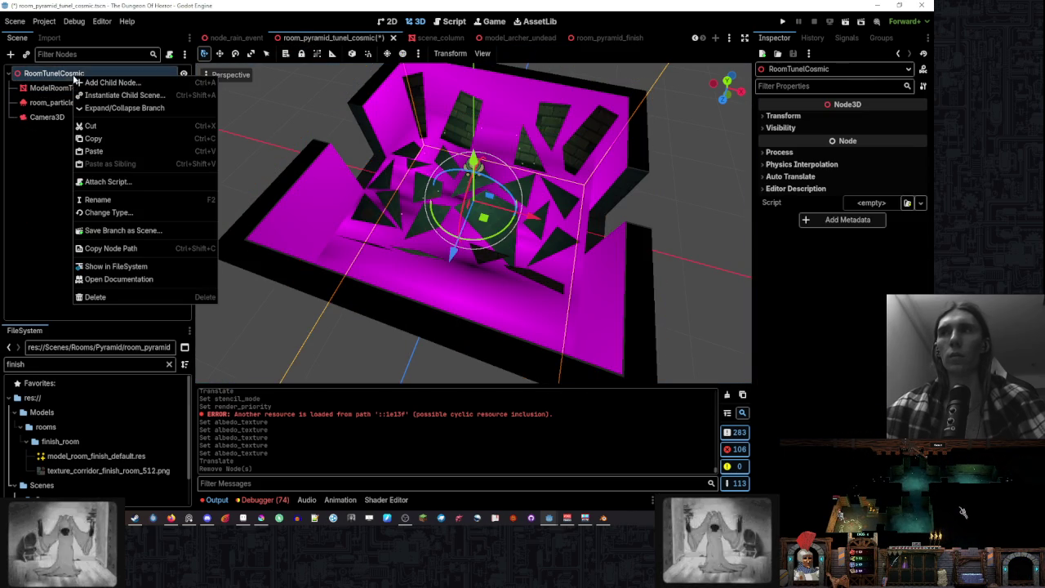
left_click(125, 93)
type("subv")
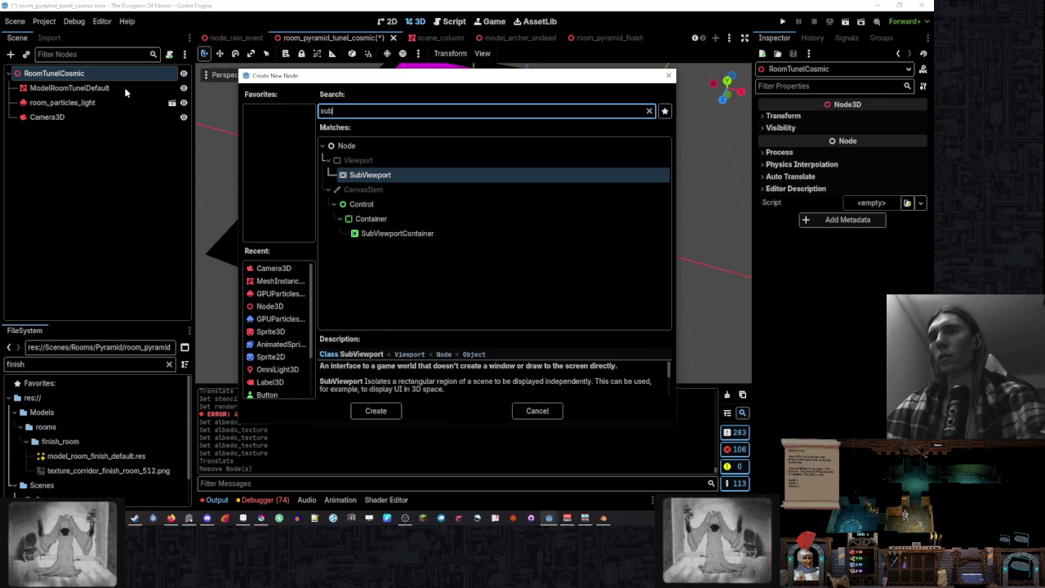
key("Return")
left_click(52, 119)
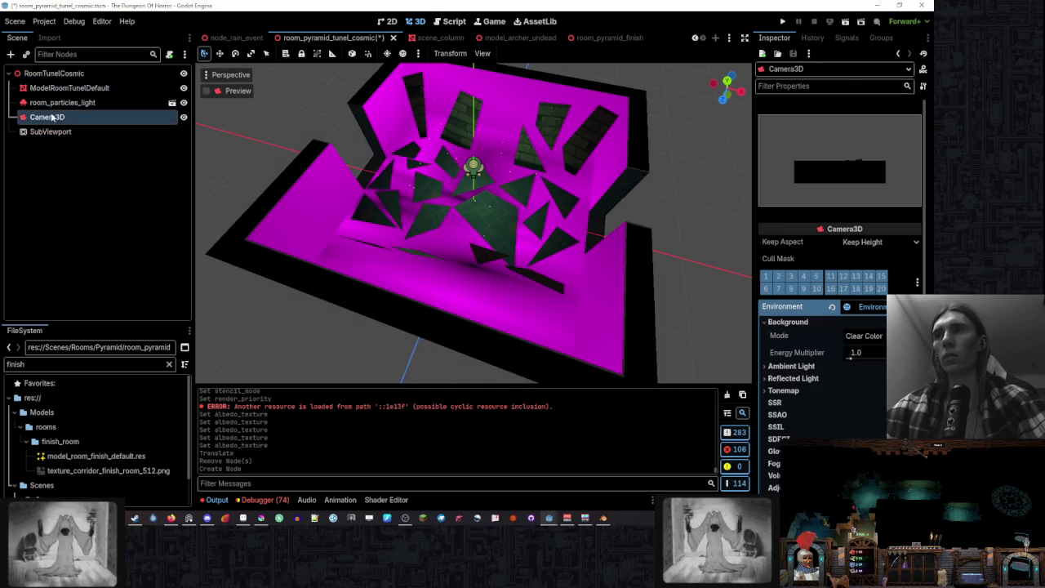
left_click_drag(102, 133, 102, 133)
left_click(84, 102)
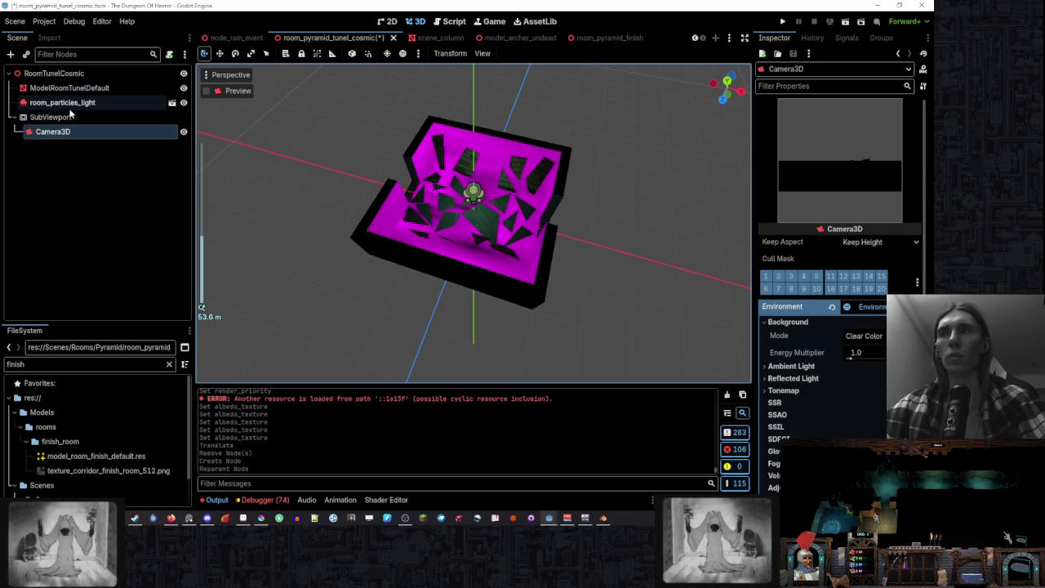
left_click(82, 89)
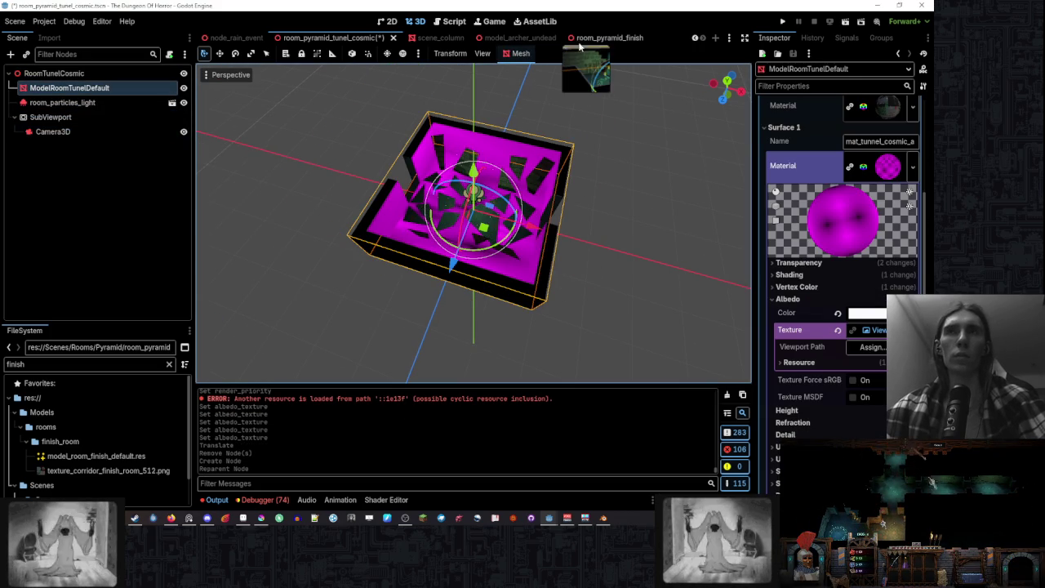
left_click(583, 39)
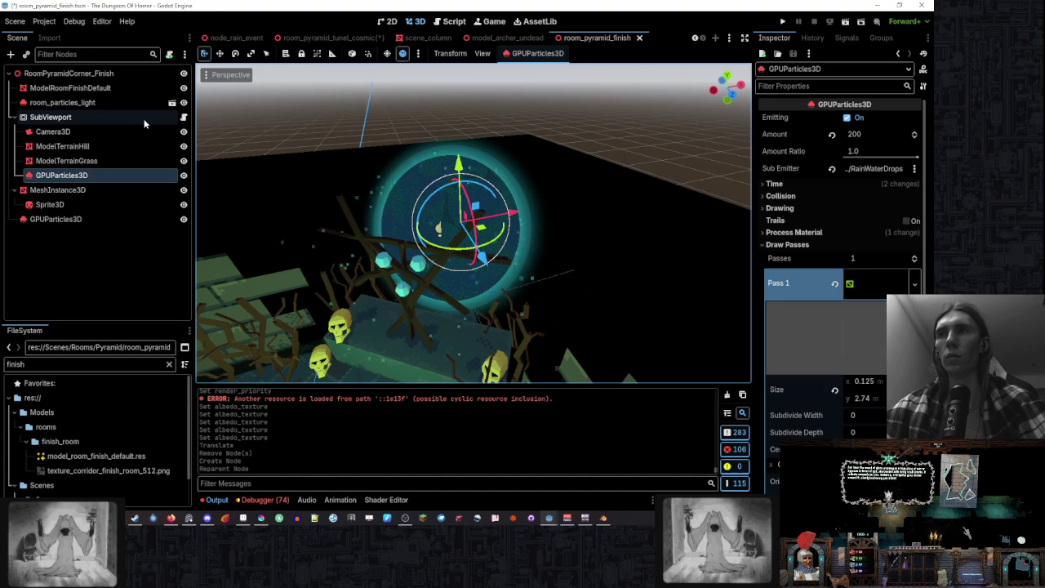
left_click(184, 118)
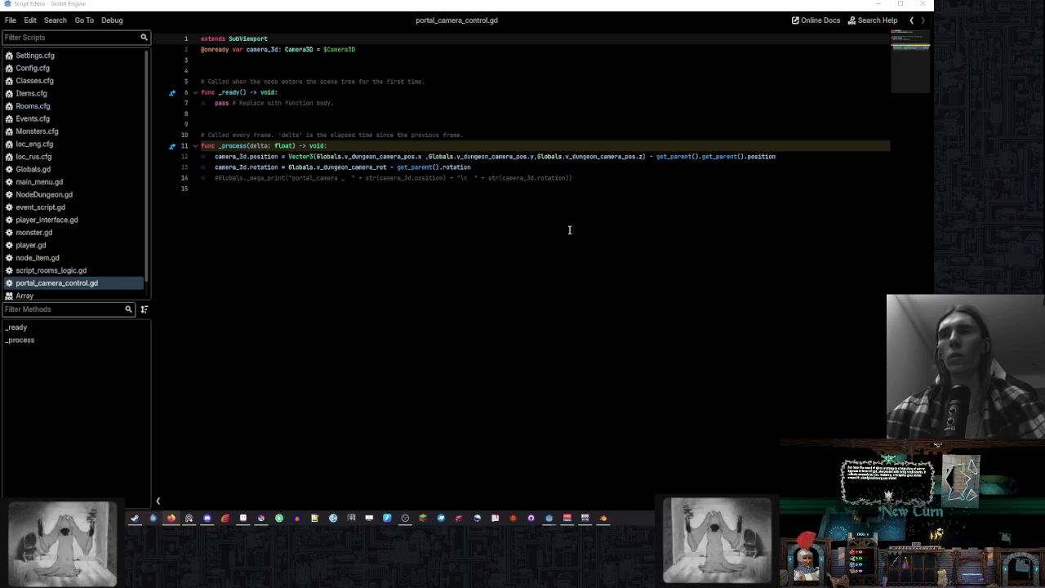
- Bring the main Godot editor window back and view the particle sphere in the 3D scene
mouse_move(567, 510)
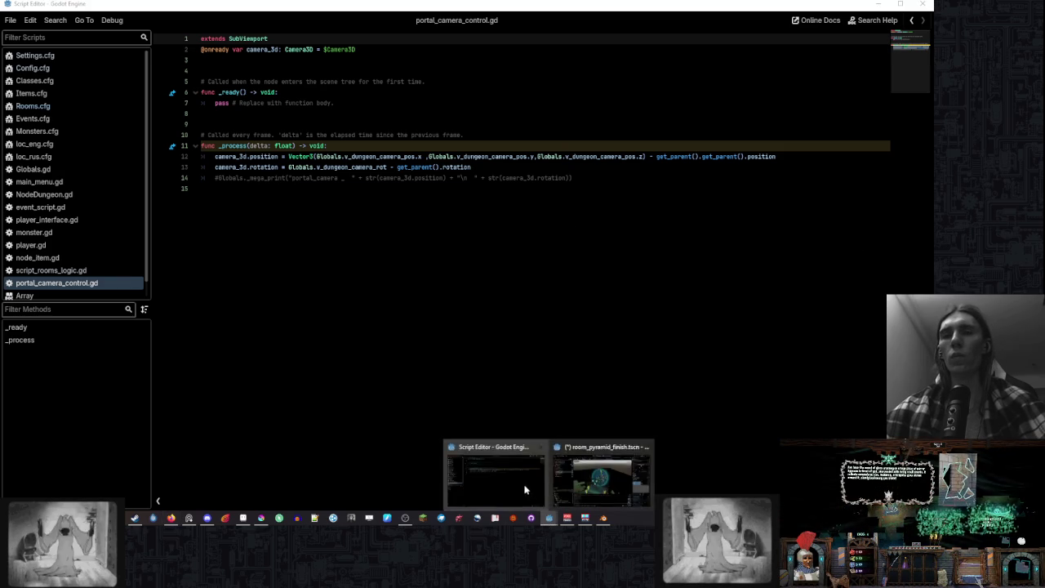
left_click(604, 482)
mouse_move(538, 256)
left_mouse_down()
mouse_move(487, 262)
mouse_move(579, 262)
left_mouse_up()
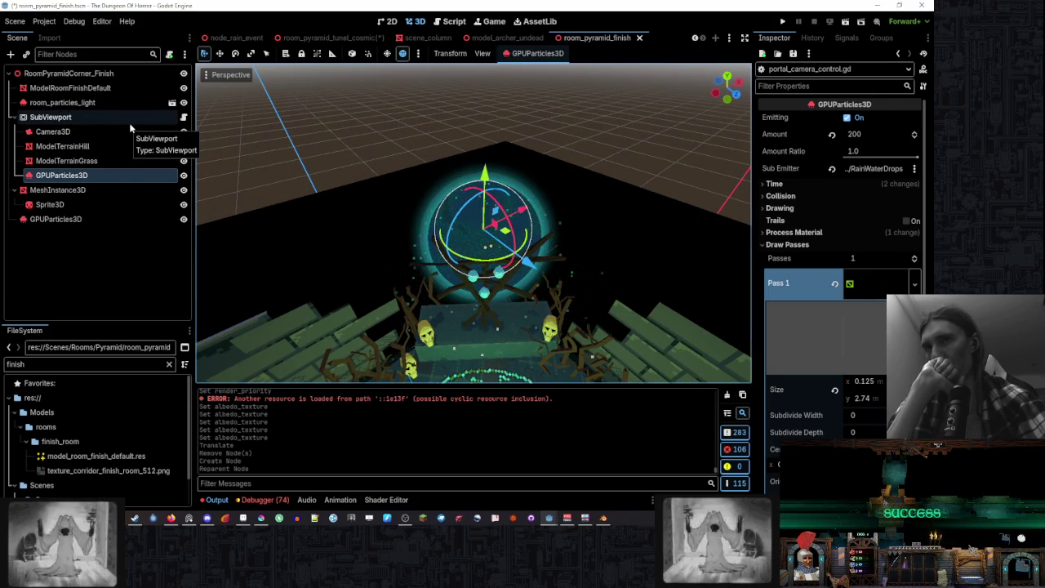
left_click(539, 149)
mouse_move(538, 149)
left_mouse_down()
mouse_move(567, 150)
mouse_move(518, 143)
mouse_move(664, 135)
mouse_move(523, 188)
left_mouse_up()
scroll(664, 134, "down", 5)
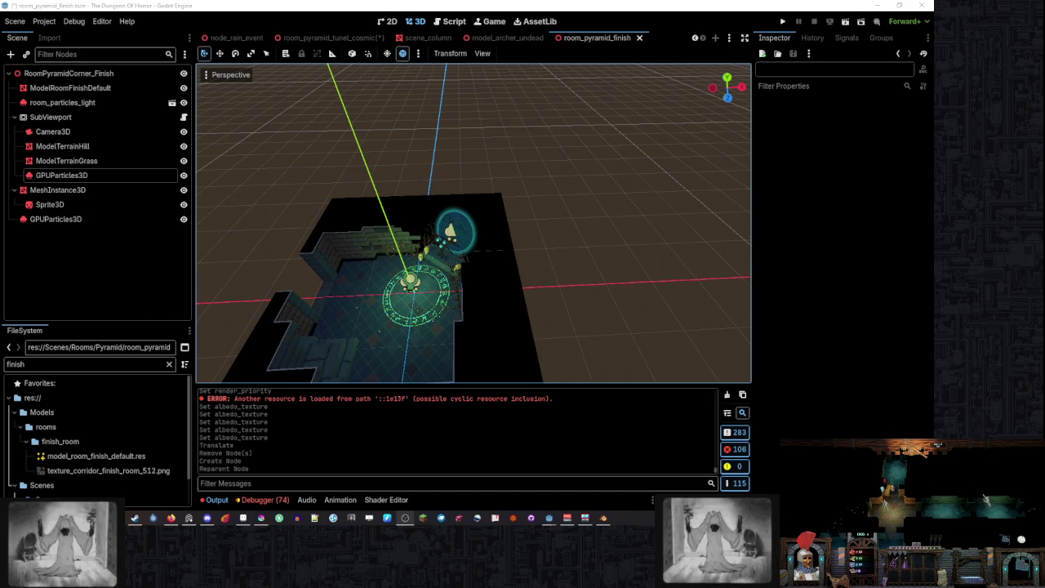
left_click(831, 451)
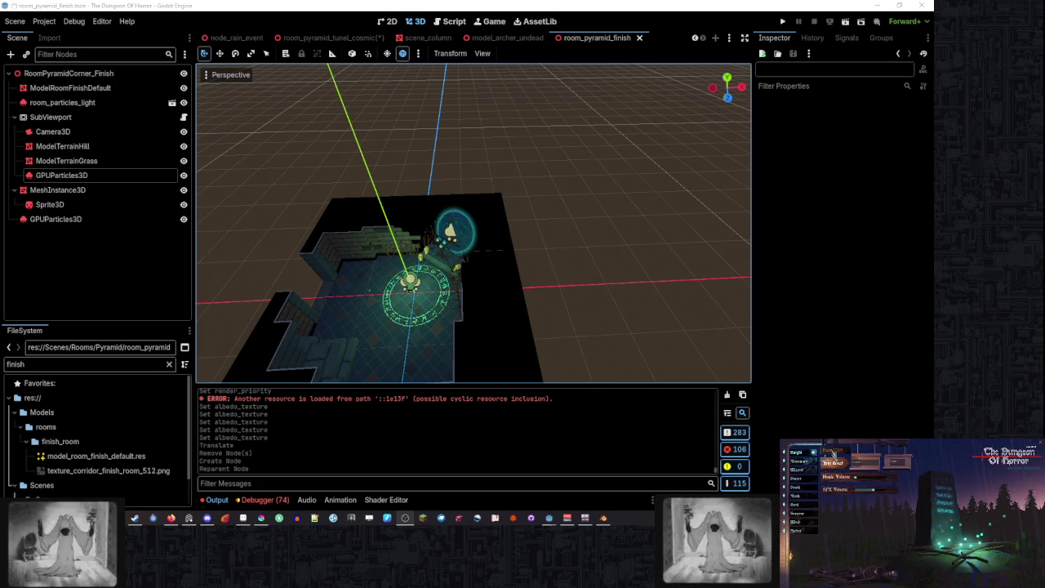
- Choose the title-menu entry in the running game to begin playing in the dungeon
left_click(833, 454)
- Enter dungeon gameplay from the game's menu, then leave the options menu to resume playing
left_click(832, 455)
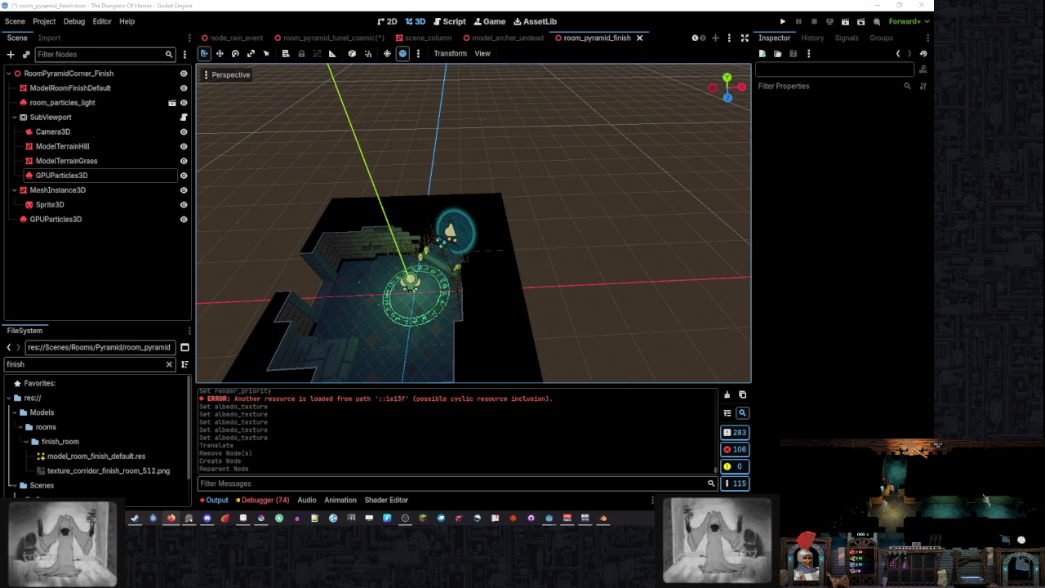
left_click(831, 454)
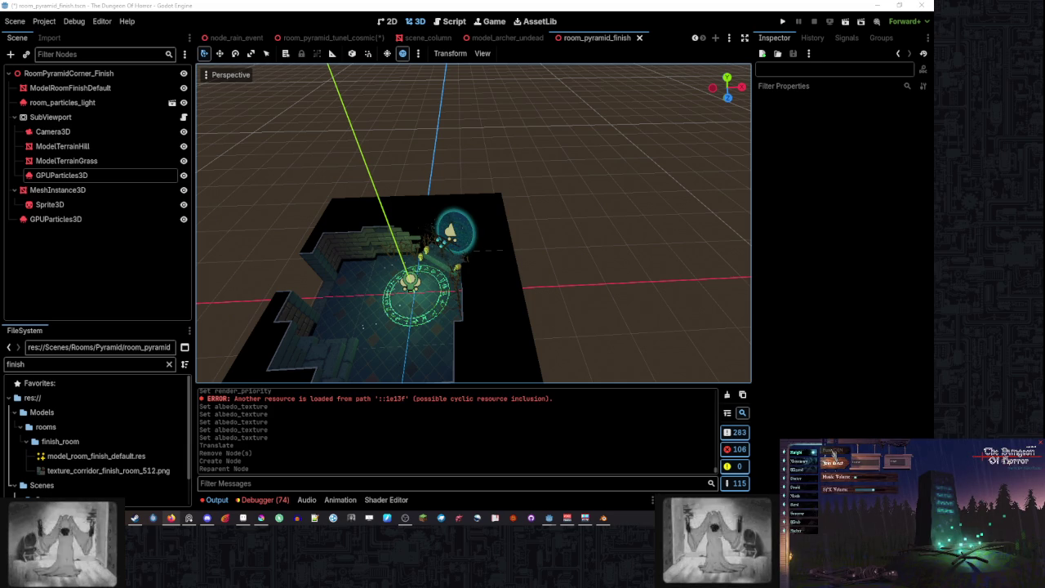
- Play the dungeon from the title menu, then switch back to the room_pyramid_tunel_cosmic scene
left_click(831, 454)
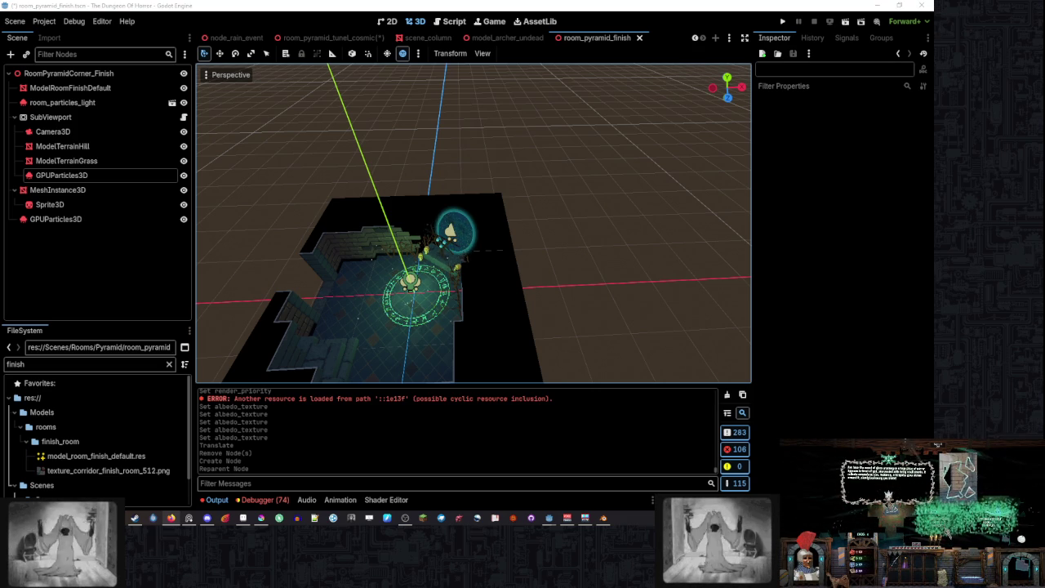
left_click(332, 37)
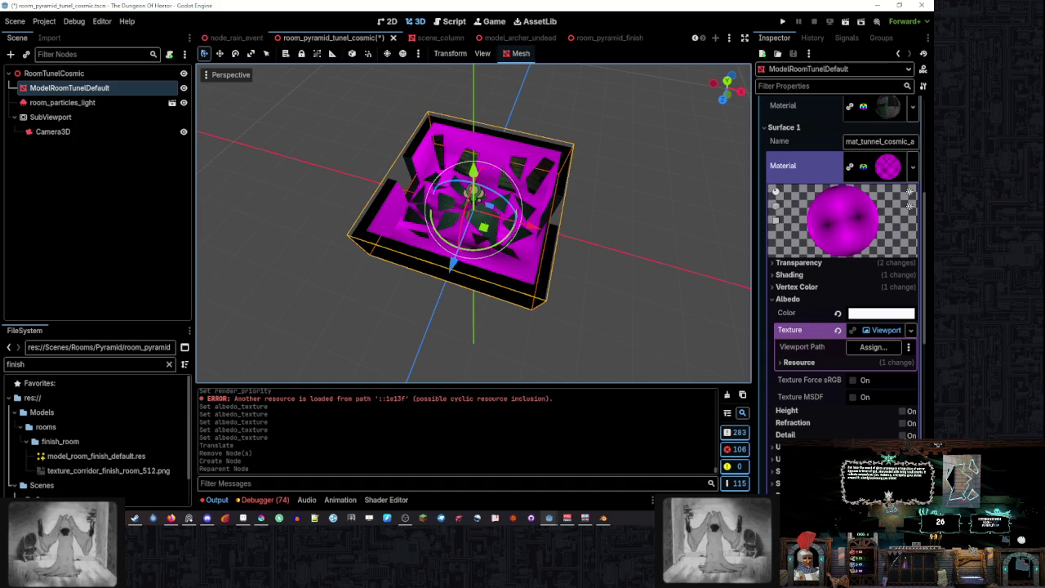